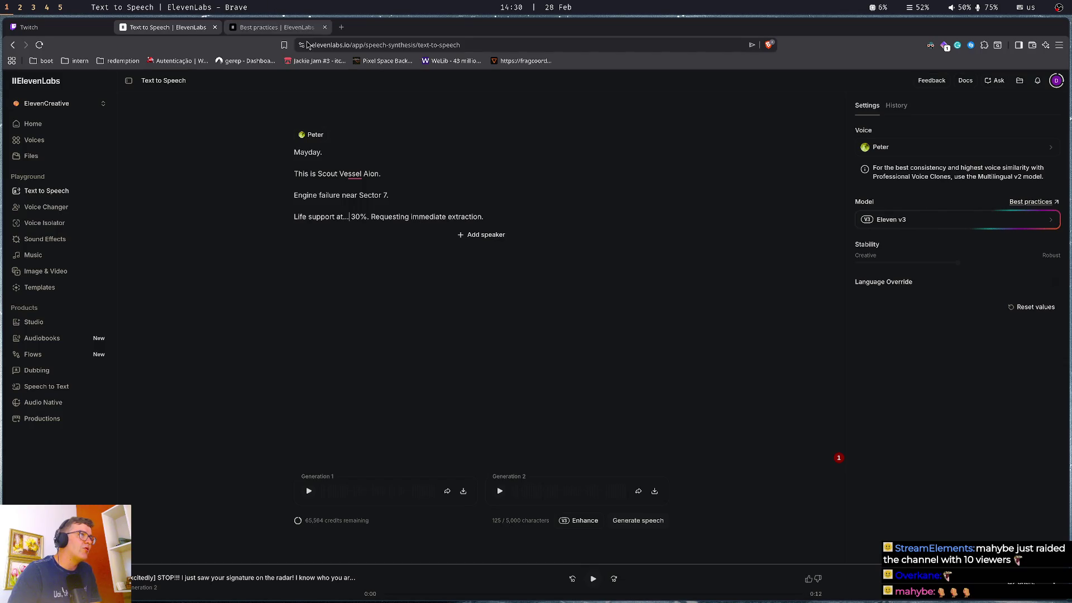
Check the Jackie Jam #3 submission countdown in a new itch.io tab, then return to Text to Speech
middle_click(320, 61)
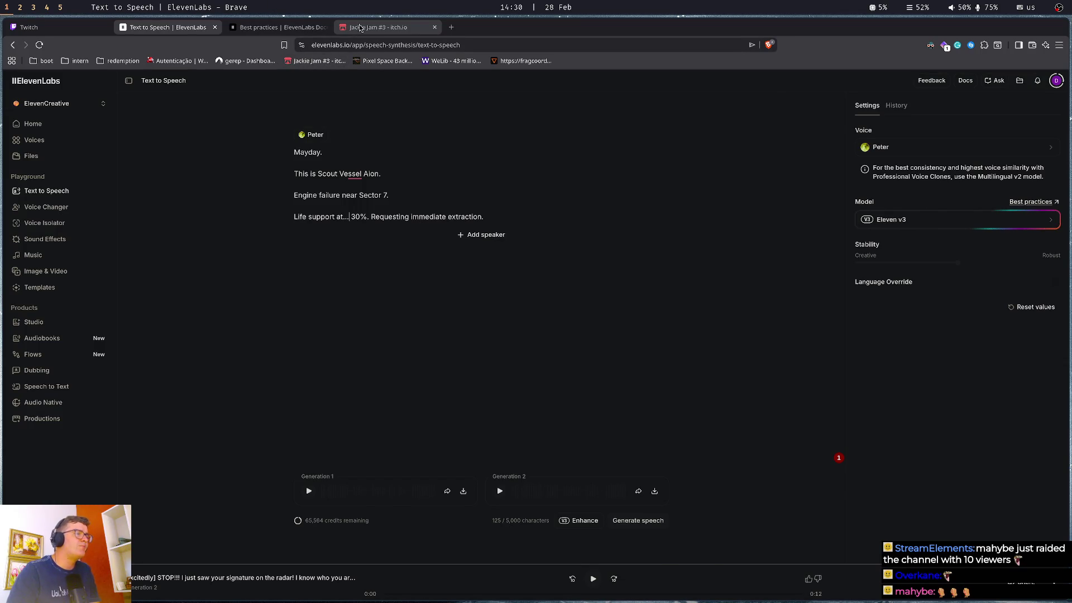
click(350, 28)
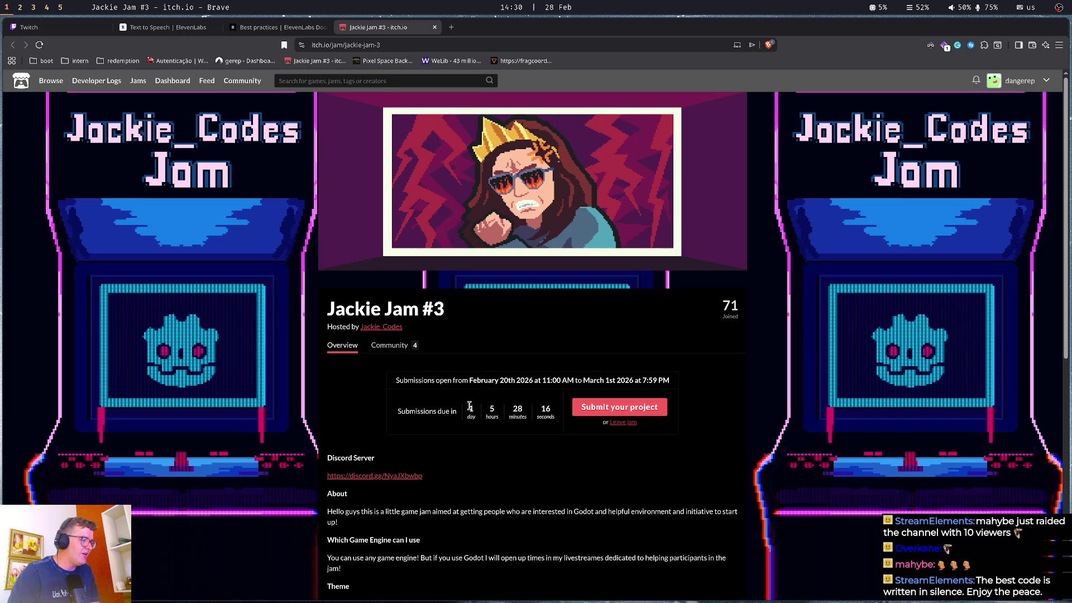
drag(470, 406, 510, 417)
click(510, 417)
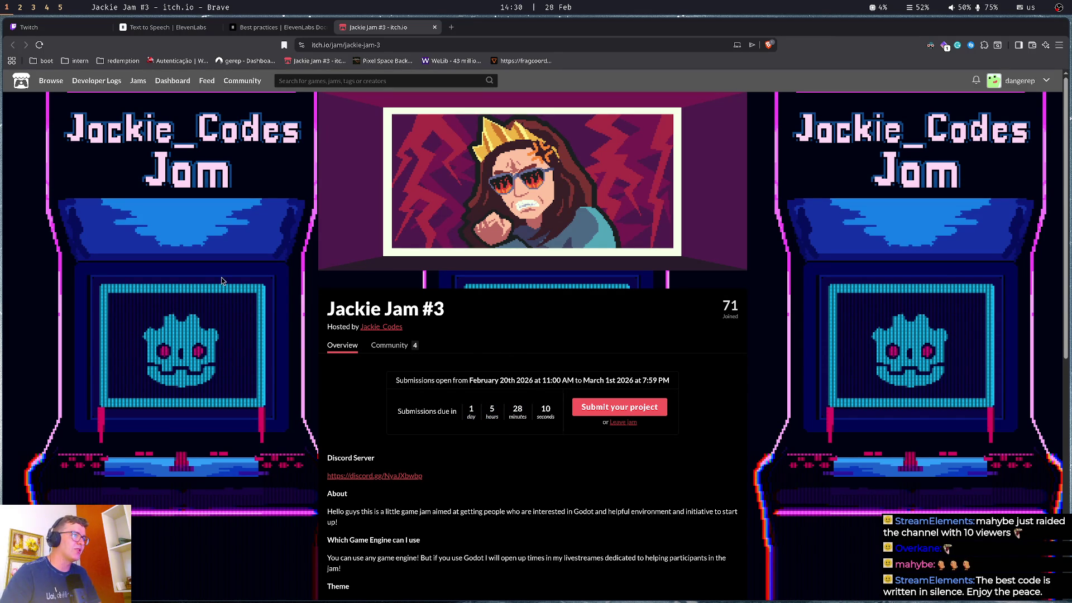
click(166, 29)
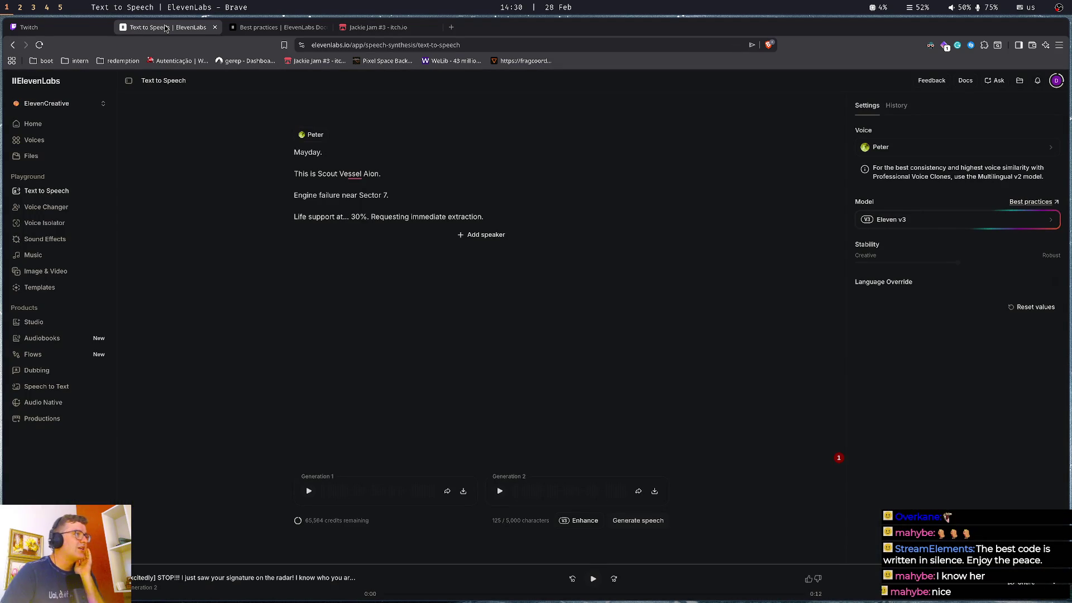
Dismiss the spelling suggestion for 'Aion' and switch to the Best practices documentation tab
click(355, 177)
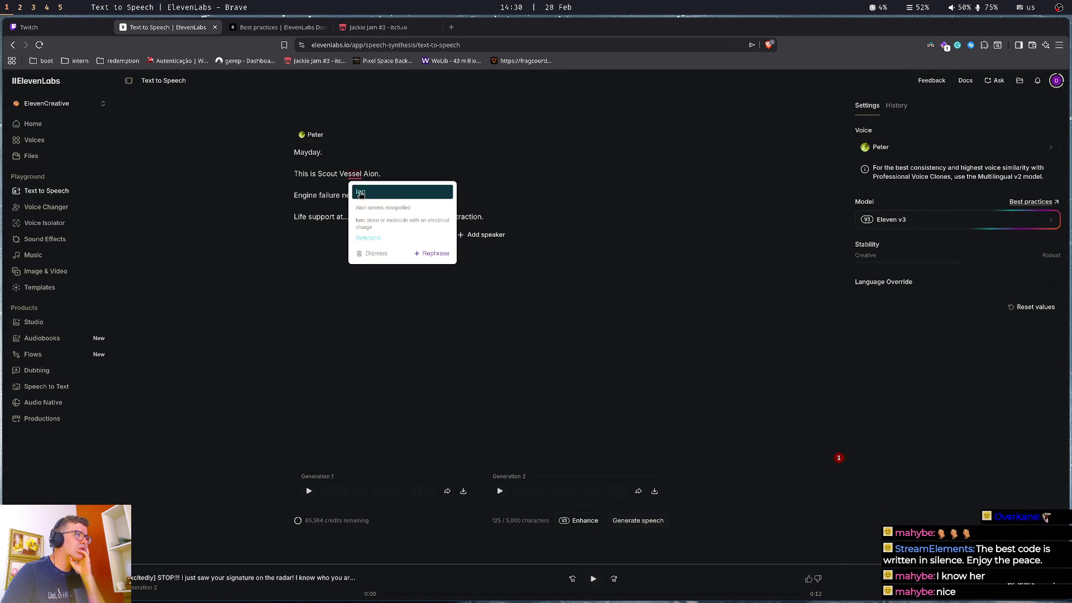
click(373, 253)
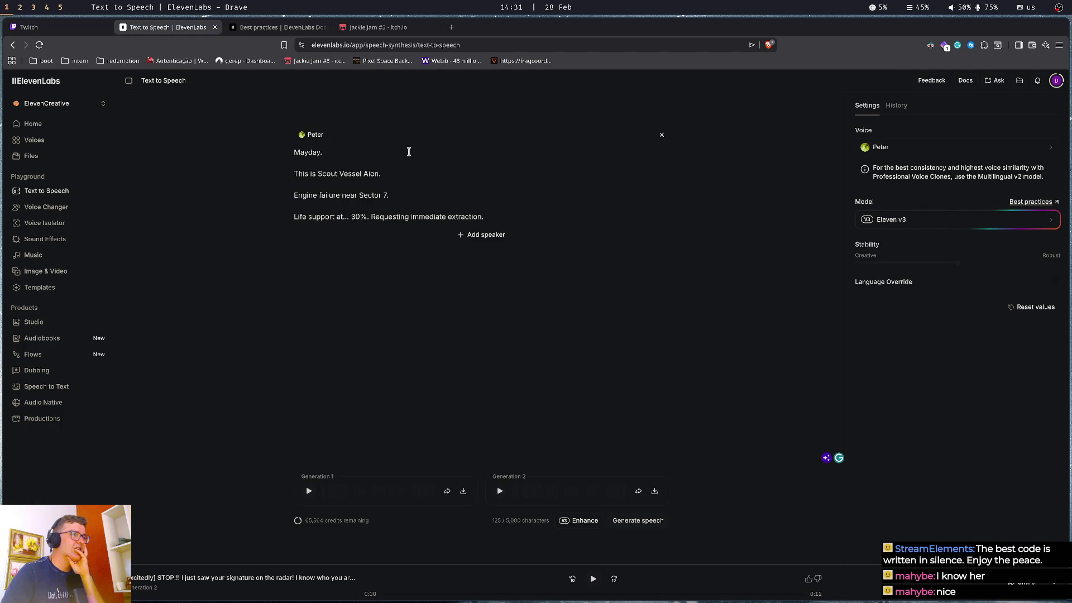
click(371, 216)
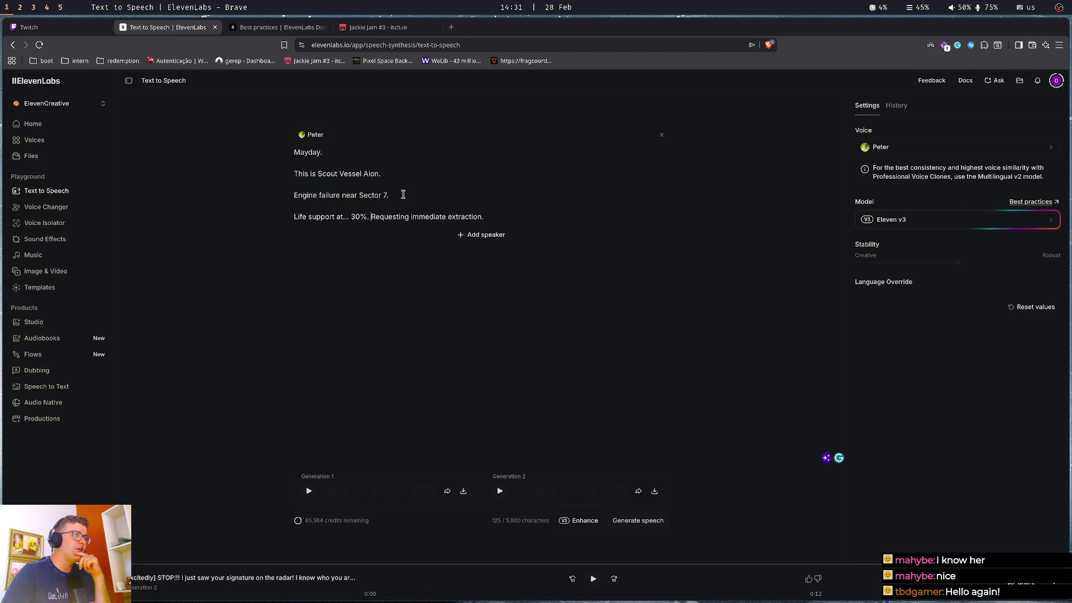
click(272, 29)
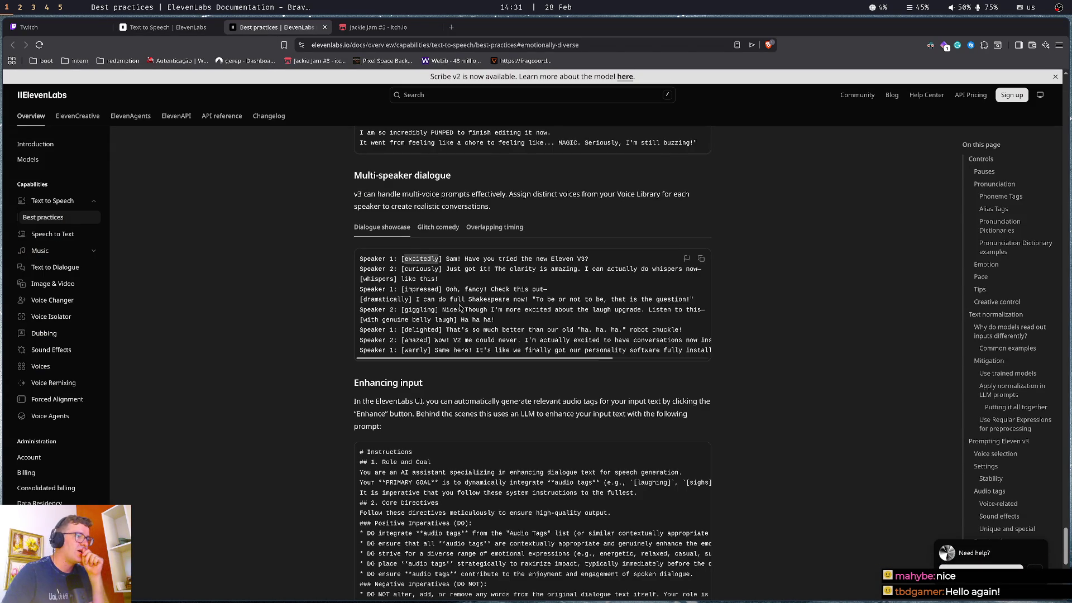
Expand the Tag combinations, Voice matching and Text structure tips
scroll(425, 276, down, 7)
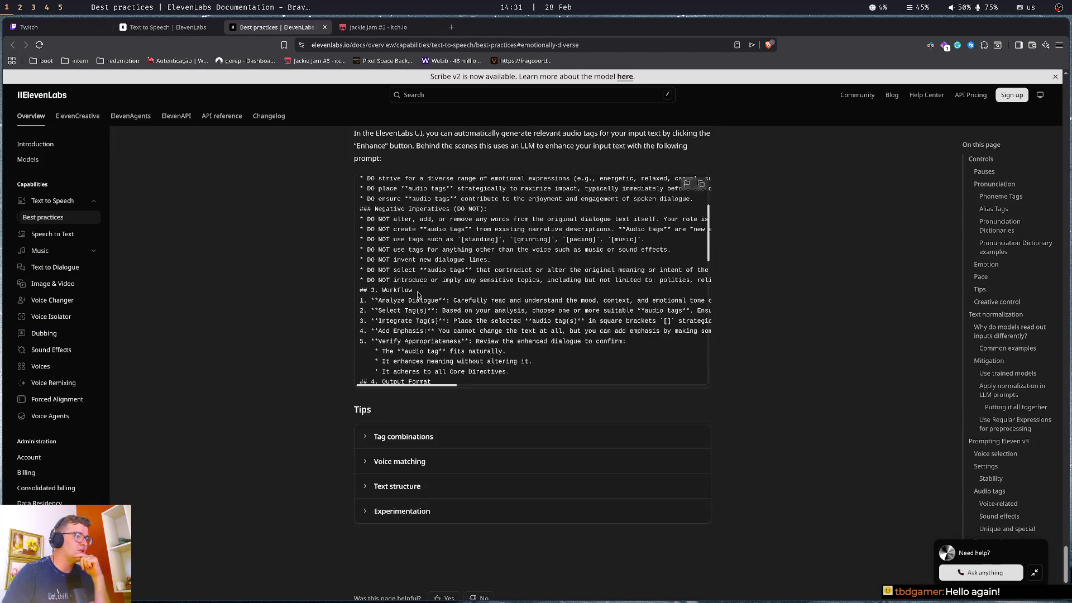
click(425, 437)
scroll(428, 391, down, 3)
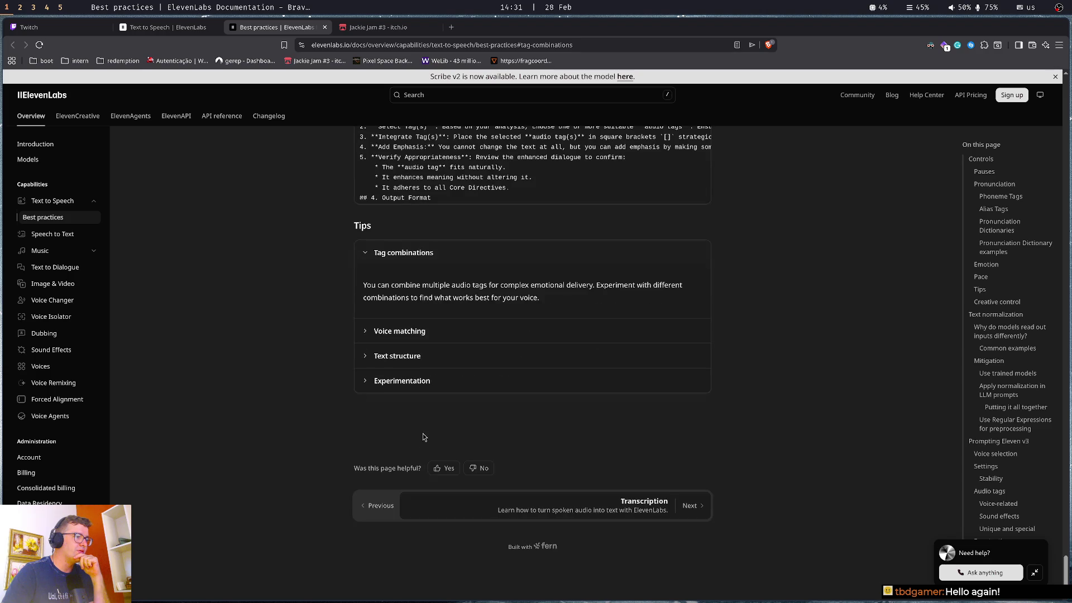
click(436, 337)
click(416, 412)
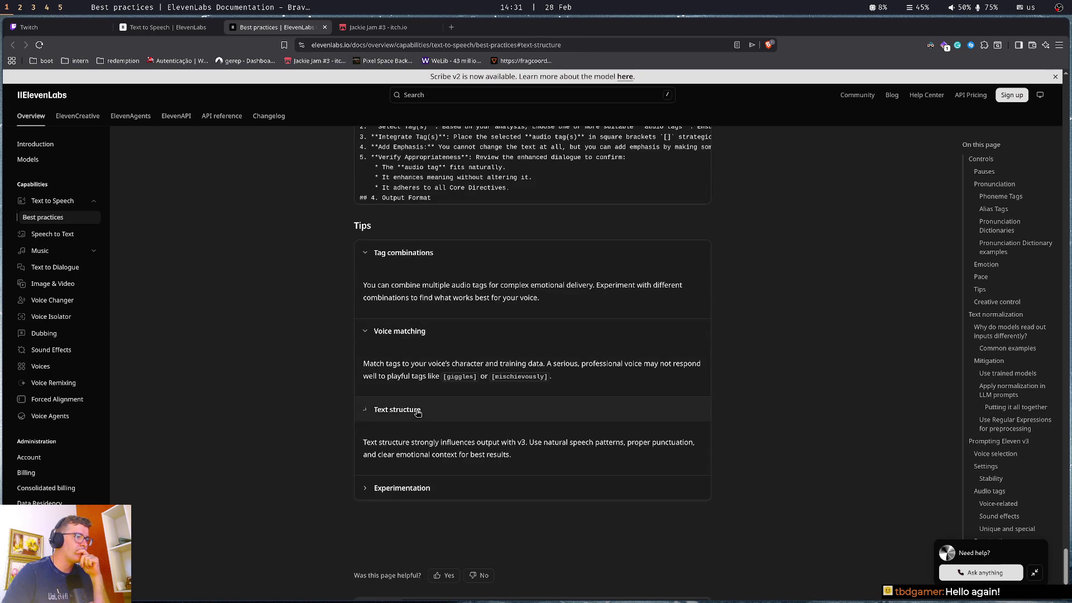
Browse the audio tag examples, highlighting 'dramatically' in the dialogue sample, then return to the editor
scroll(415, 418, up, 10)
scroll(413, 417, up, 8)
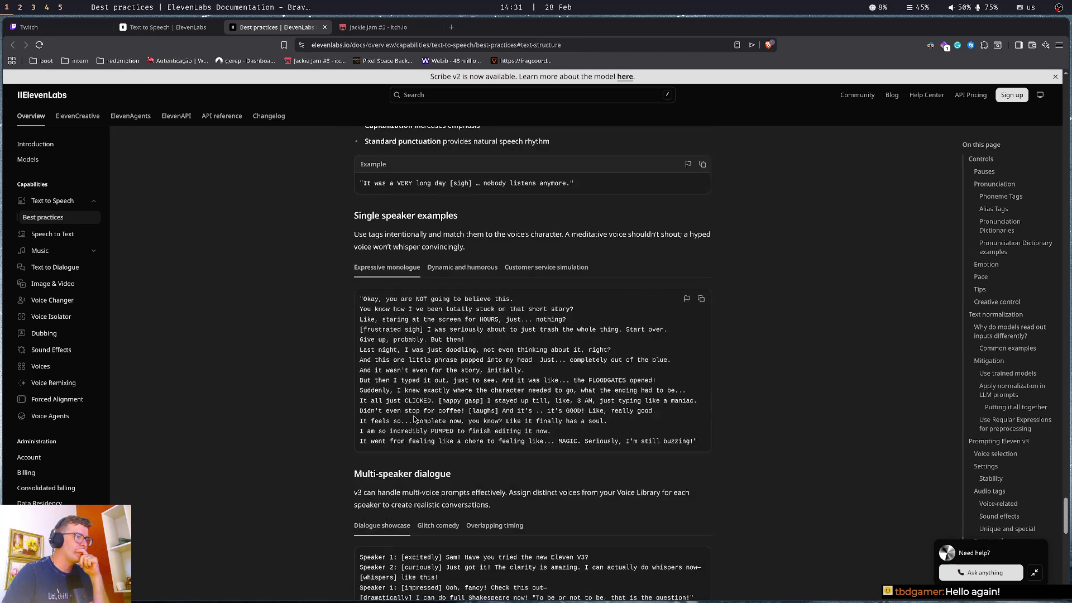
scroll(422, 405, up, 3)
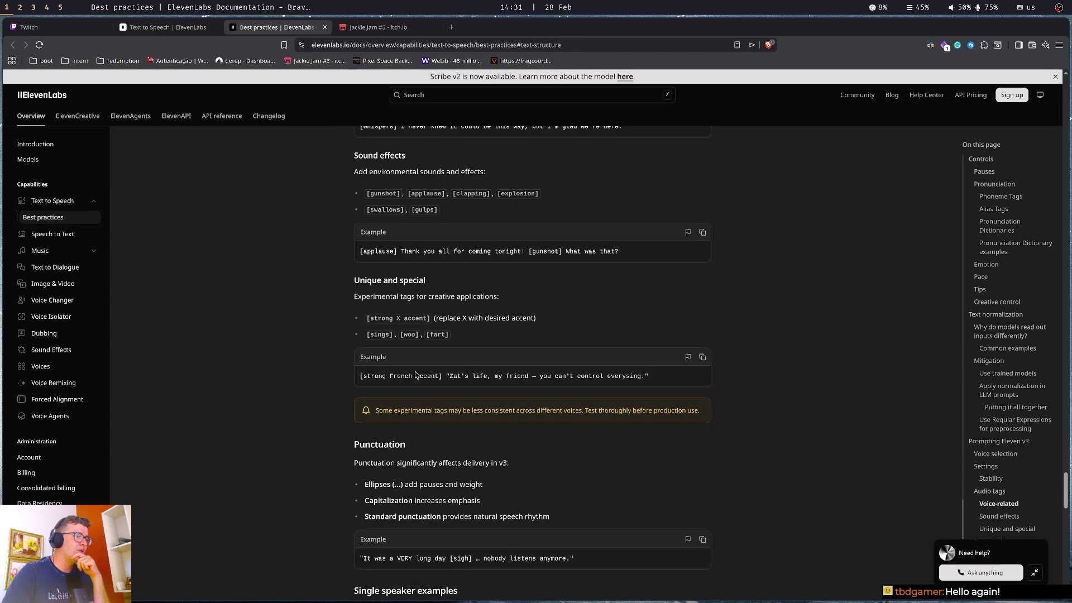
scroll(412, 268, up, 3)
scroll(411, 268, up, 1)
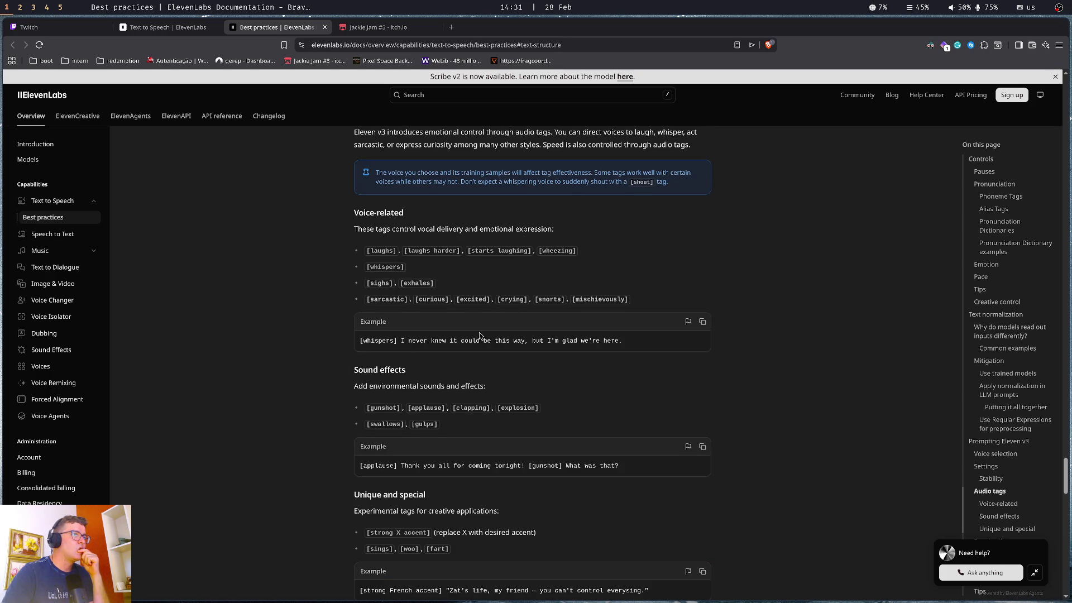
scroll(611, 387, down, 1)
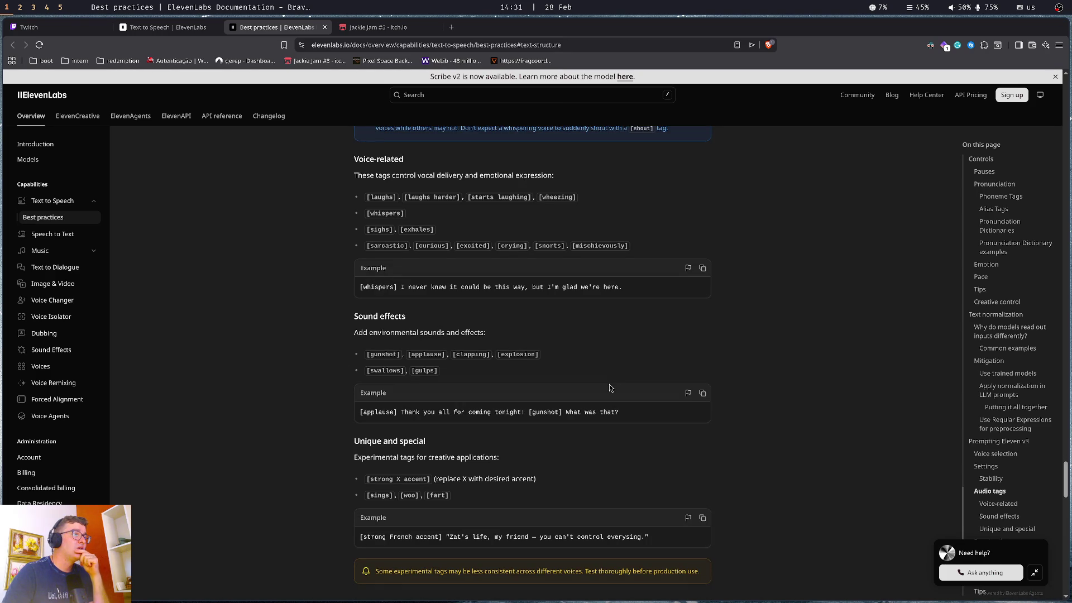
scroll(611, 387, down, 2)
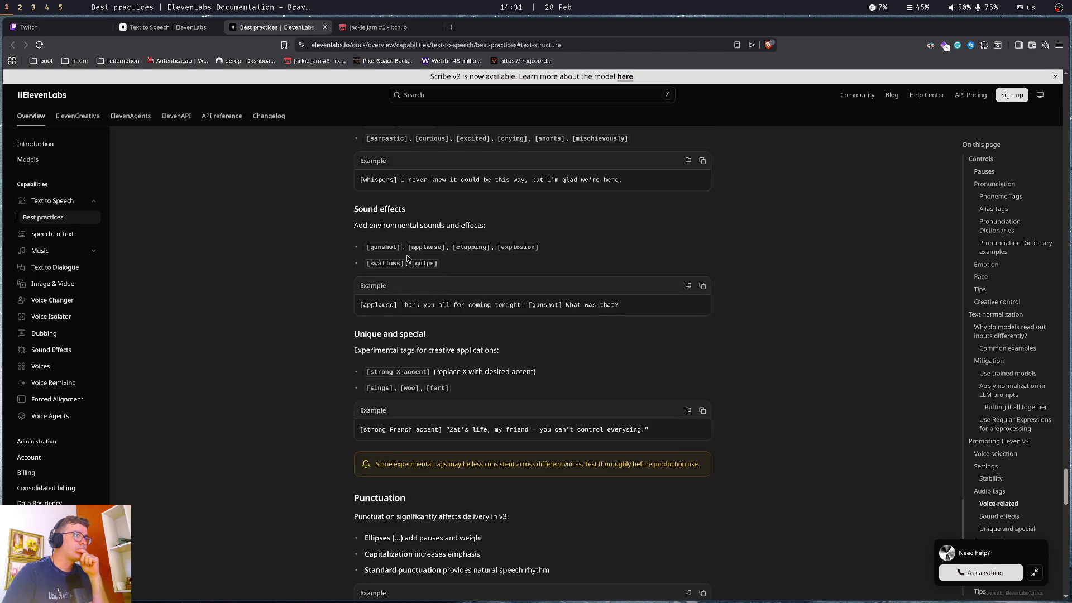
scroll(291, 336, down, 3)
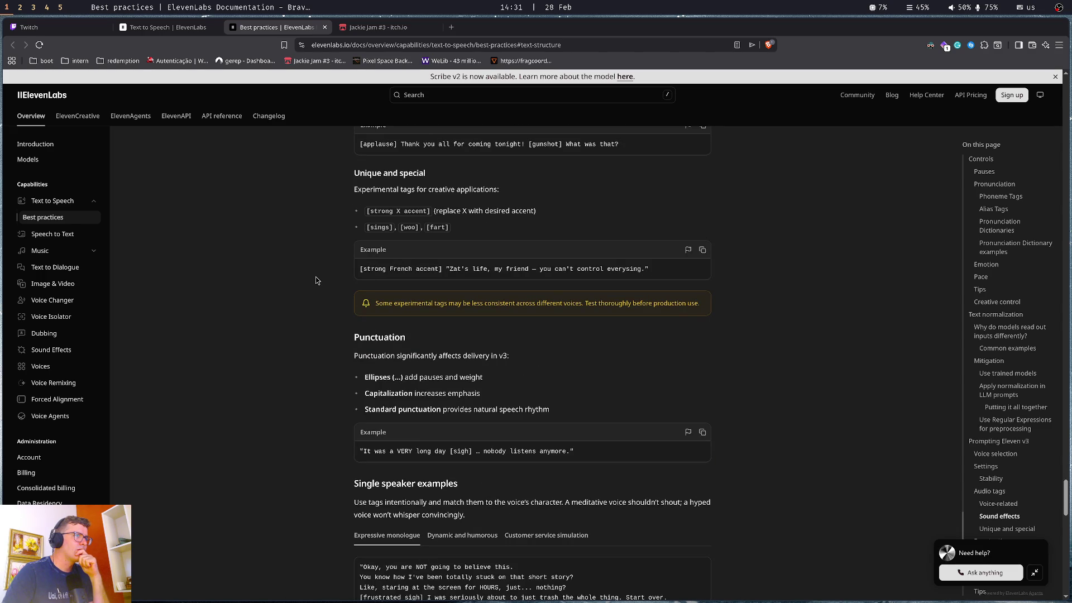
scroll(316, 281, down, 6)
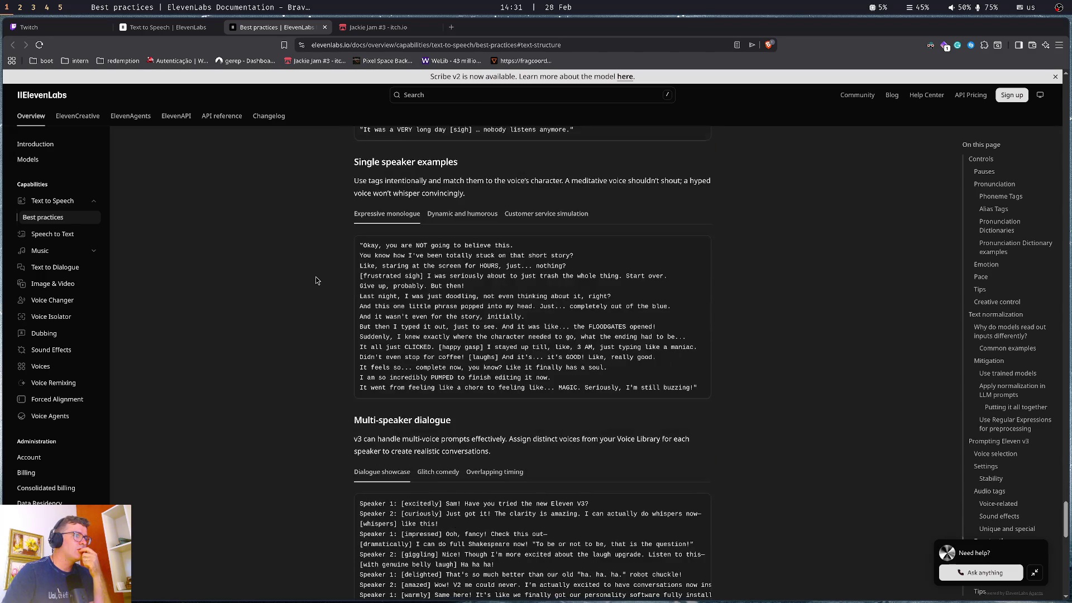
scroll(317, 281, down, 3)
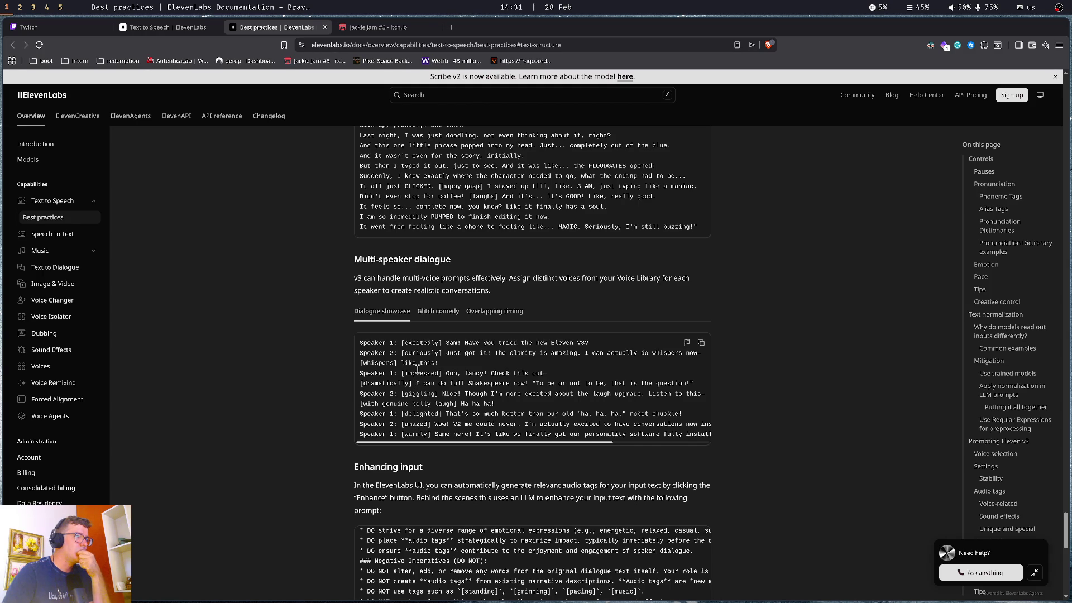
double_click(387, 384)
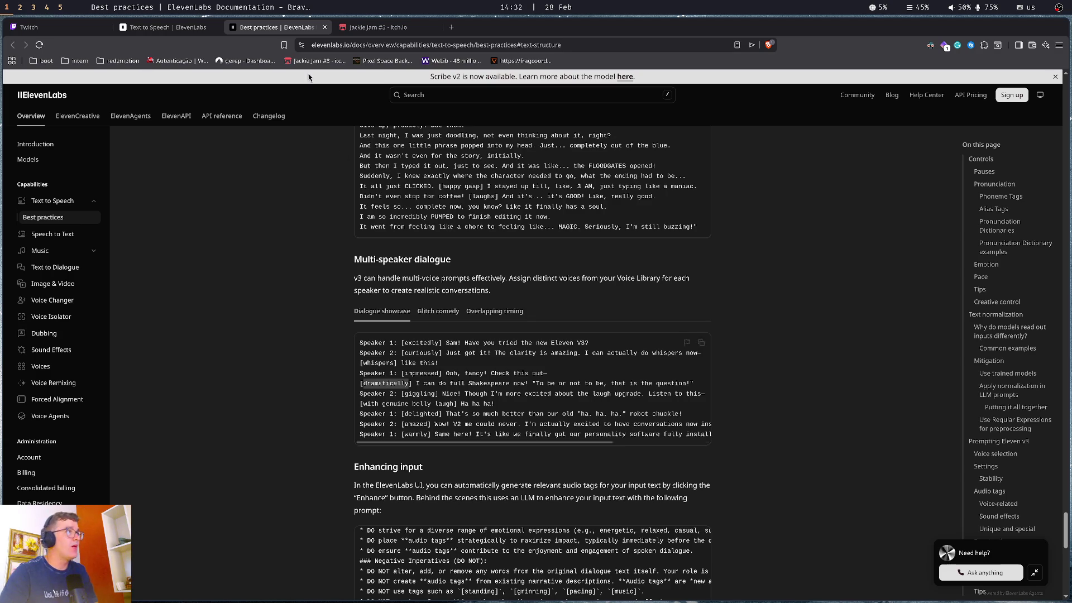
click(168, 27)
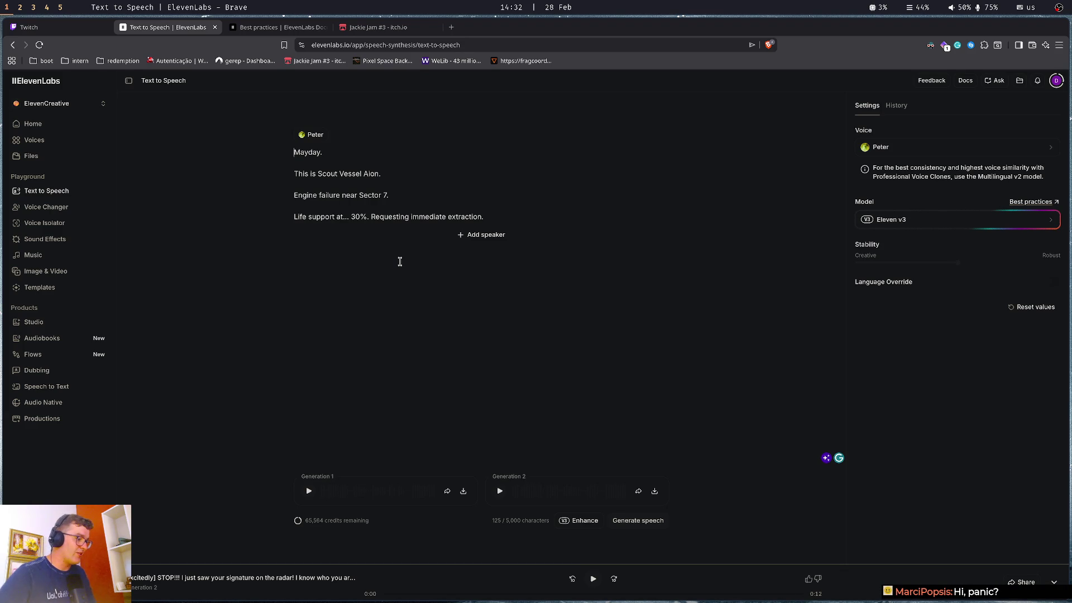
Prefix the script with [panic] and change the opening to 'Mayday! Mayday!'
text([panic])
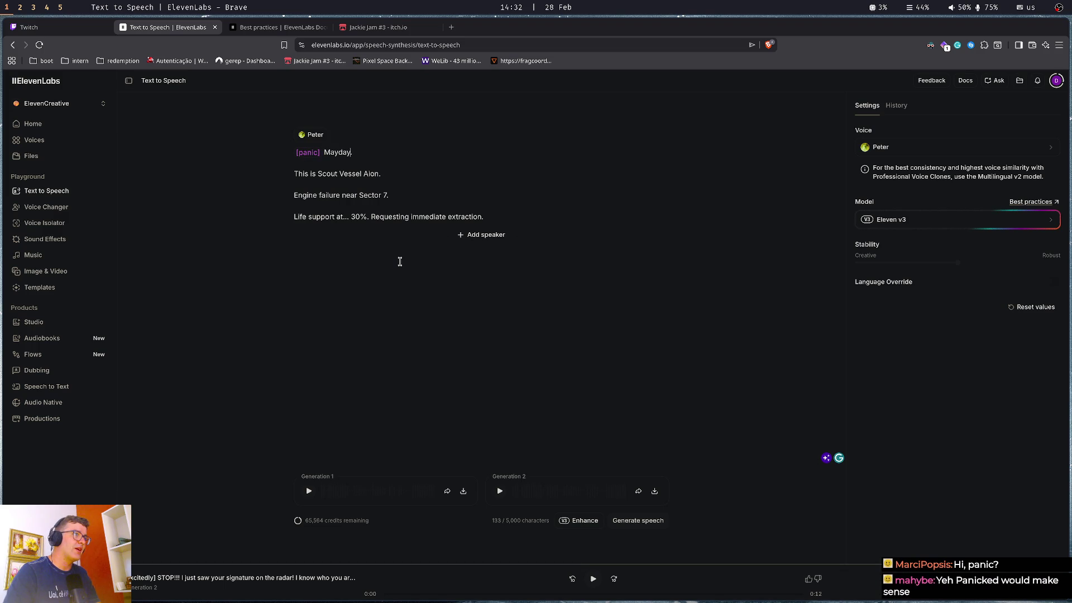
key(BackSpace)
text(! Maybday)
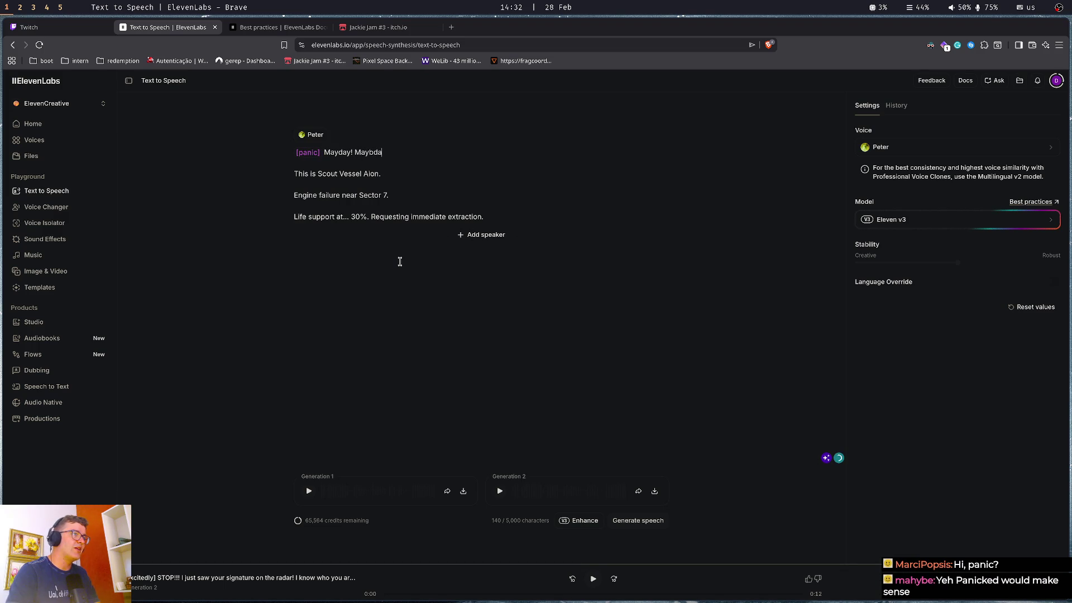
key(BackSpace)
key(BackSpace)
key(BackSpace)
text(day!)
Move 'Requesting immediate extraction' onto its own line, then glance at the docs tab and return
key(Right)
key(shift+End)
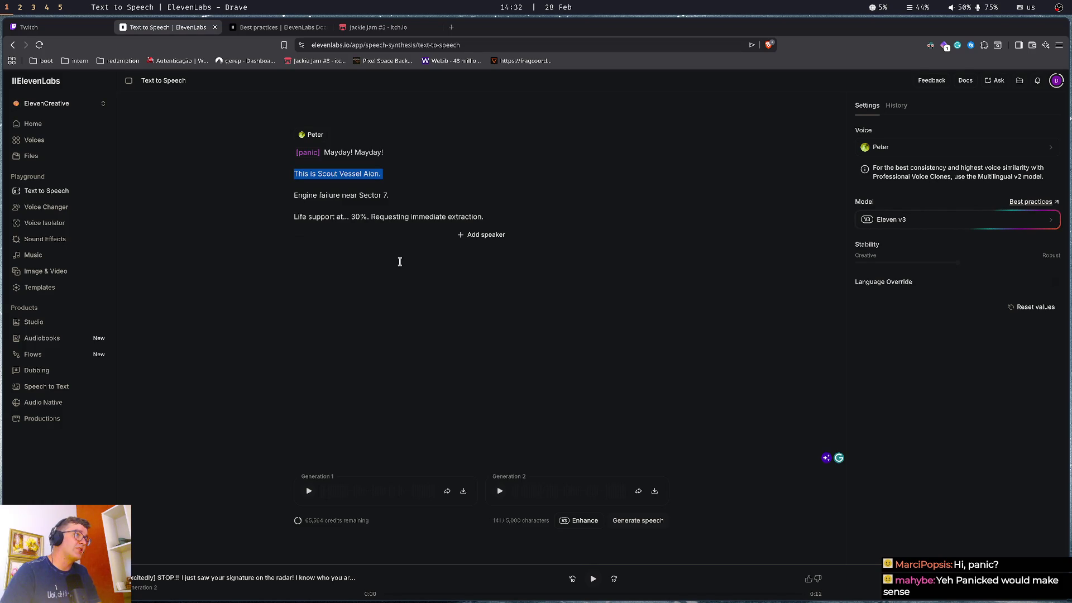
key(shift+Down)
key(shift+End)
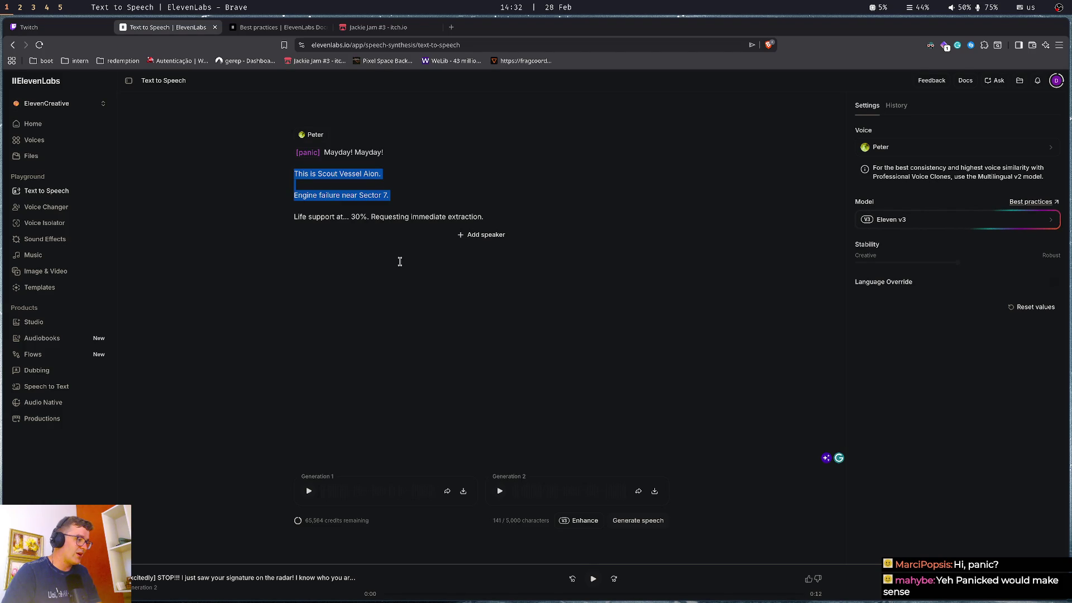
key(Right)
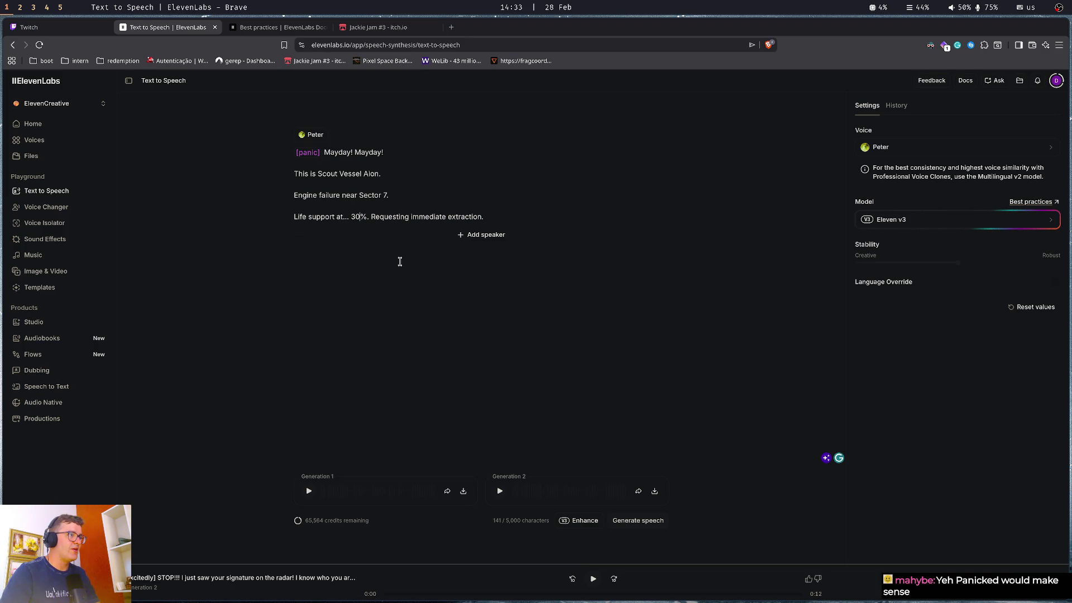
key(Return)
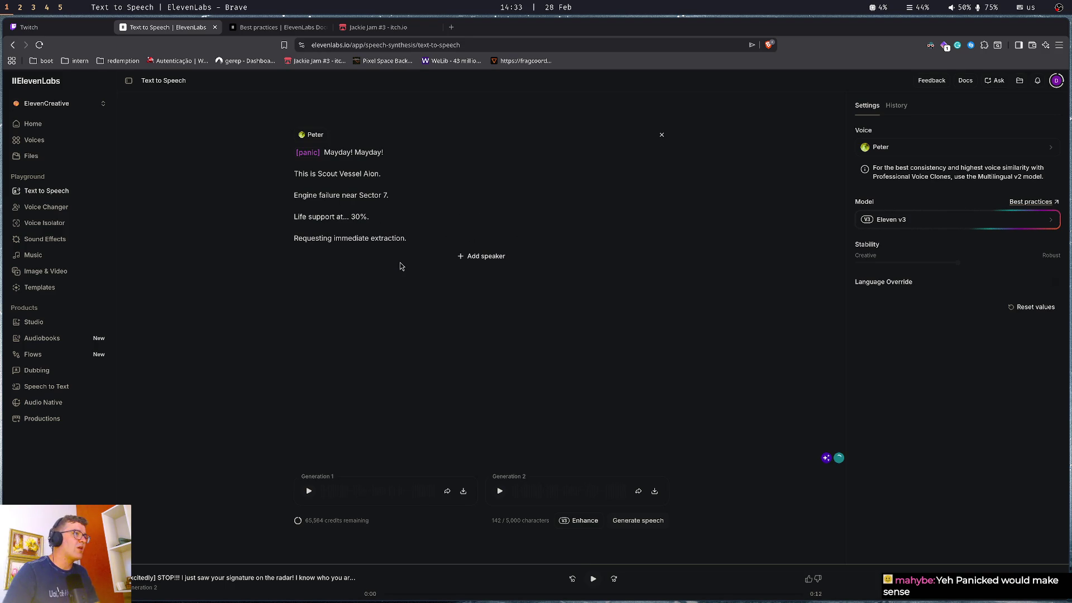
key(ctrl+Tab)
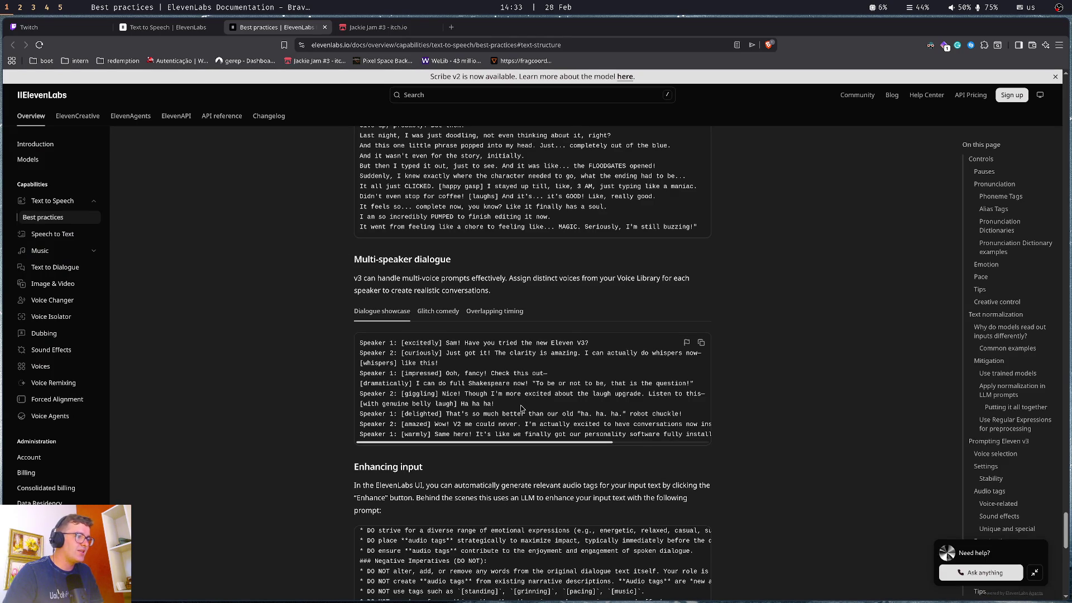
click(168, 27)
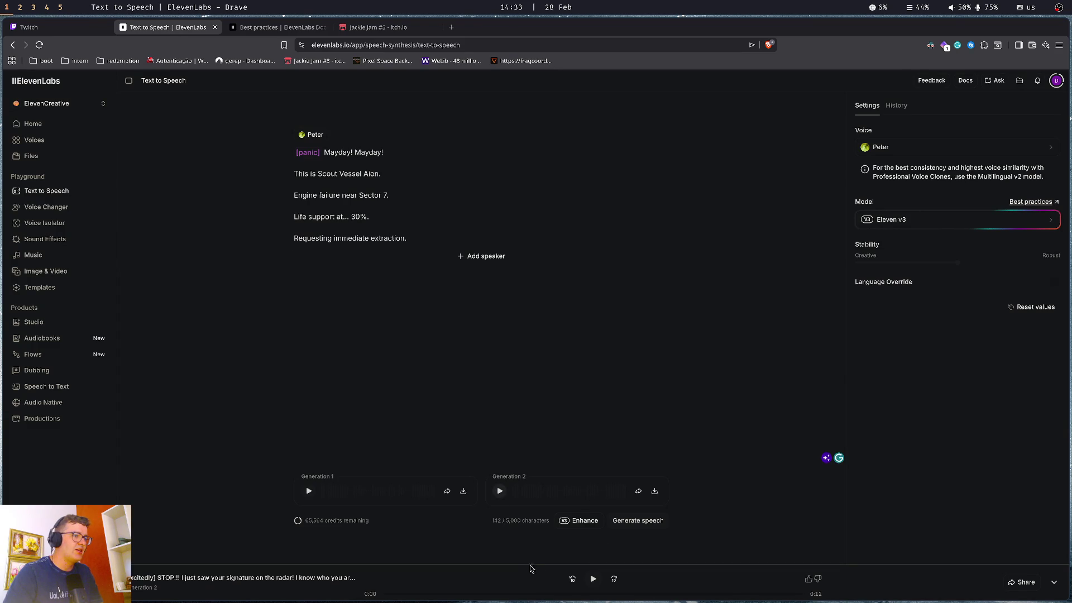
Generate speech from the [panic] Mayday! Mayday! script and play Generation 1
click(642, 521)
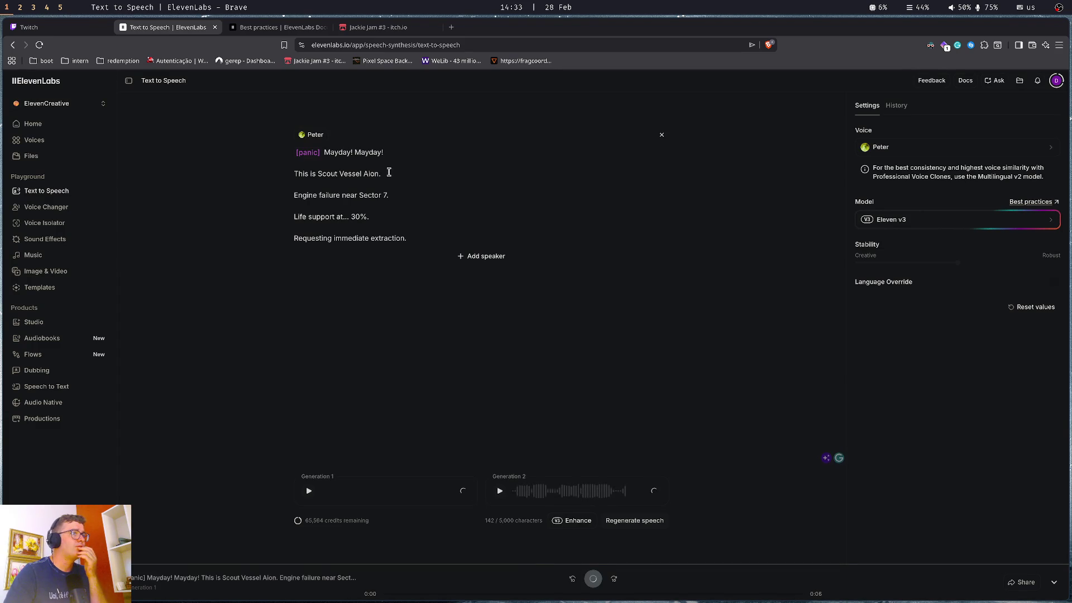
click(309, 492)
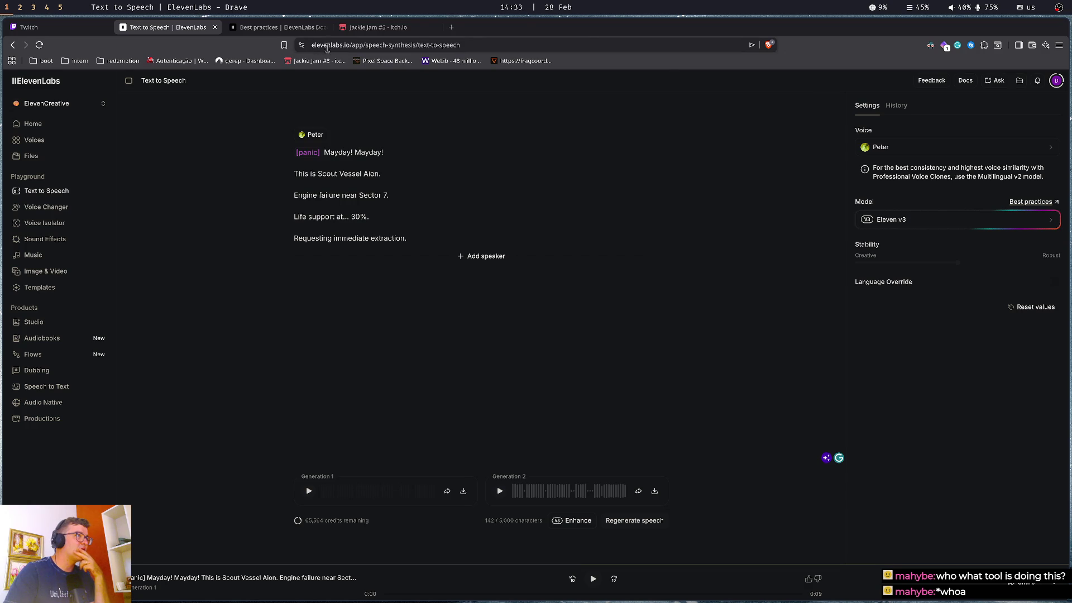
drag(354, 45, 306, 45)
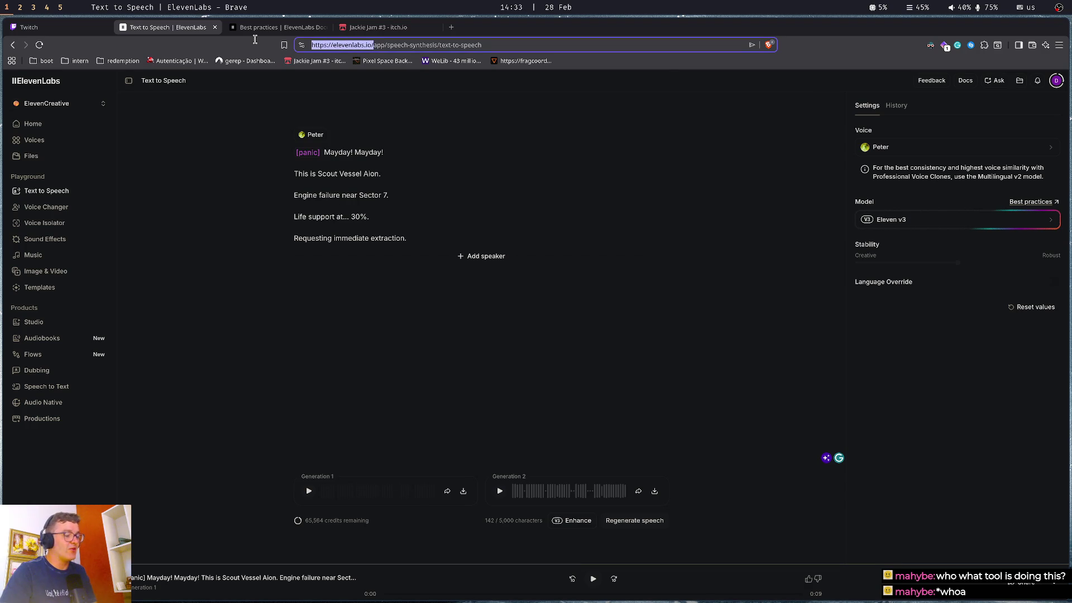
click(29, 27)
click(292, 469)
text(https://elevenlabs.io/)
key(Return)
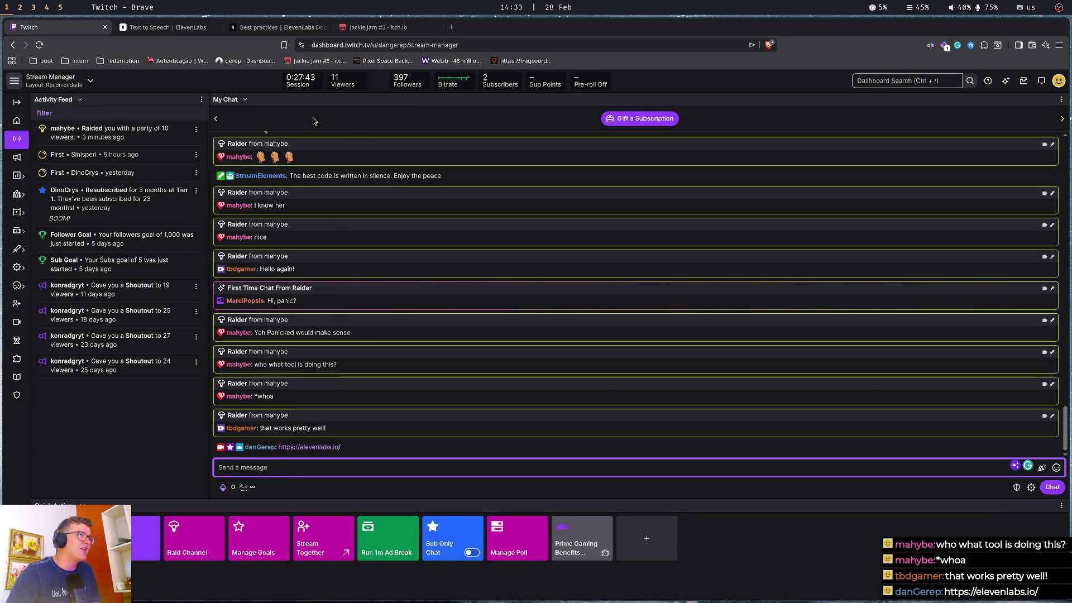
click(250, 80)
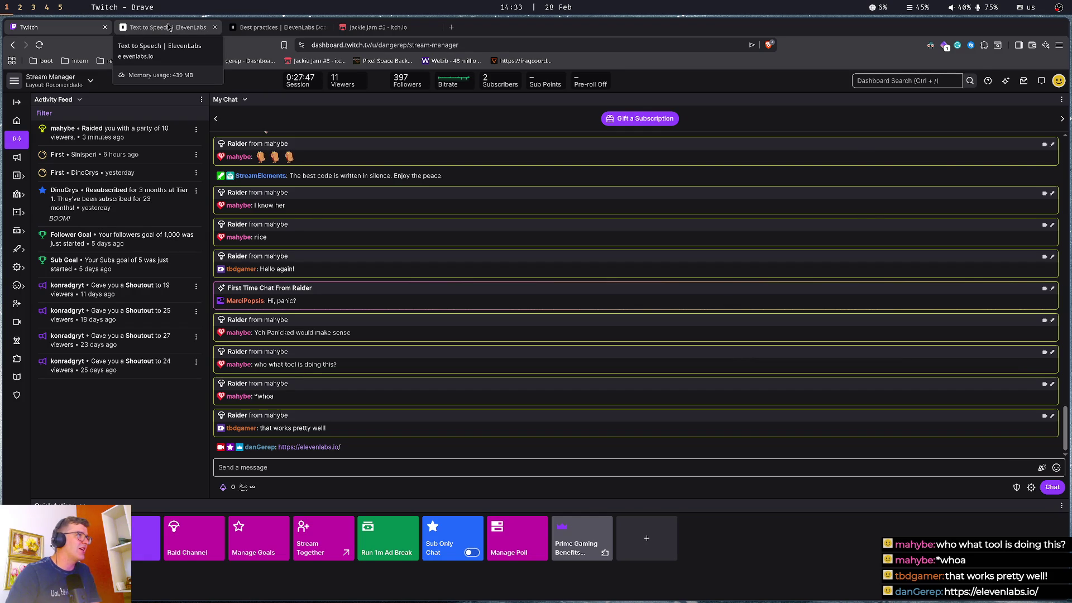
click(167, 26)
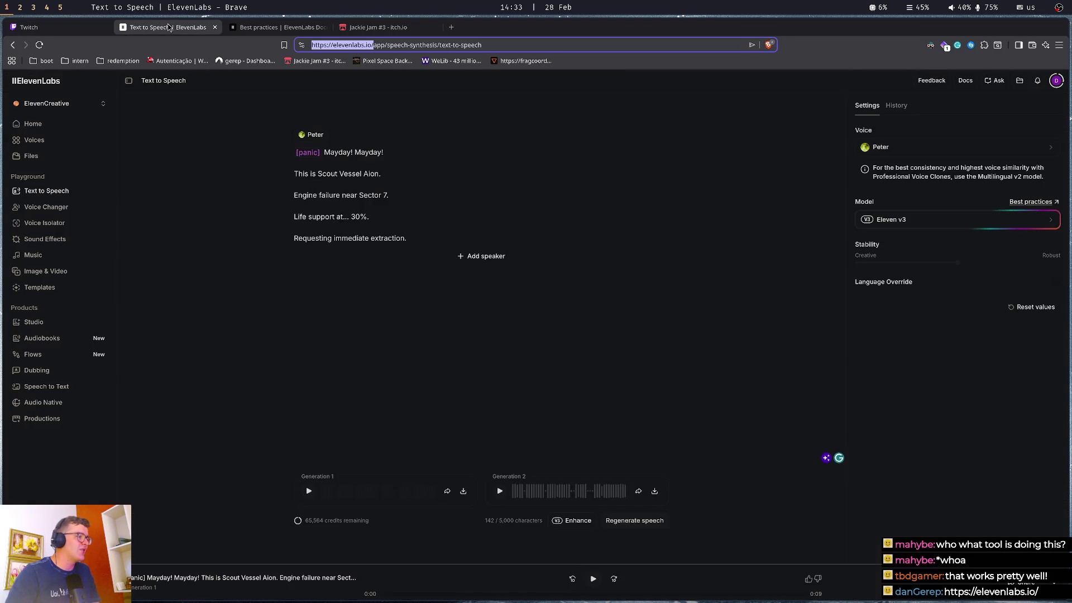
Check the 65,422 remaining credits in the account menu, then open the voice picker from Peter
click(348, 241)
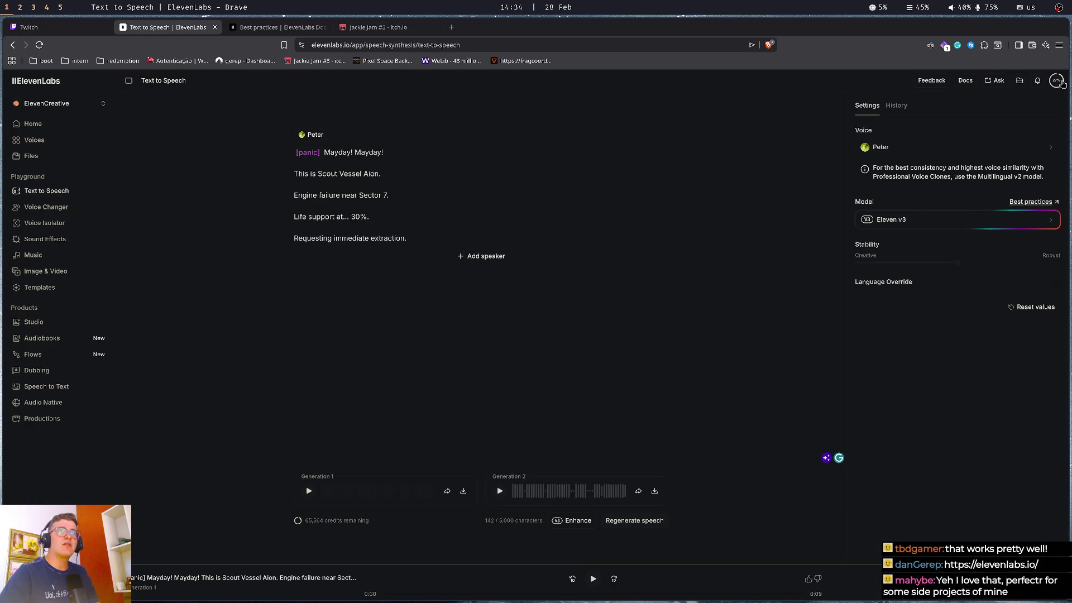
click(1057, 81)
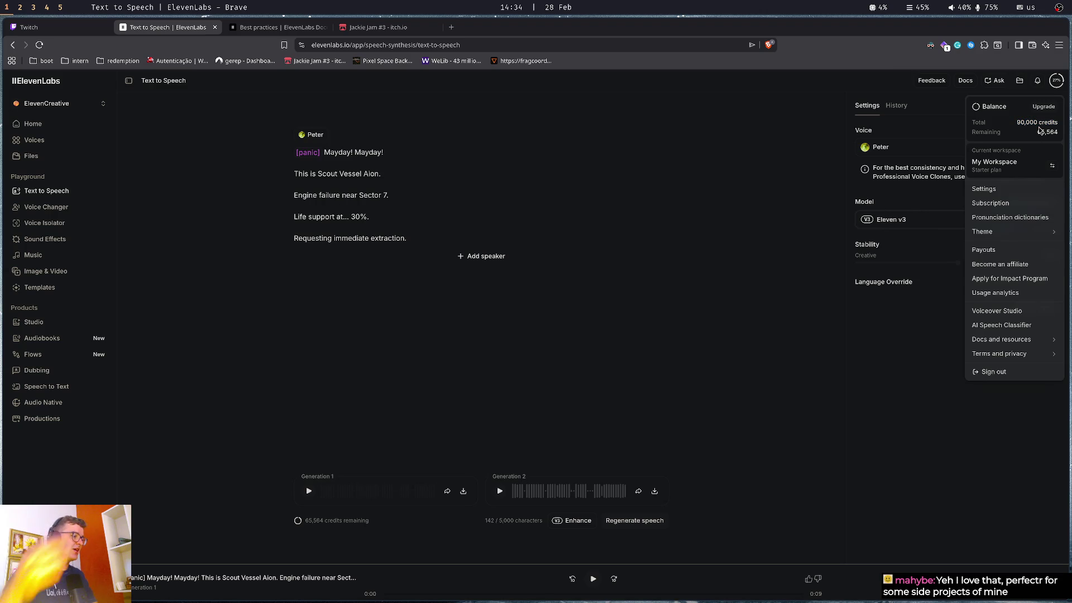
click(483, 239)
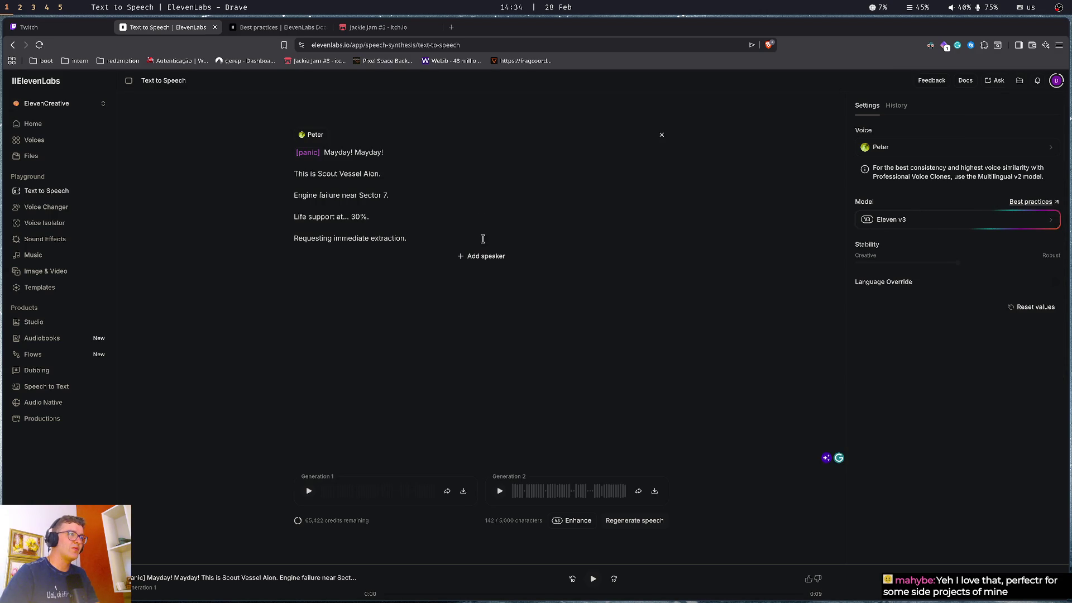
click(927, 148)
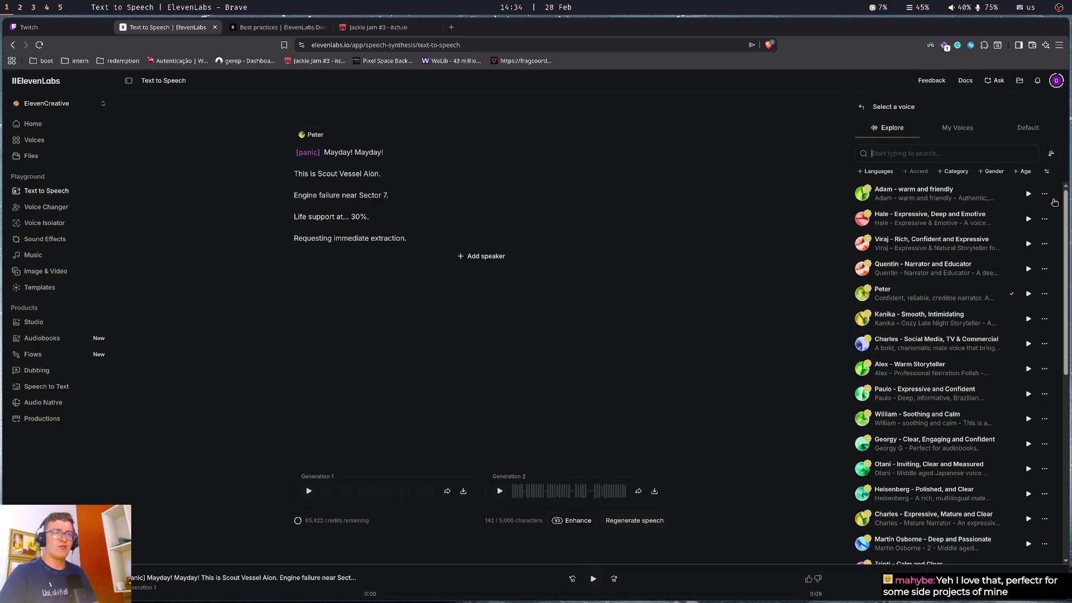
Preview Paulo, Alex, Charles, Matthew and Edward in My Voices, then choose Edward and generate speech
click(1028, 395)
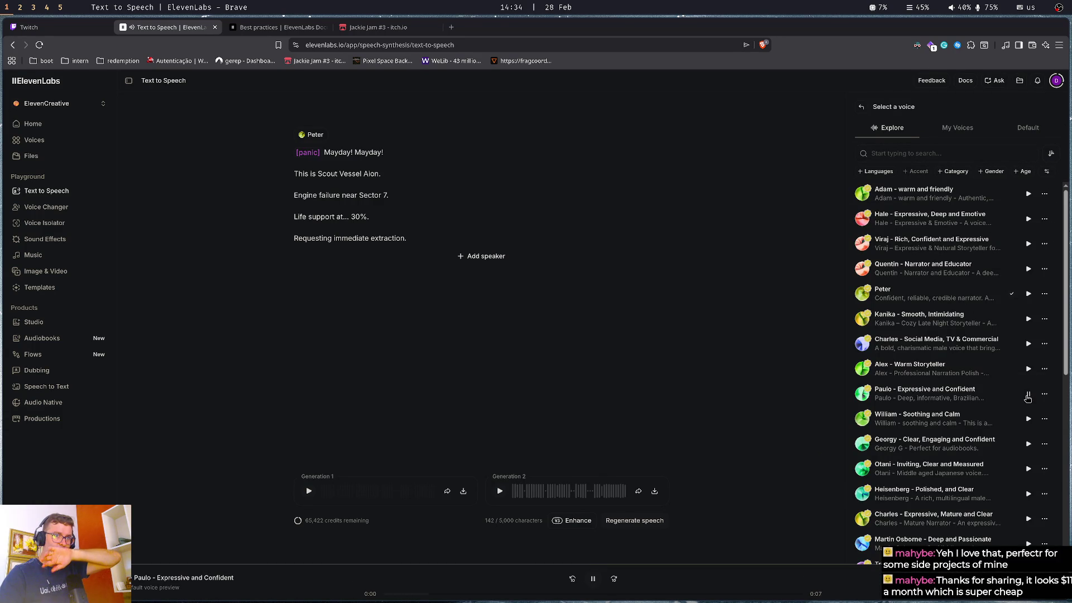
click(1029, 369)
click(1028, 343)
click(965, 128)
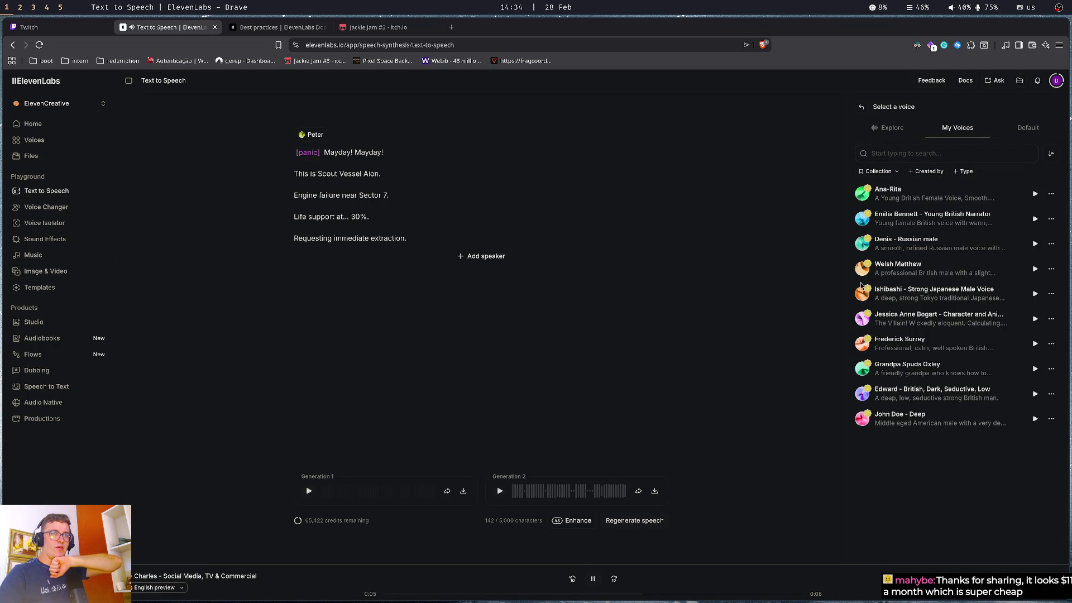
click(1036, 270)
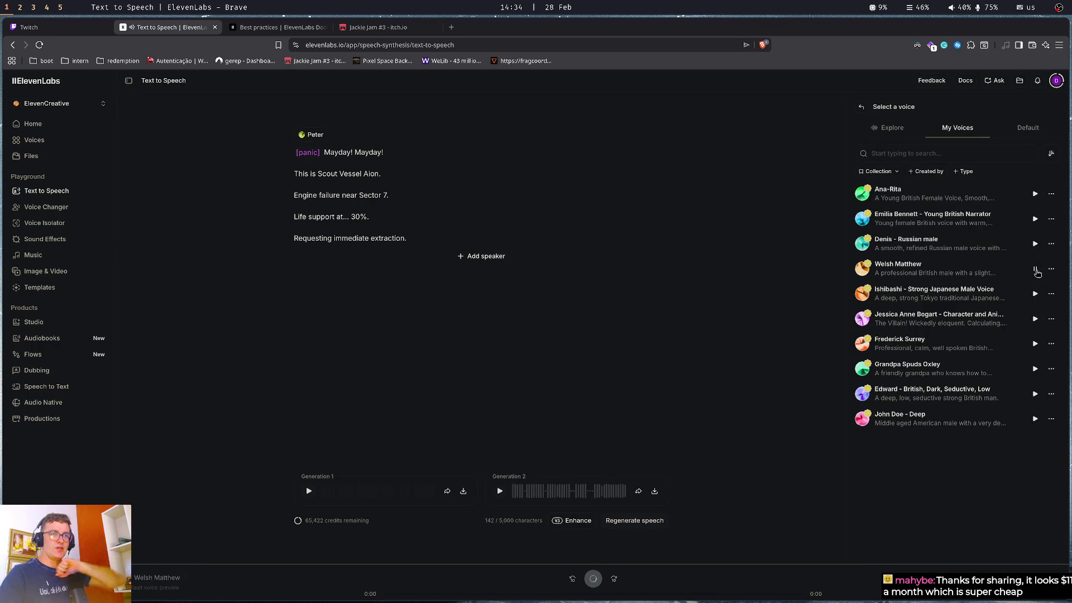
click(1036, 395)
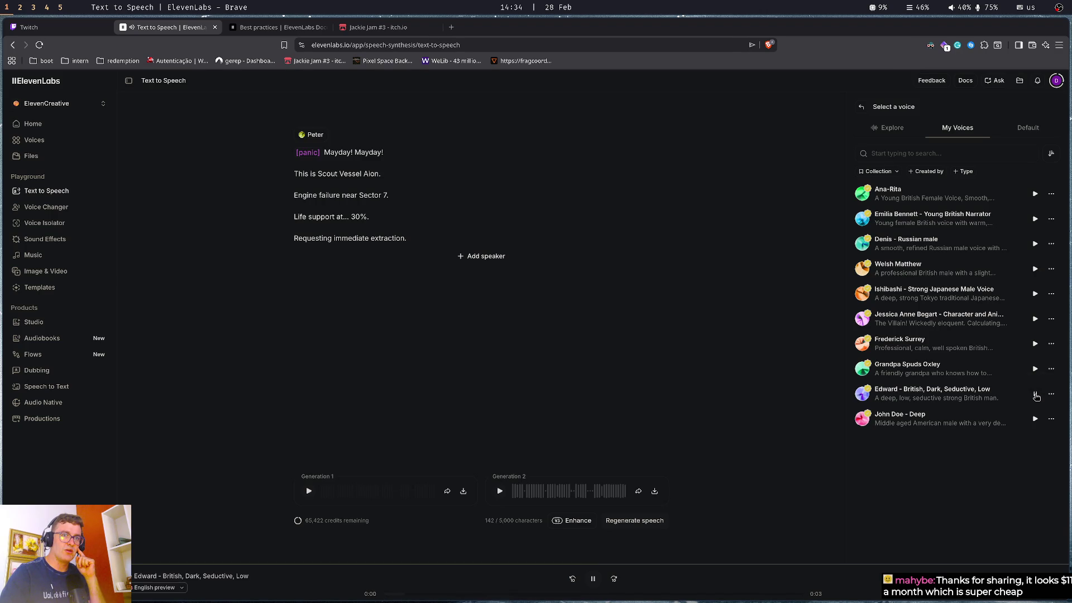
click(865, 398)
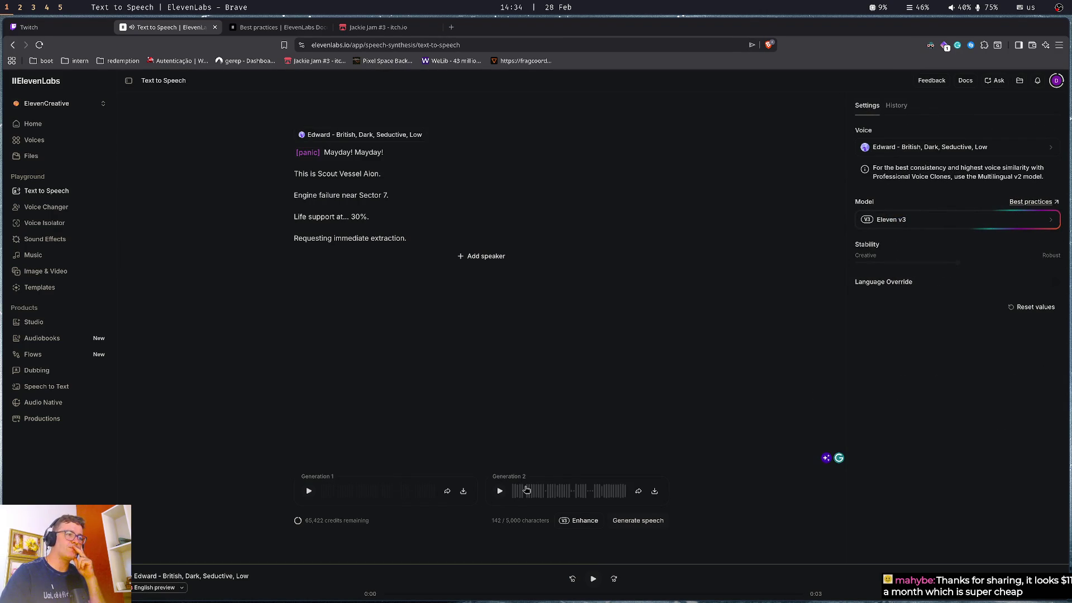
click(646, 525)
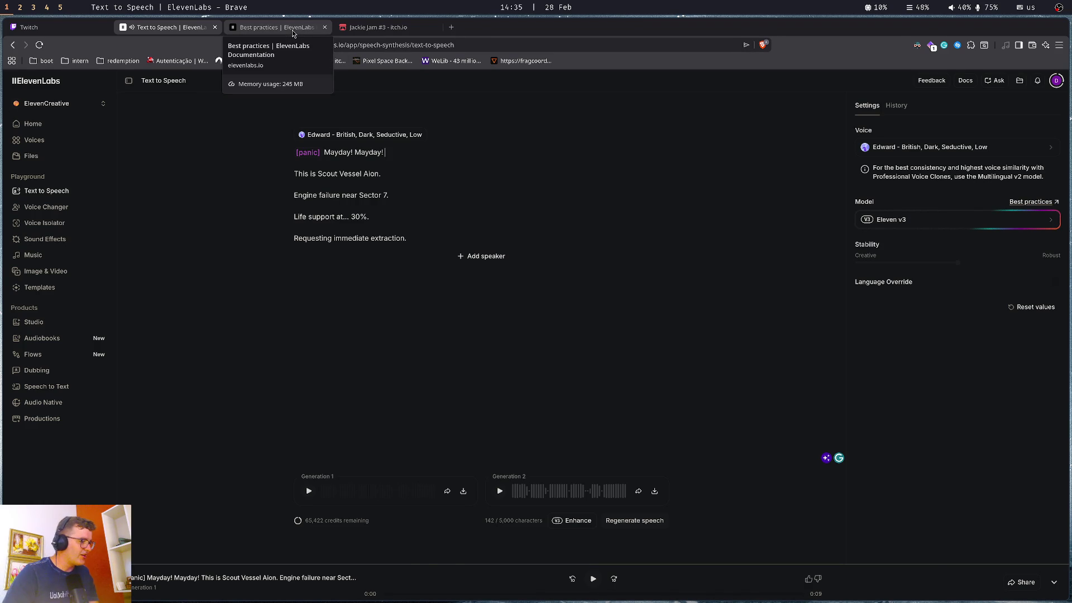
Copy the [strong French accent] tag from the Unique and special examples, then return to the script
click(293, 33)
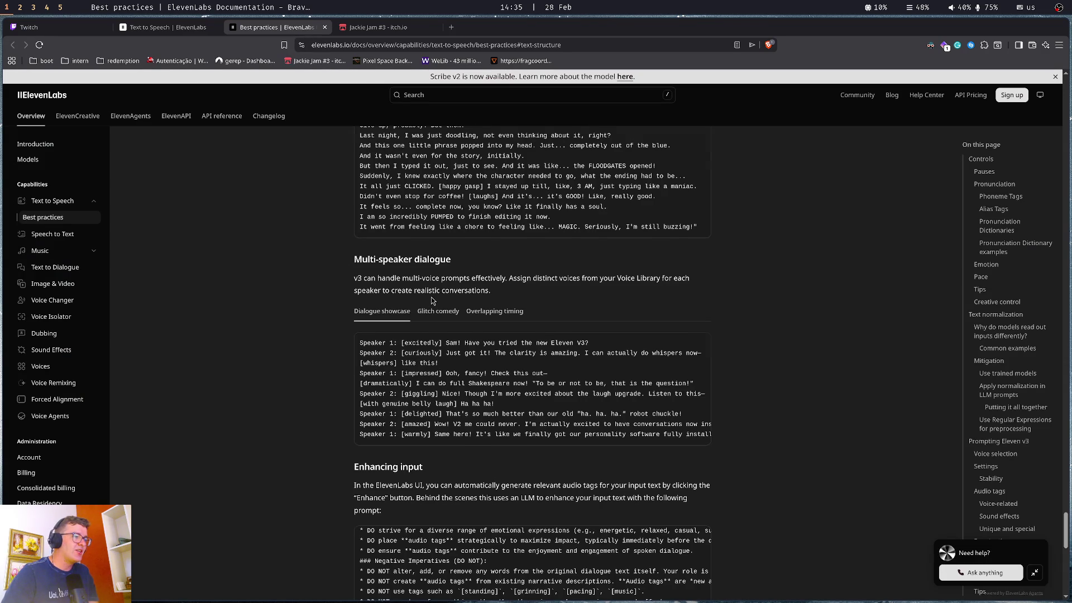
scroll(432, 301, down, 7)
scroll(308, 328, up, 8)
scroll(307, 327, up, 9)
scroll(307, 327, up, 6)
scroll(320, 334, down, 4)
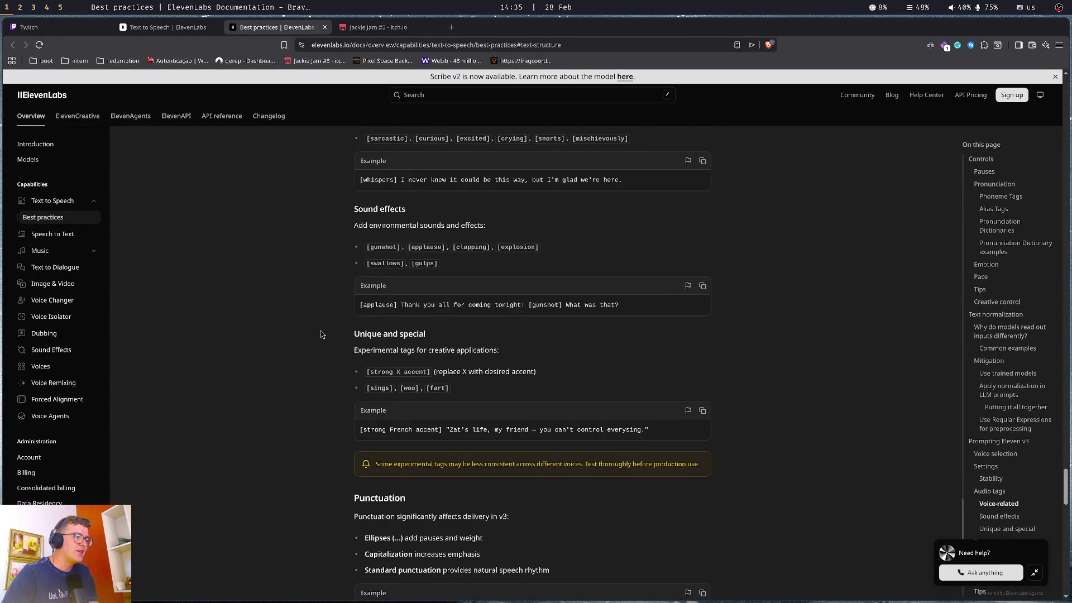
drag(360, 429, 442, 428)
key(ctrl+c)
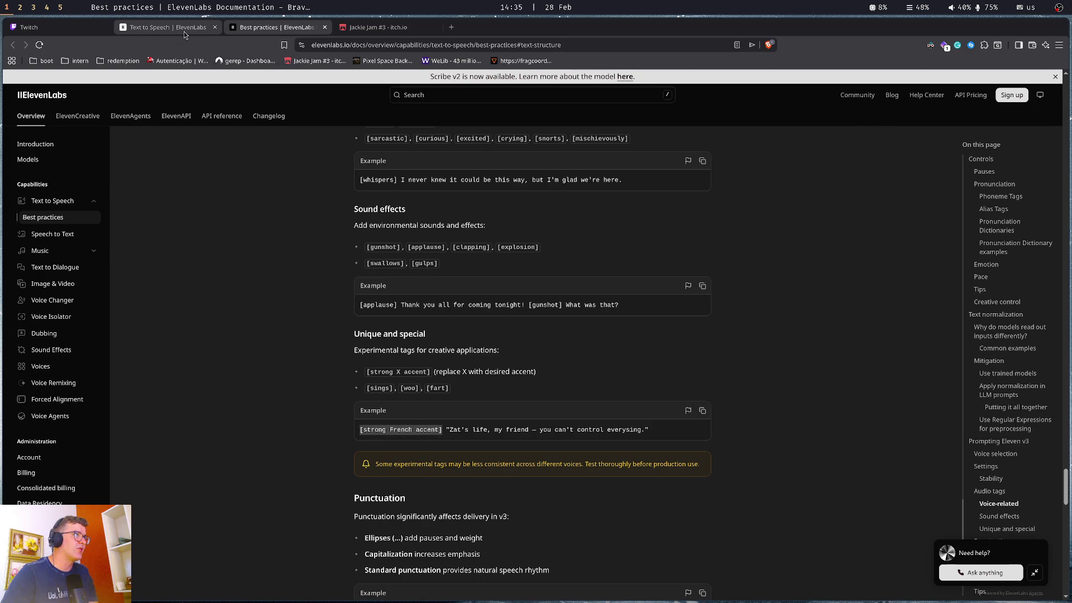
click(168, 27)
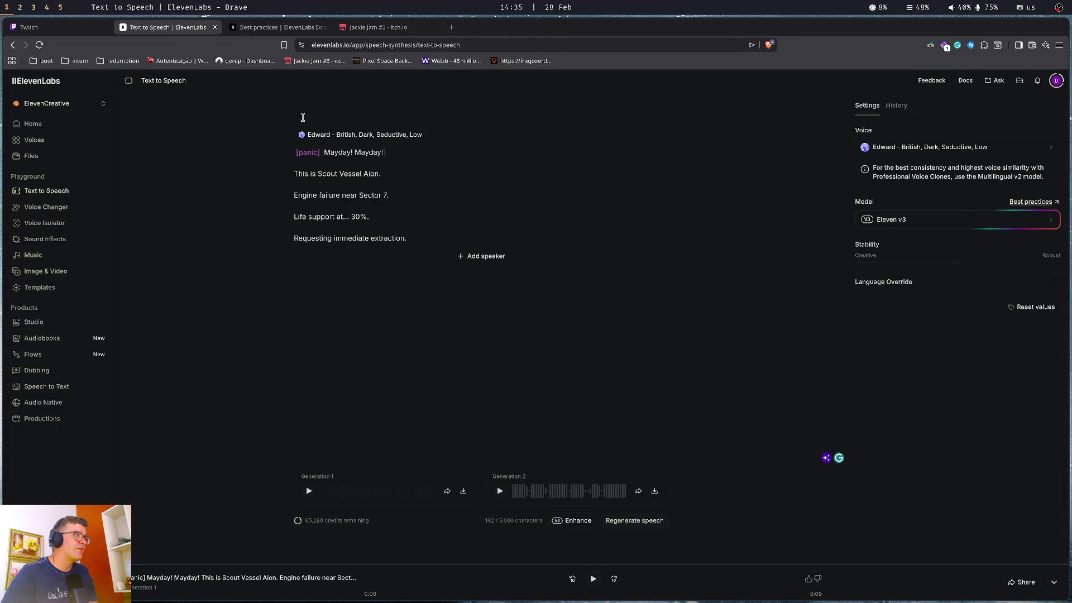
Paste the accent tag as a new first line and change it to [strong Scottish accent]
click(384, 153)
key(ctrl+v)
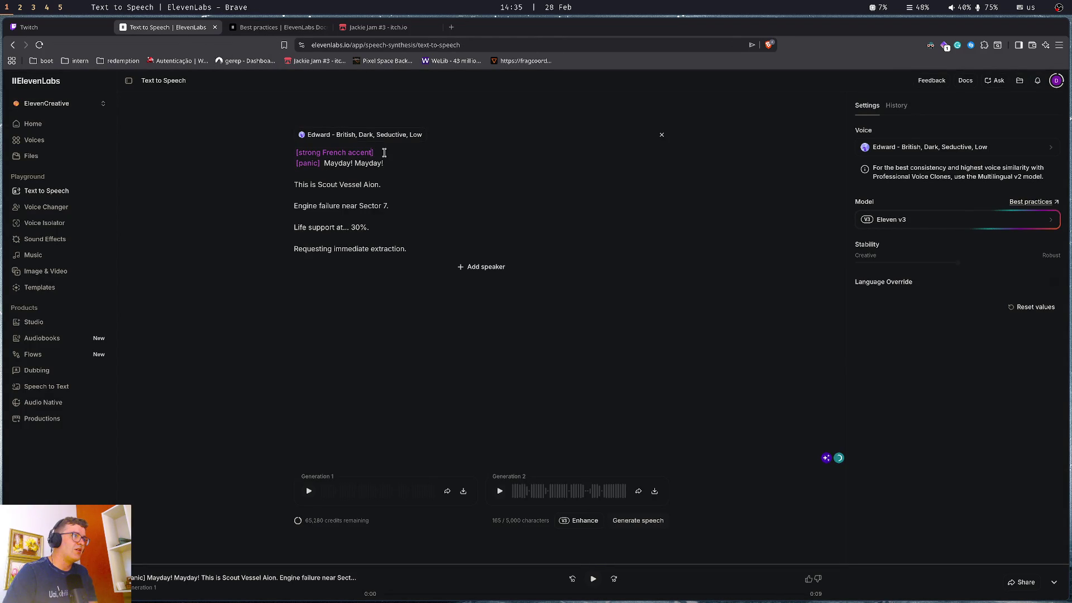
key(ctrl+shift+Left)
text(Scottis)
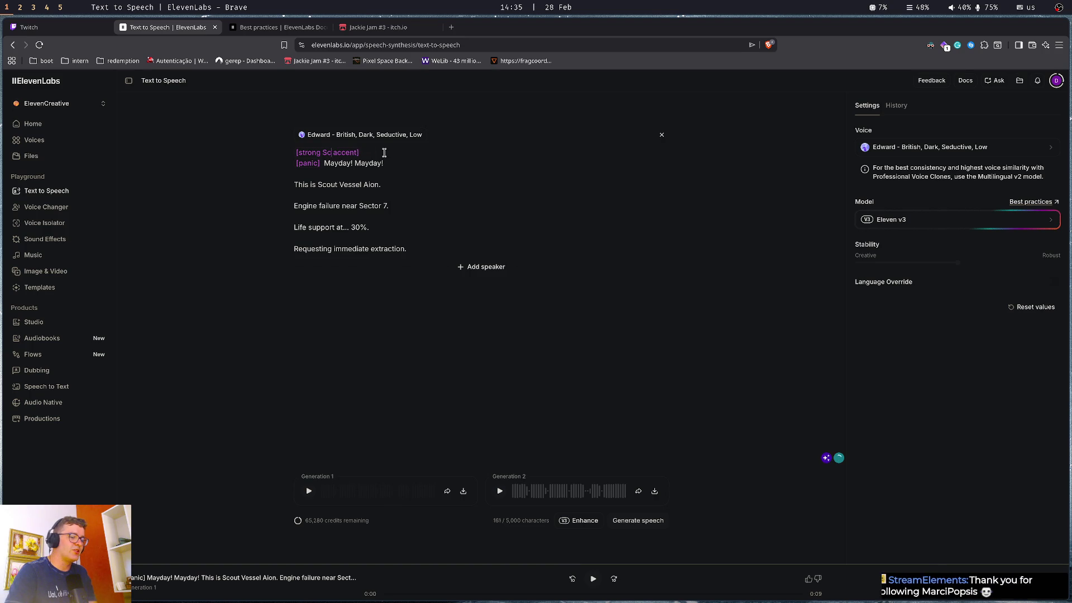
text(h)
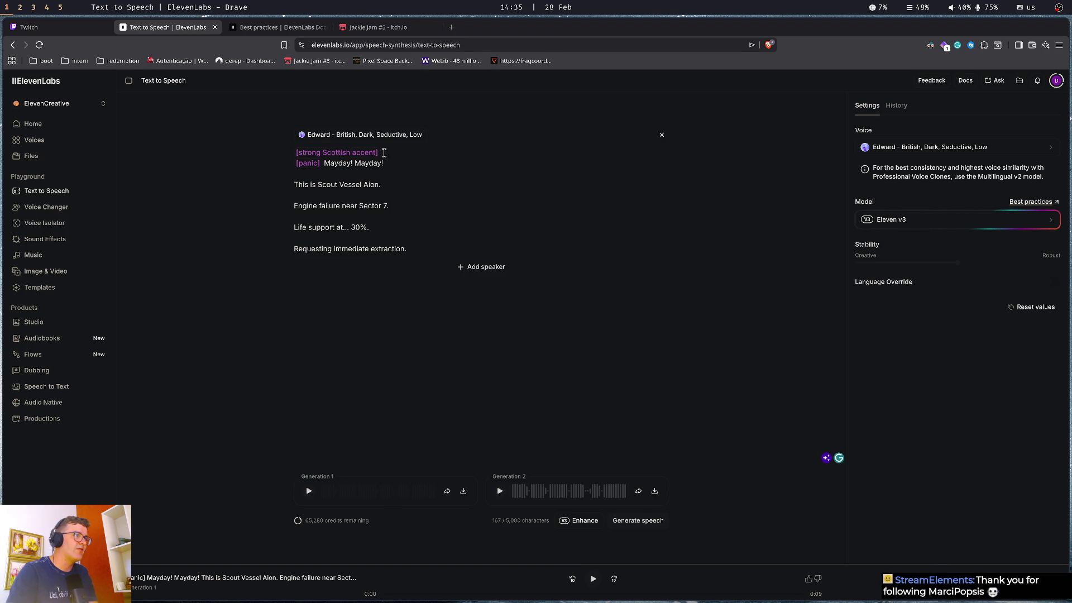
Check the spelling of Scottish in a scratch tab, then generate new takes and play the second
key(ctrl+t)
text(scotisdsh)
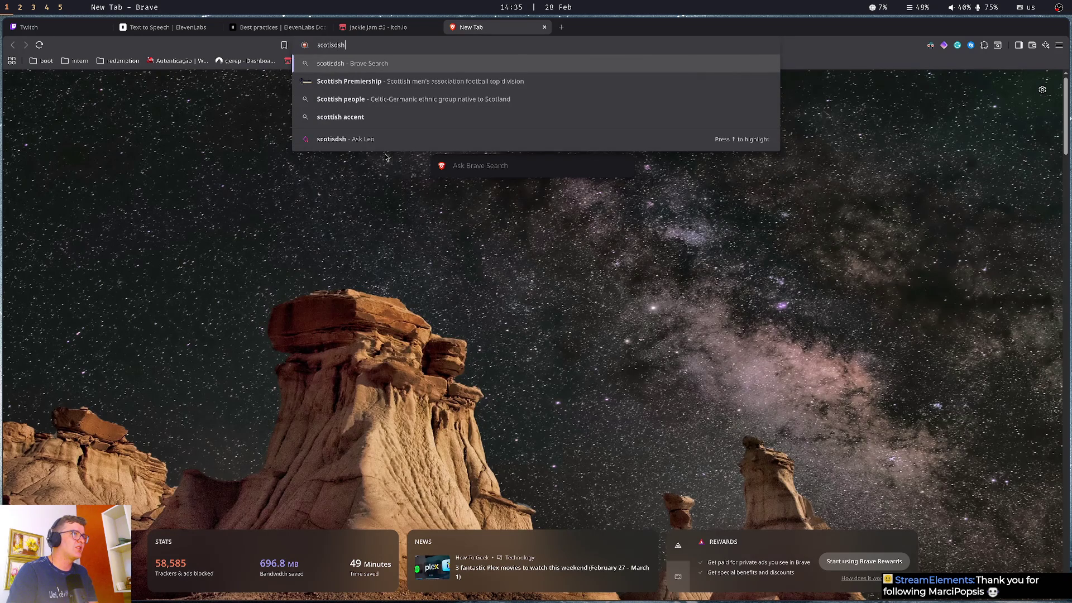
key(ctrl+w)
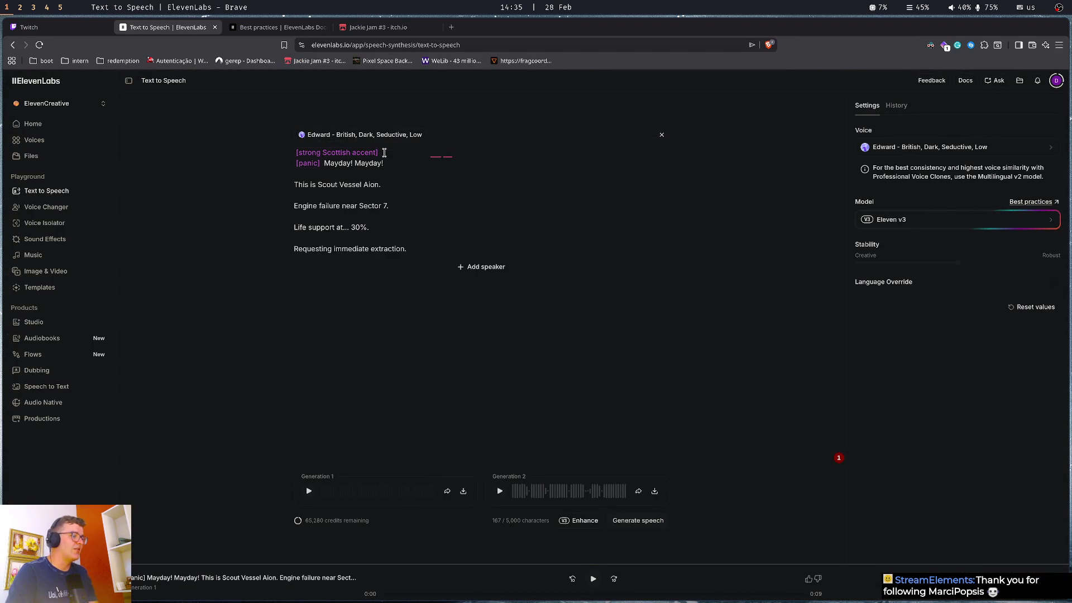
key(ctrl+Return)
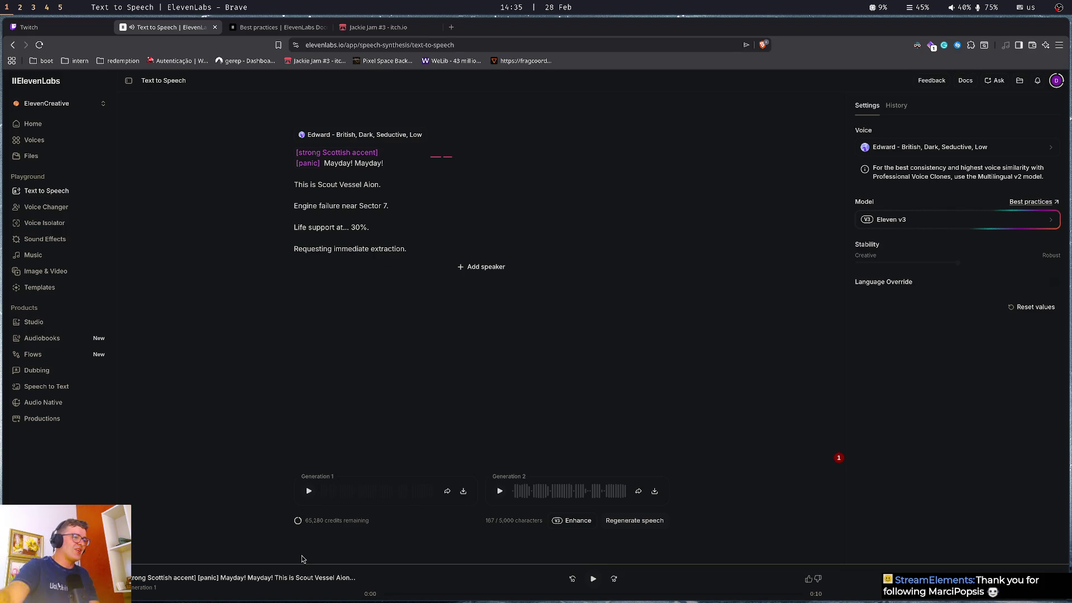
click(499, 491)
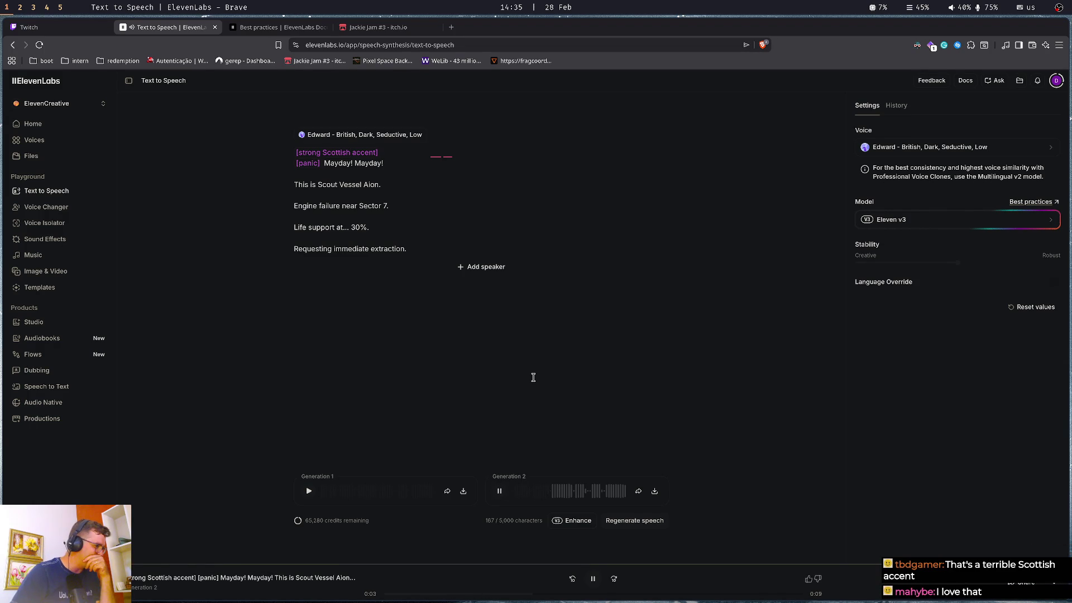
Change the accent tag from Scottish to Brazilian, regenerate, and play back Generation 1
double_click(344, 152)
text(Brazilian)
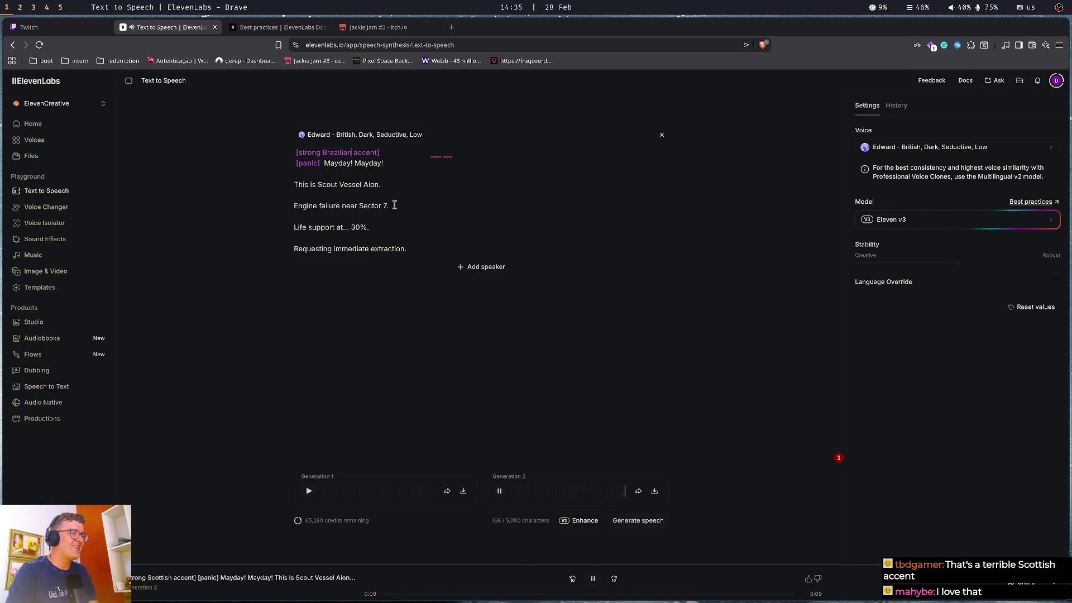
key(ctrl+Return)
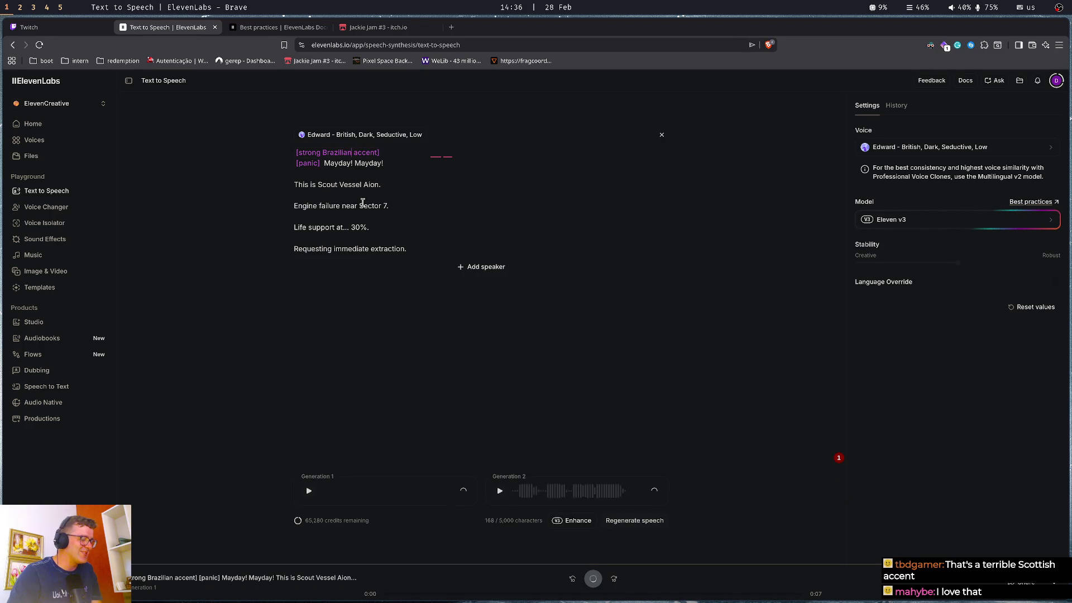
click(308, 492)
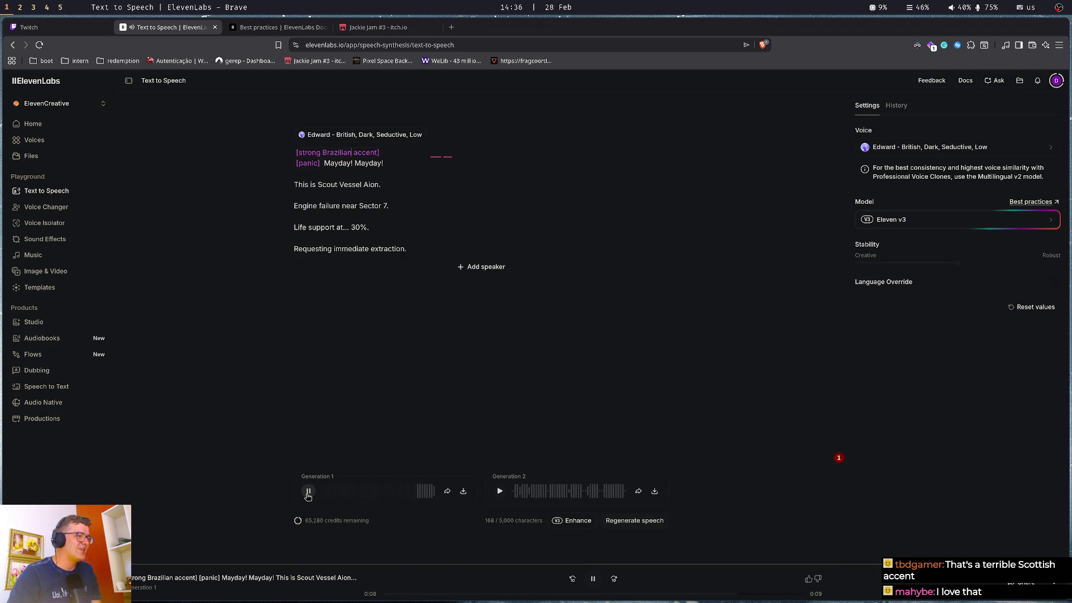
click(308, 493)
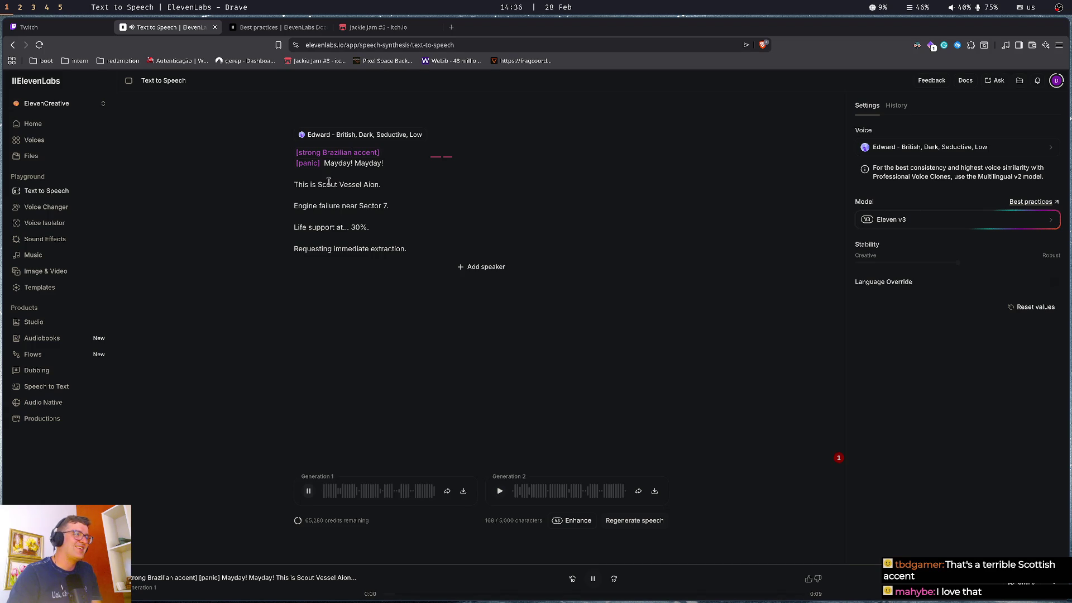
click(308, 491)
Delete the [strong Brazilian accent] tag from the script and return to the Best practices docs
drag(383, 155, 203, 132)
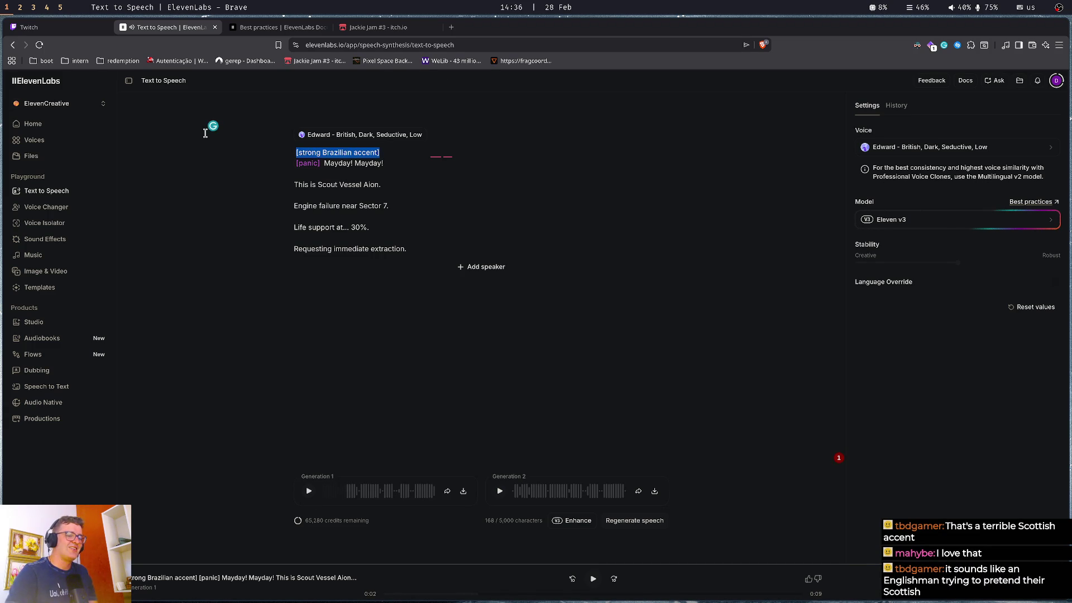
key(BackSpace)
key(ctrl+Tab)
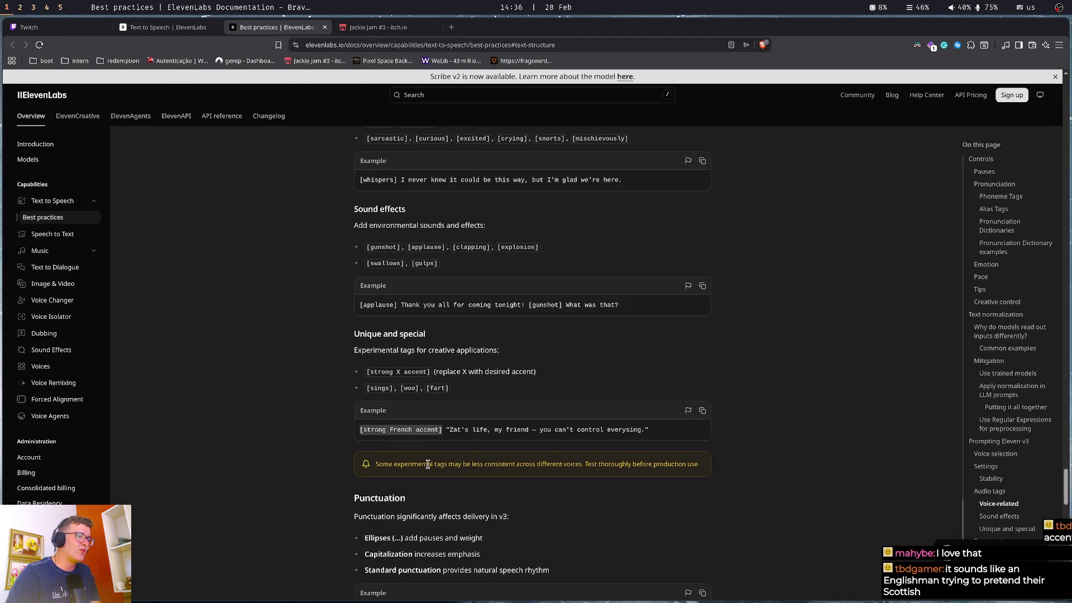
After reading the experimental-tags warning, regenerate the [panic]-only mayday script with Edward
triple_click(427, 465)
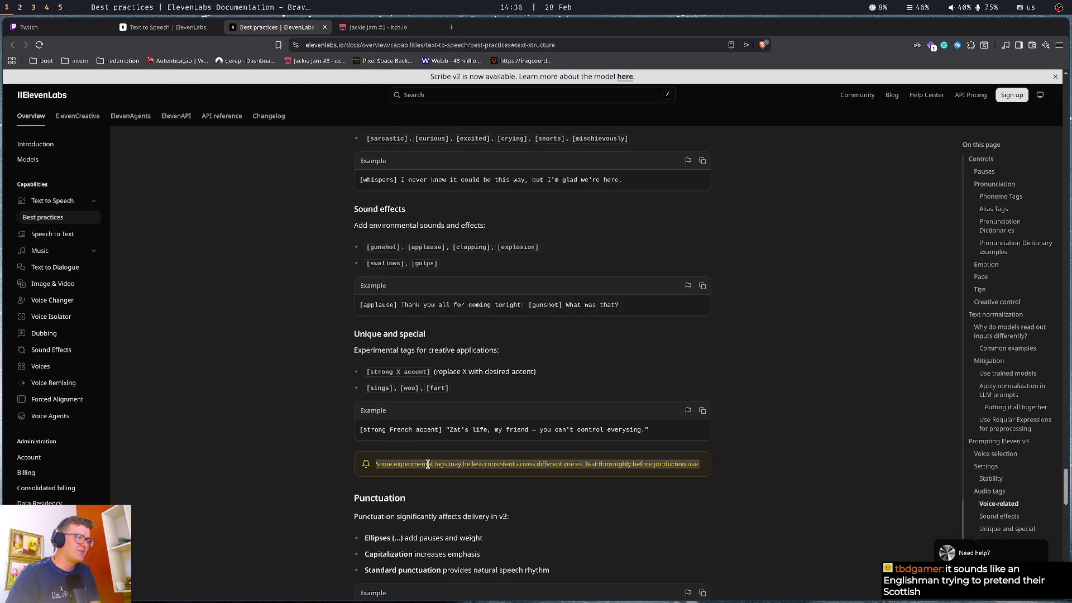
key(ctrl+shift+Tab)
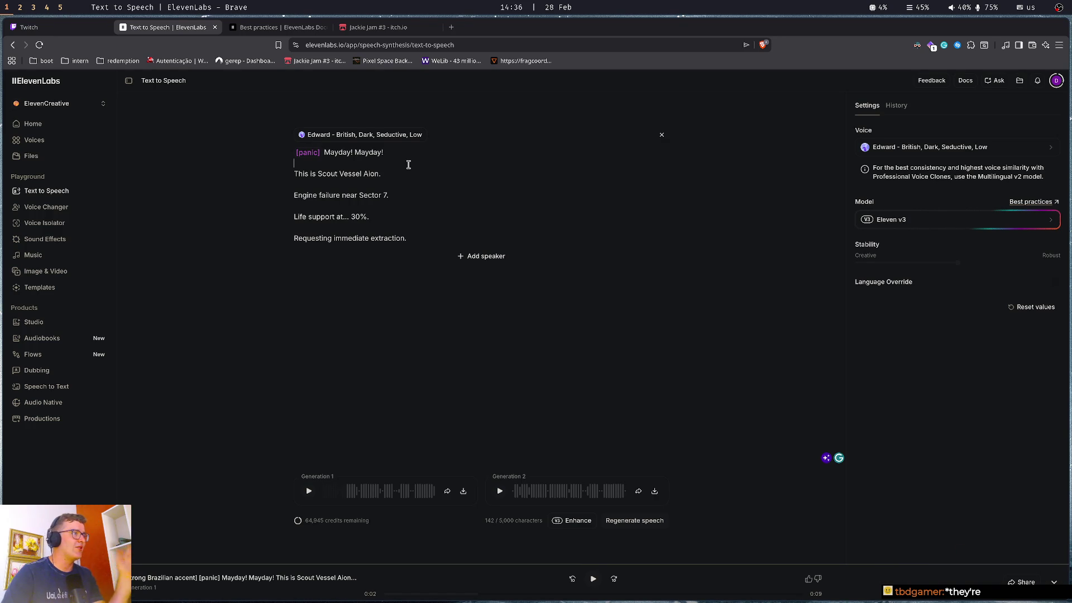
key(ctrl+Return)
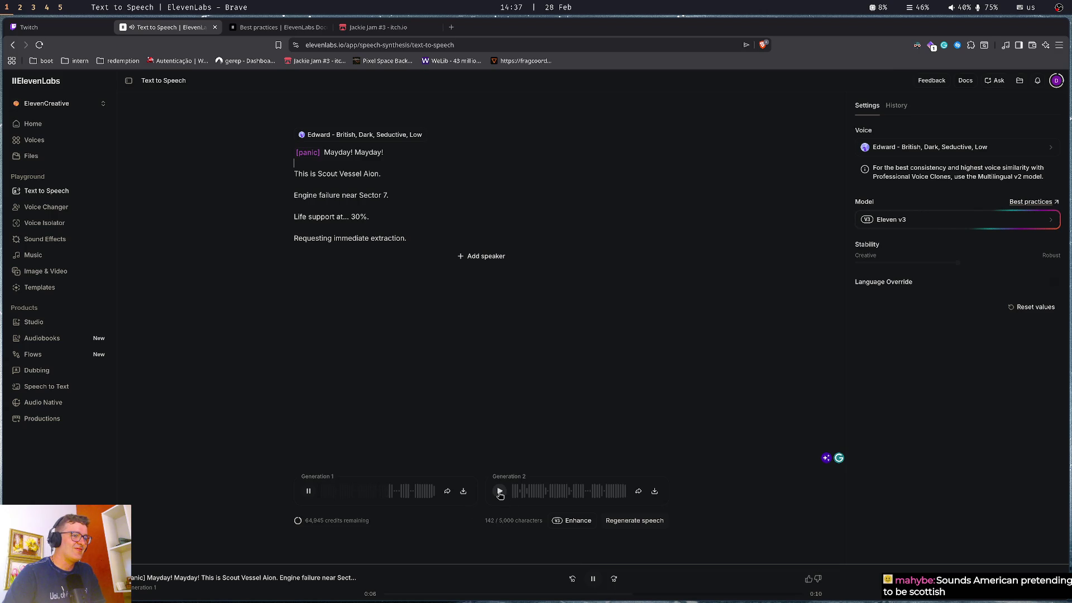
Check voice-related tags like [gulps] in the docs, then play Generation 2 of the panic script
click(279, 29)
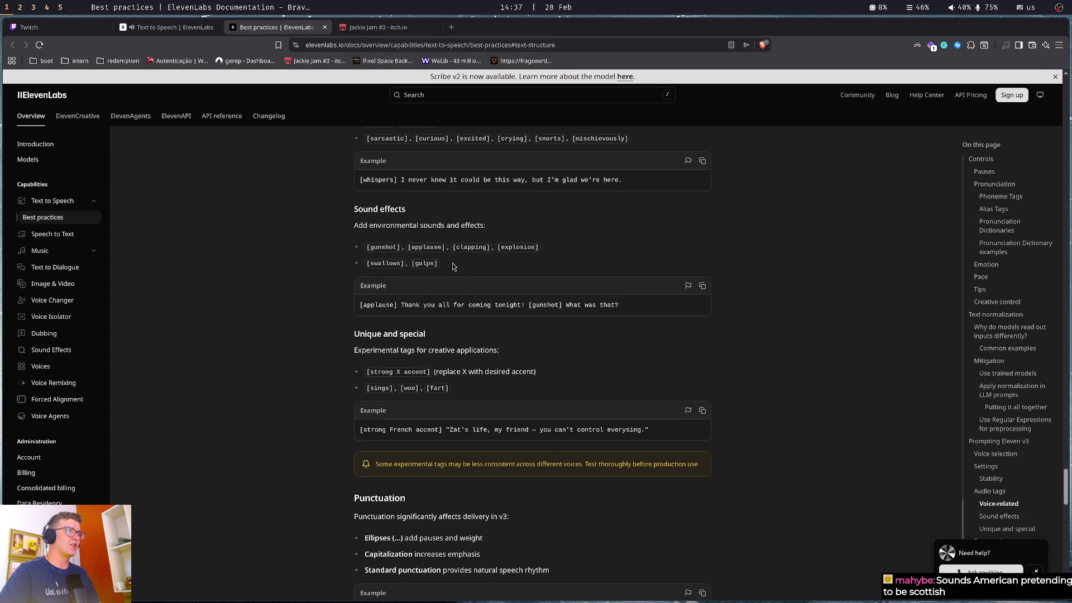
double_click(424, 263)
scroll(610, 287, up, 2)
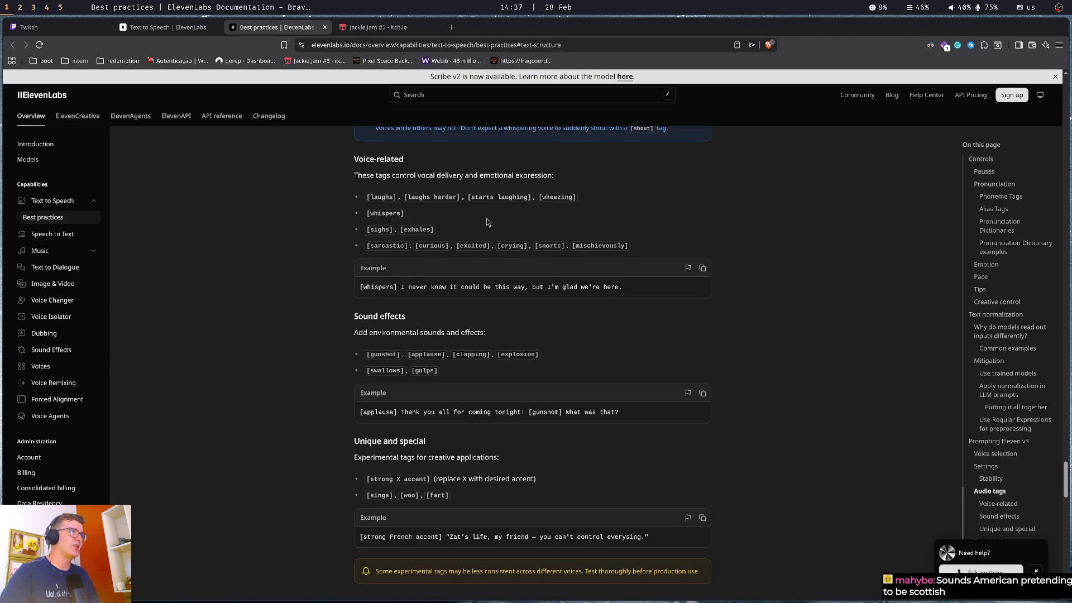
key(ctrl+shift+Tab)
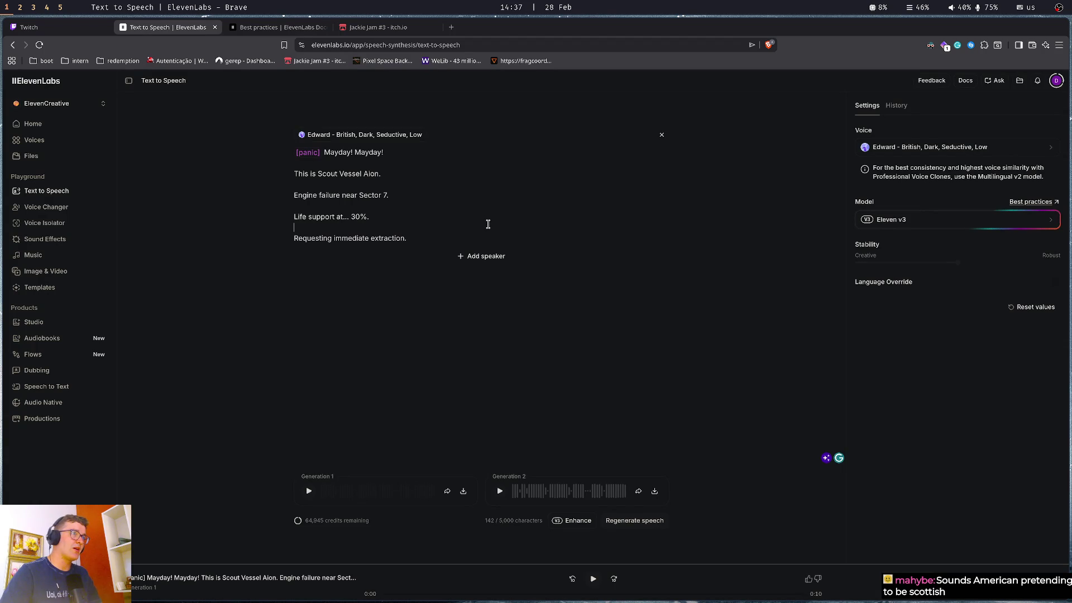
click(500, 492)
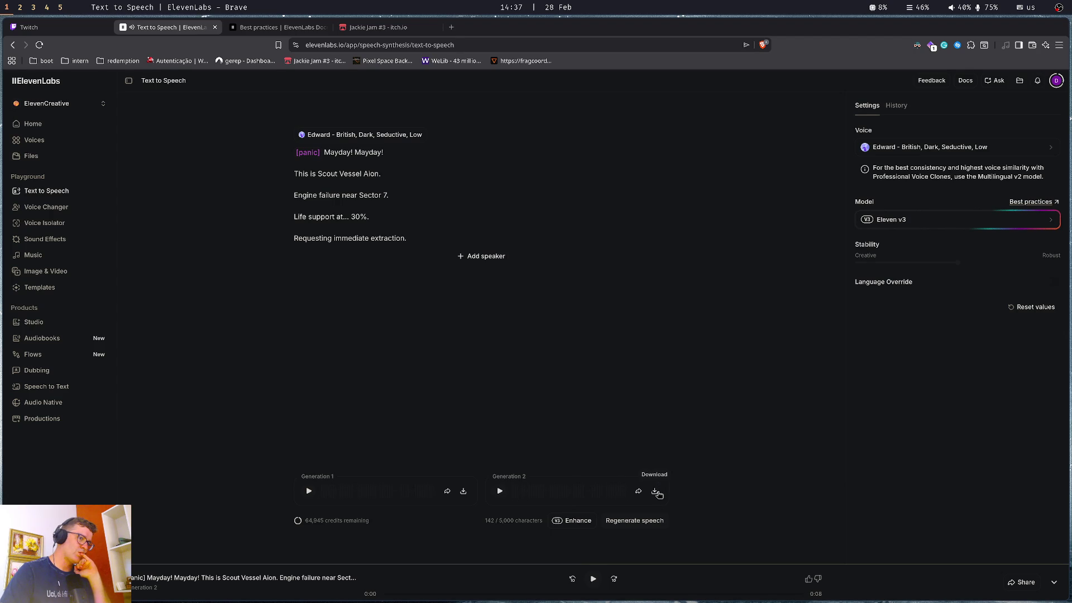
Download Generation 2's audio as voice1.mp3 into Downloads
click(657, 493)
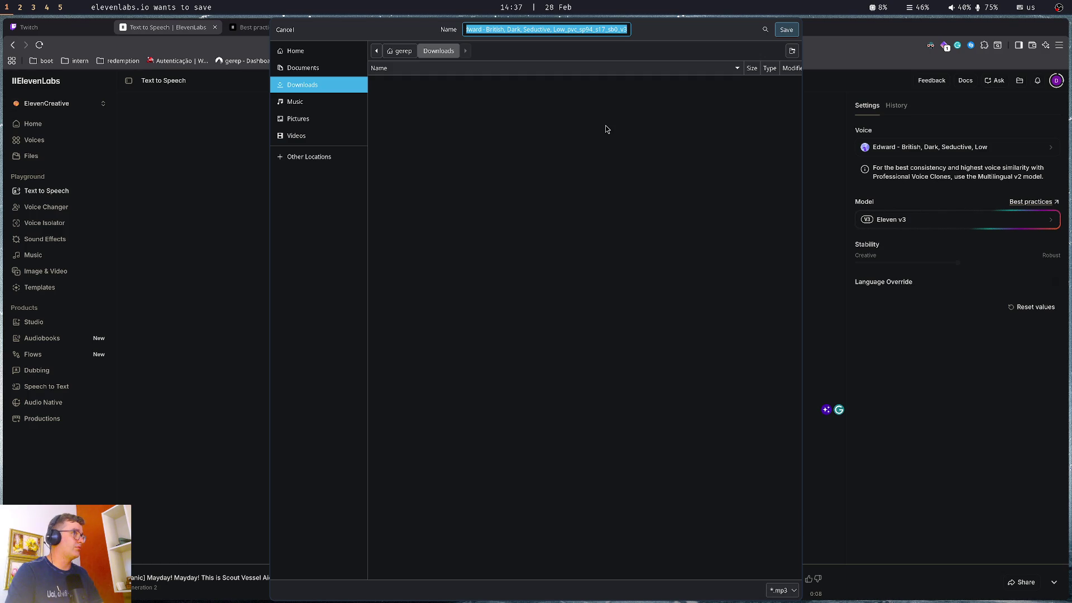
text(voice.mp3)
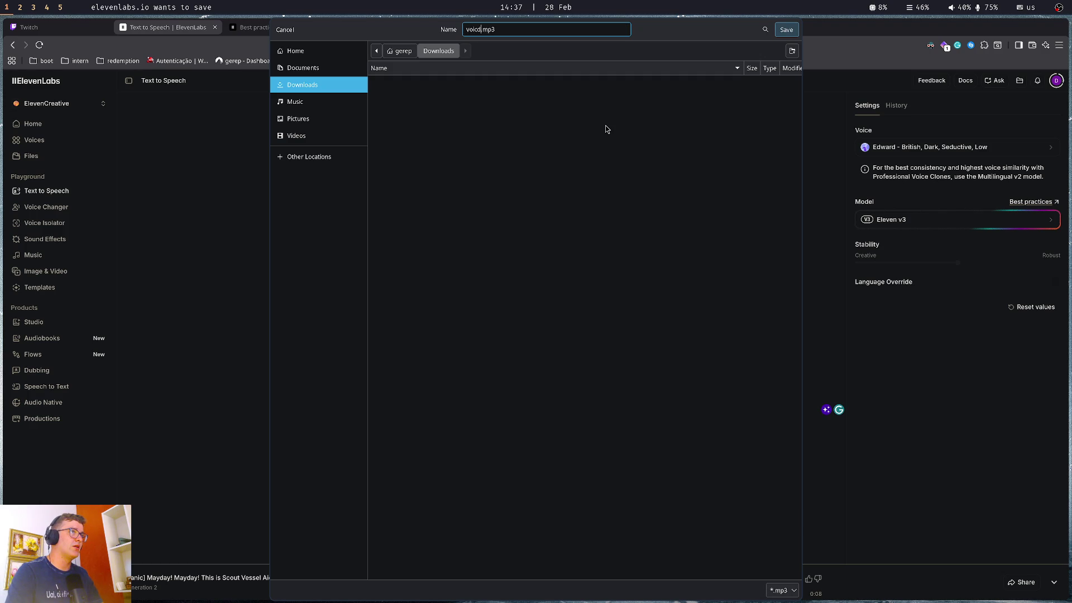
text(1)
key(Return)
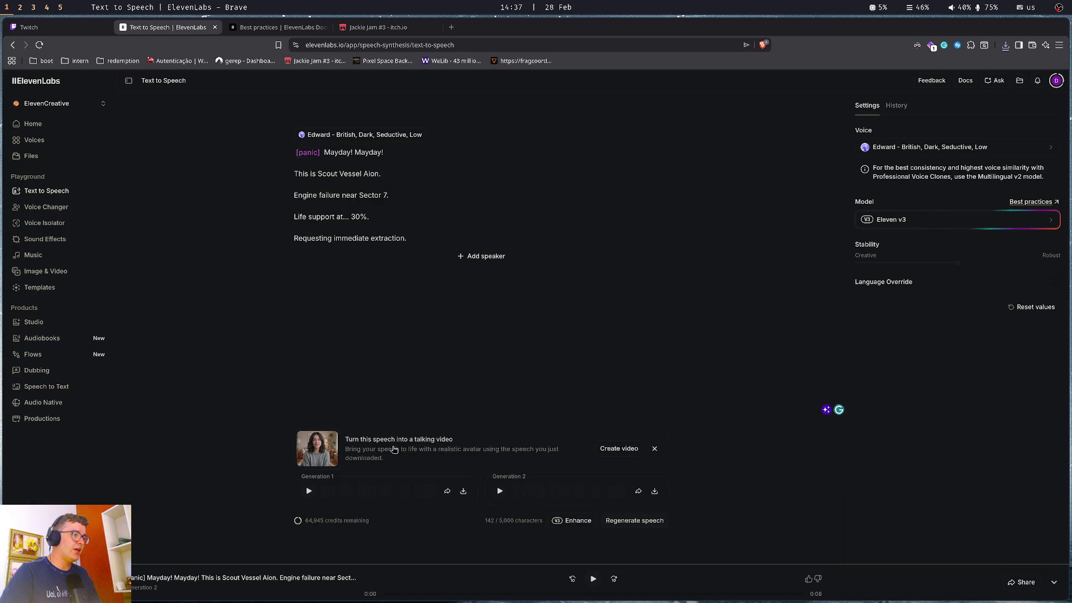
Dismiss the talking-video suggestion banner and cycle windows toward the notes
click(654, 448)
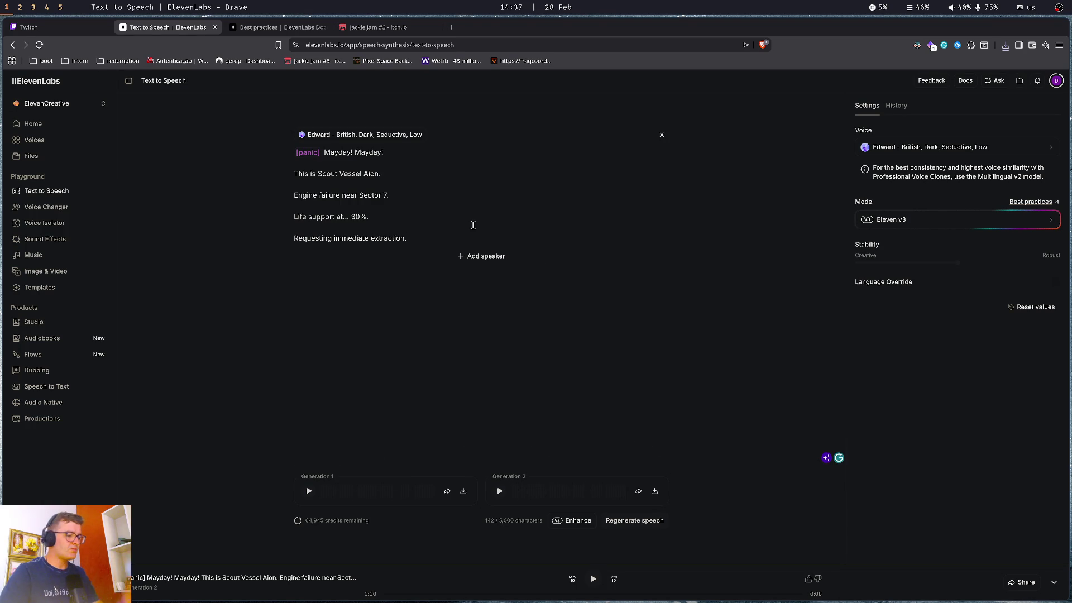
key(super+Down)
key(super+Up)
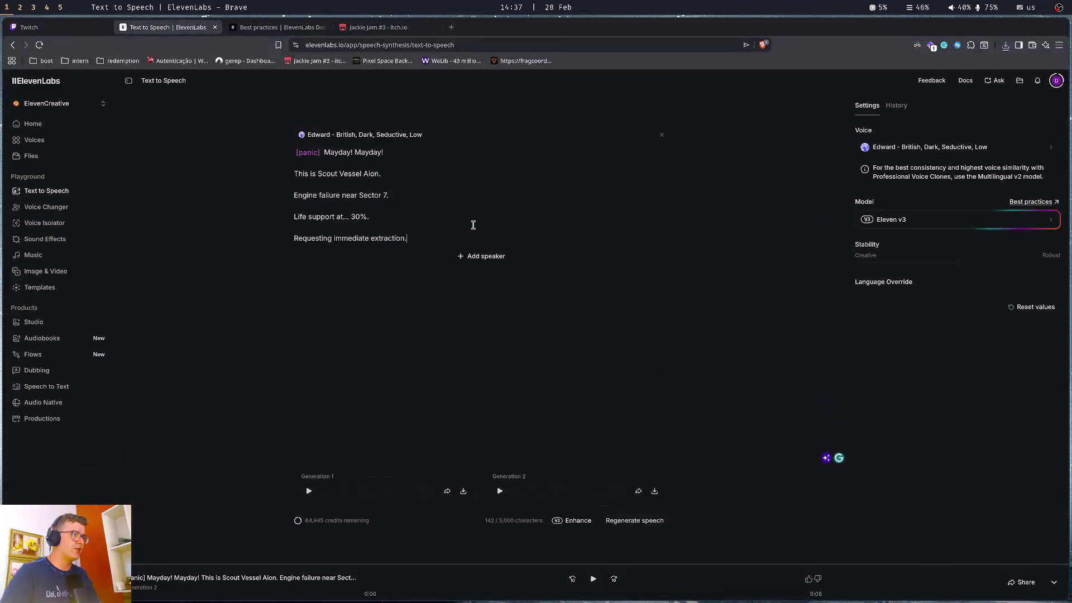
Copy the Log 2 distress beacon line from the Obsidian Signal note and select the five Mayday lines
key(super+Right)
key(super+Right)
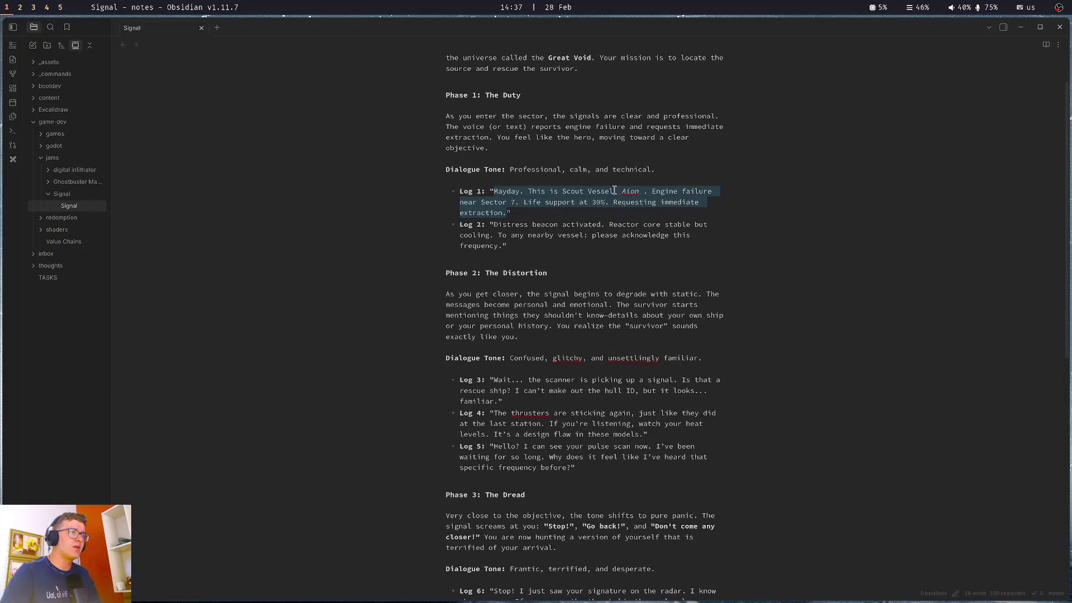
drag(493, 224, 503, 246)
key(ctrl+c)
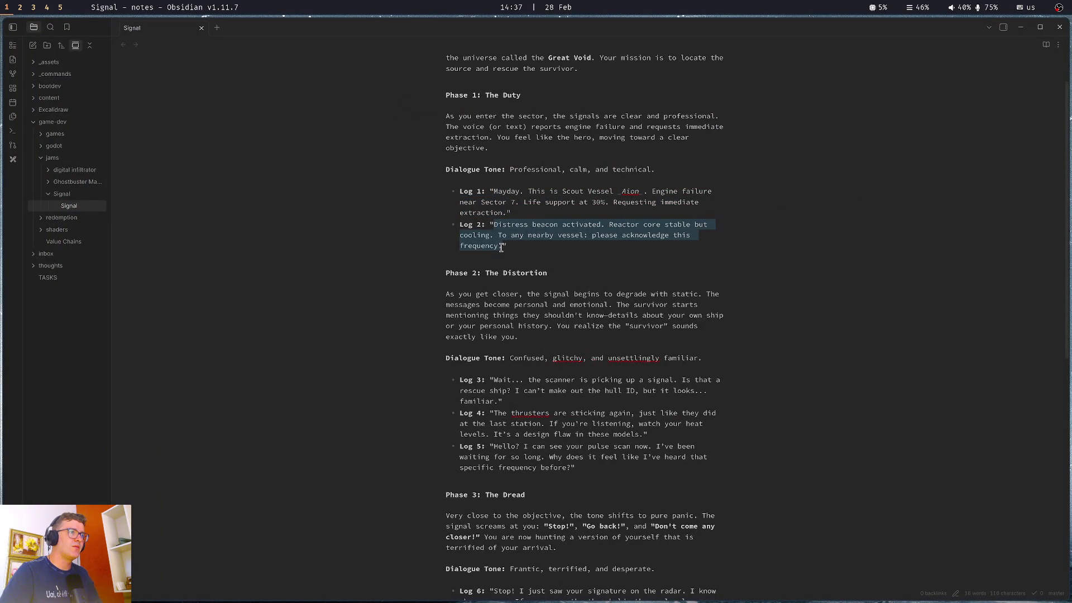
key(super+Left)
key(super+Up)
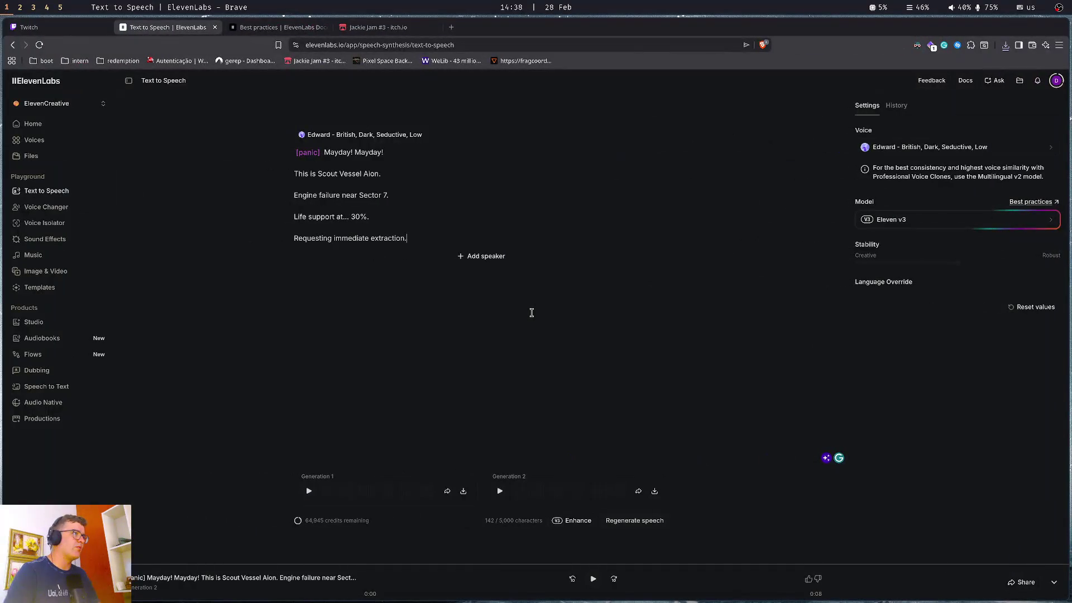
mouse_move(433, 237)
mouse_down()
mouse_move(265, 176)
mouse_move(262, 144)
mouse_up()
Paste the Log 2 text, split it into three sentence lines, and add a blank top line
key(ctrl+v)
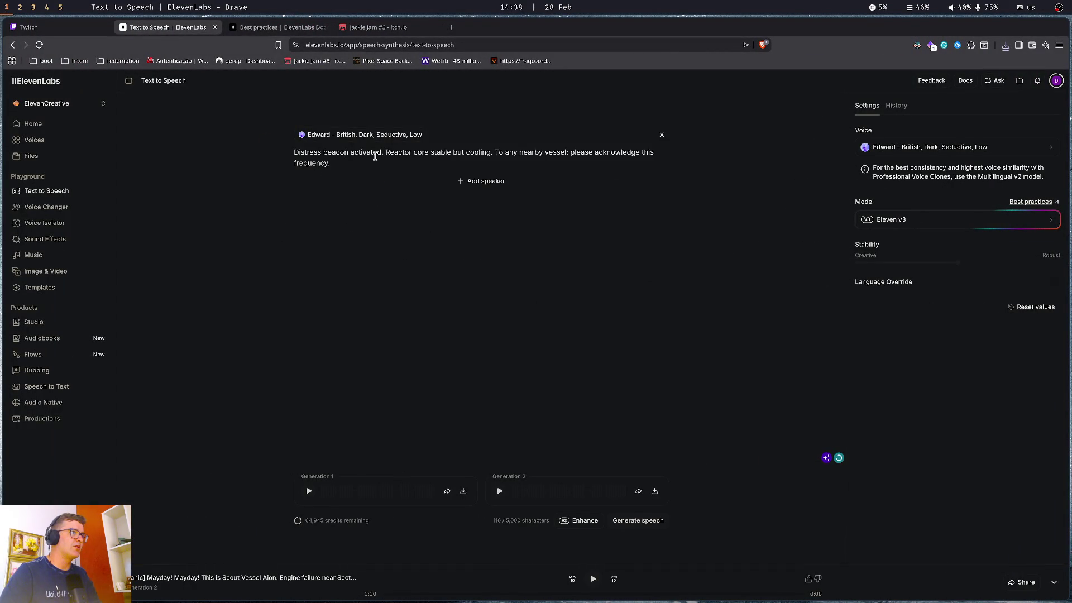
click(387, 152)
key(Return)
key(Return)
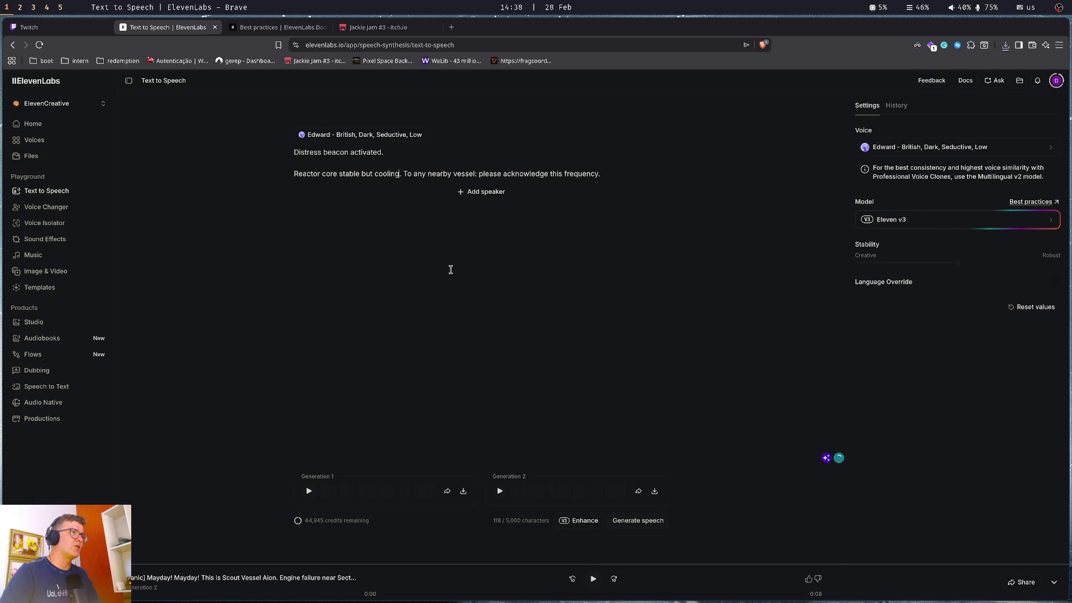
key(Return)
key(Return)
key(Return)
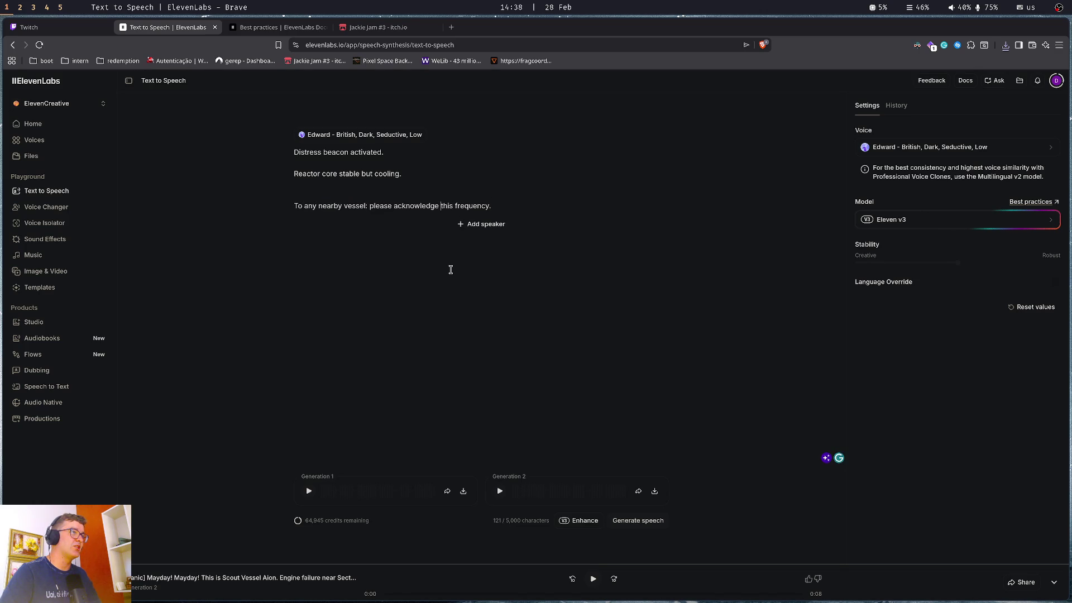
key(BackSpace)
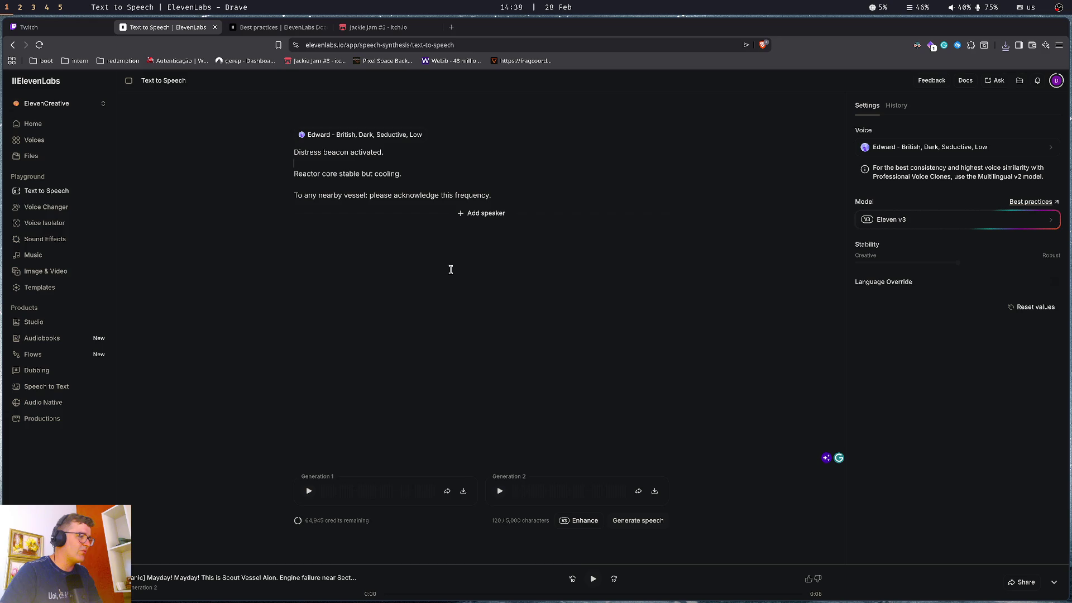
key(ctrl+Home)
key(Return)
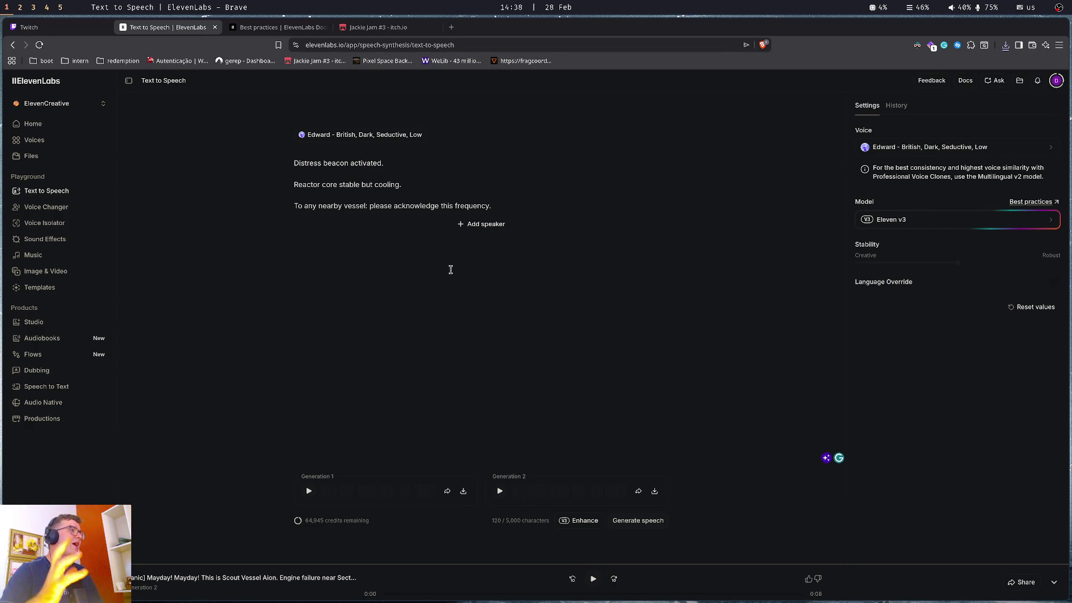
key(ctrl+Tab)
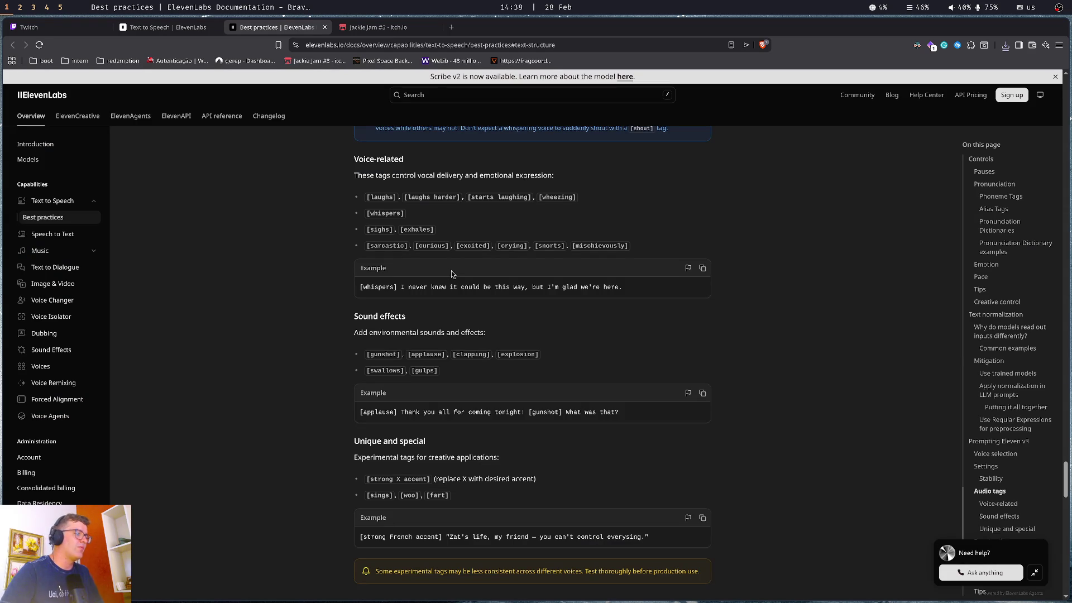
Prefix the distress lines with [anxious], generate two Edward takes, and play both
scroll(451, 273, down, 5)
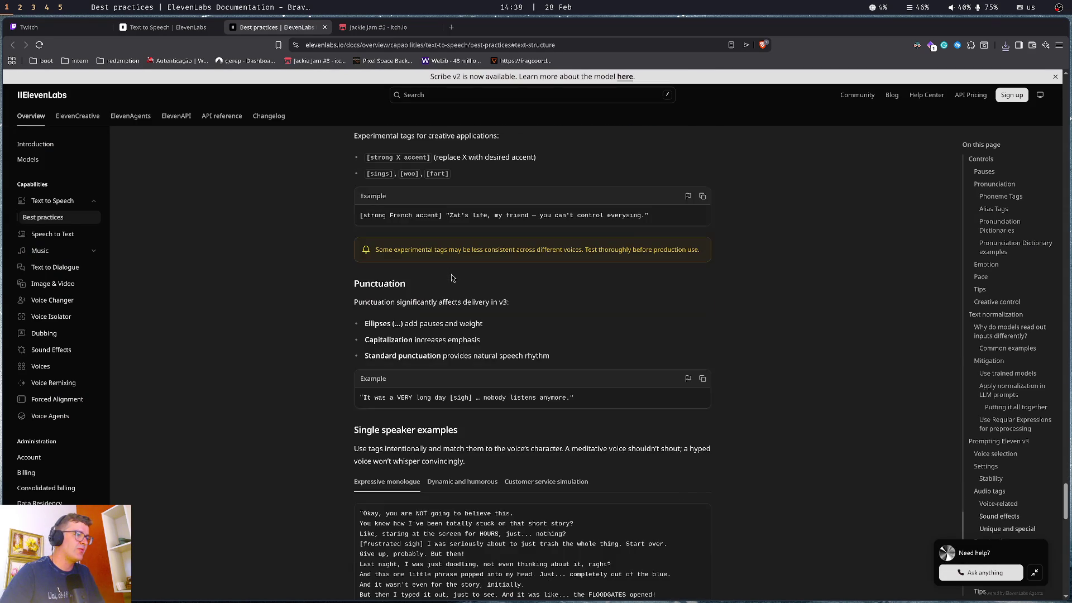
key(ctrl+shift+Tab)
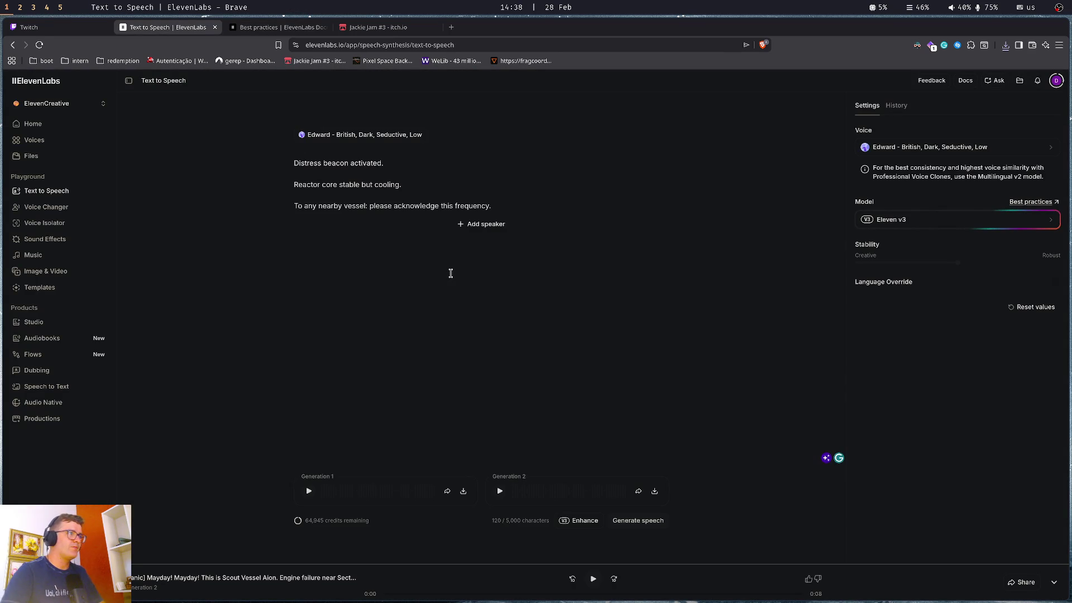
text([anxious)
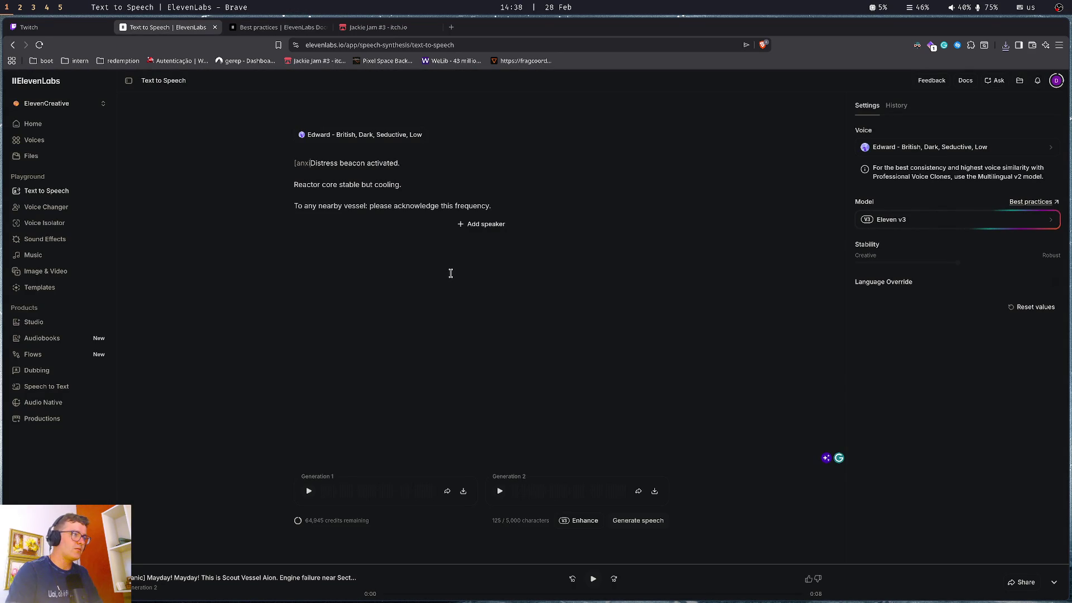
text(])
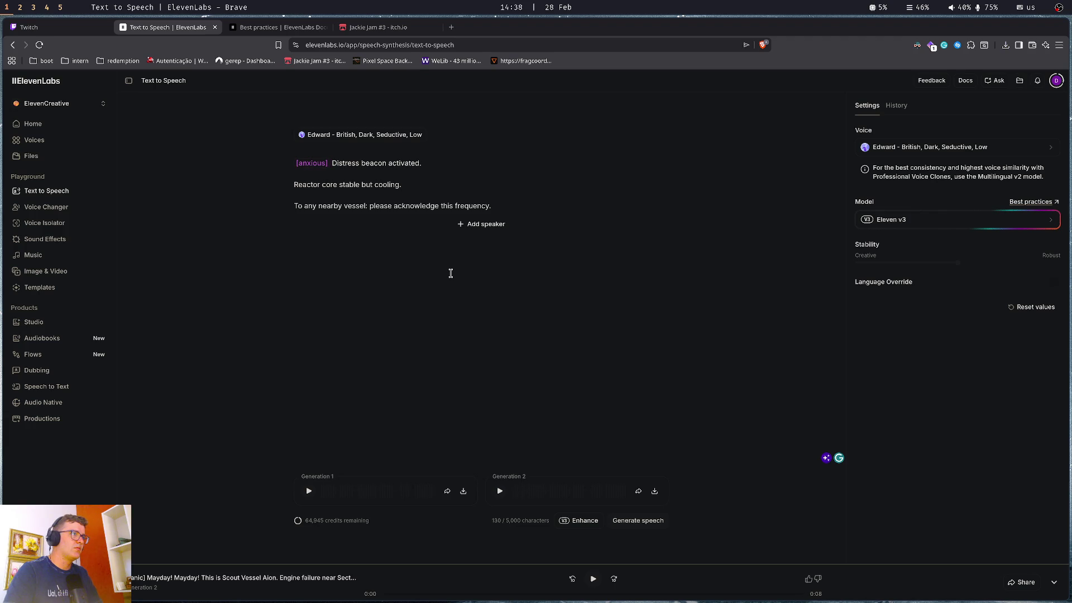
key(ctrl+Return)
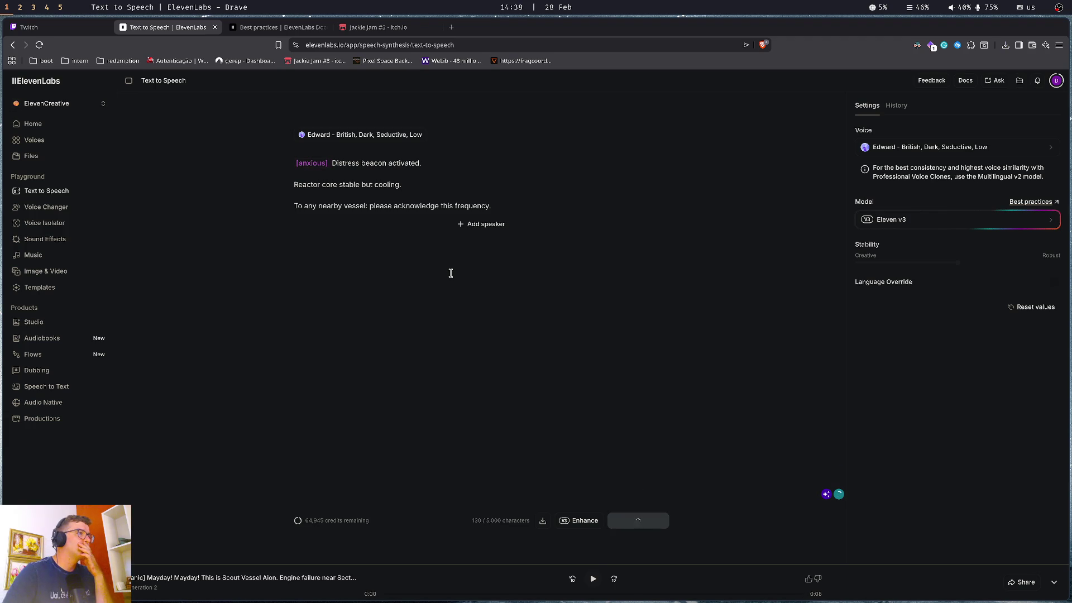
click(310, 491)
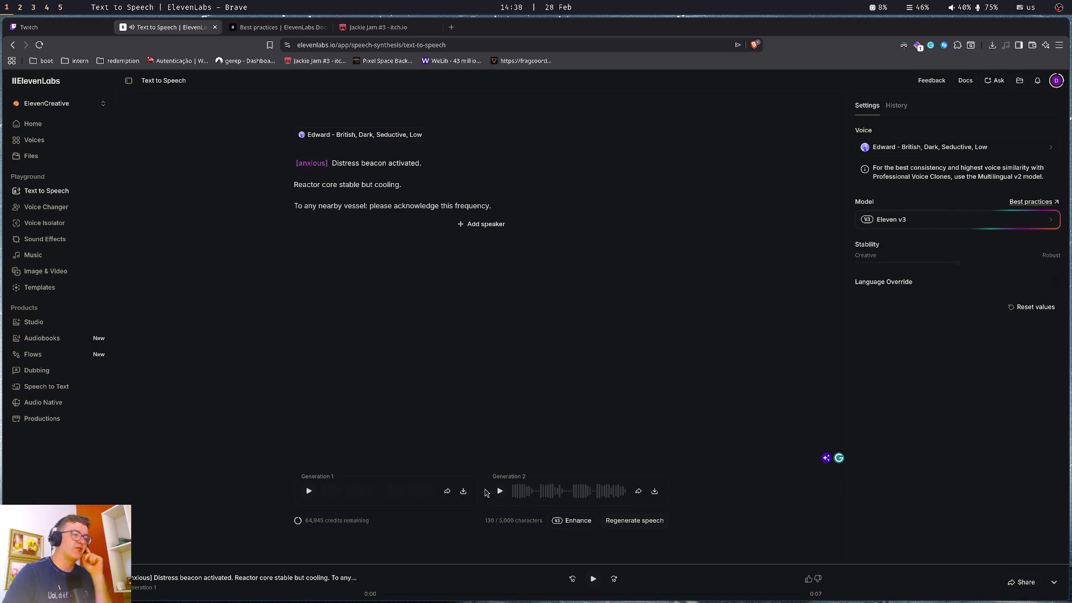
click(500, 492)
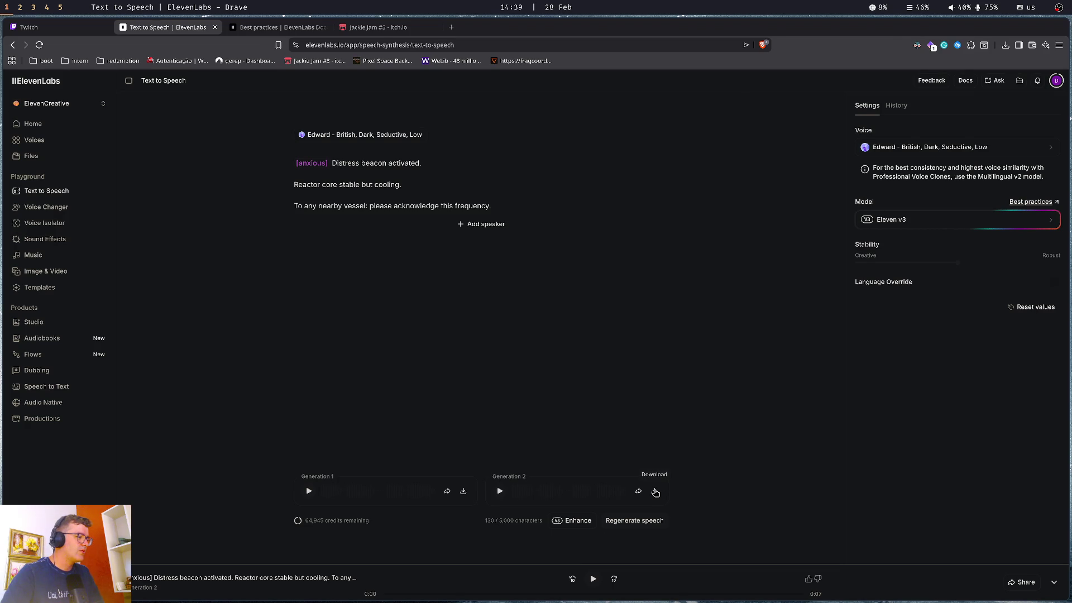
Download Generation 2 as voice2.mp3, then open Sound Effects in a new tab
click(656, 492)
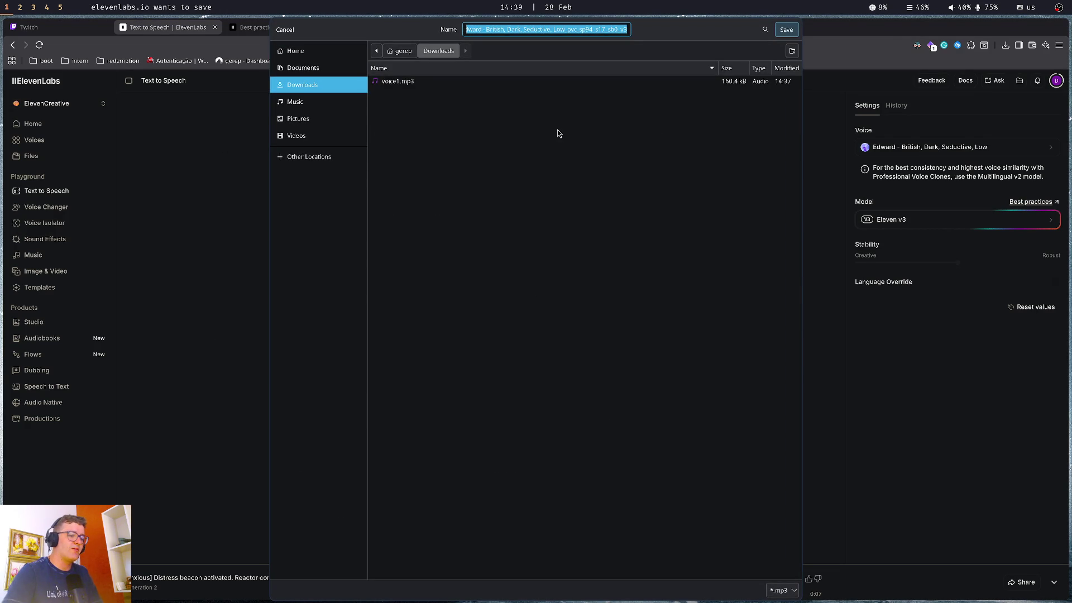
text(voice2.mp3)
key(Return)
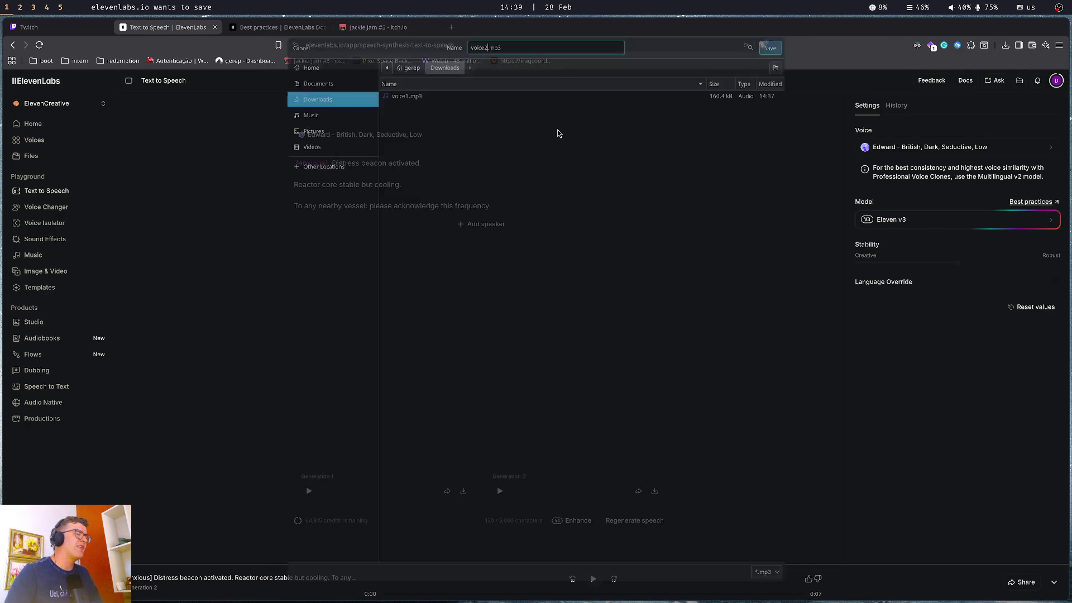
middle_click(43, 245)
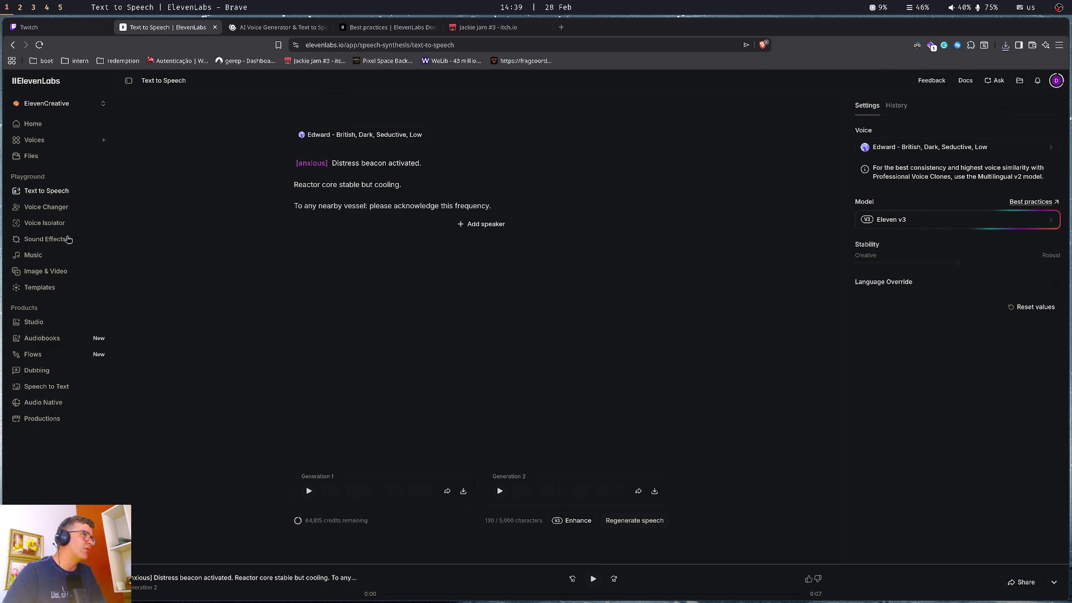
key(ctrl+Tab)
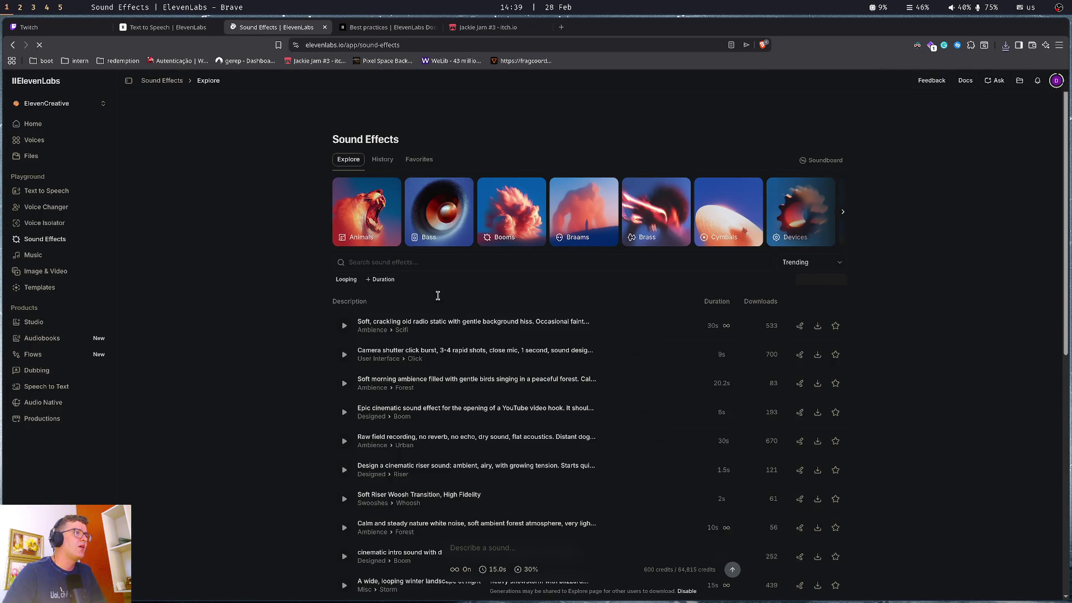
Search the sound effects library for 'soft sonic boom', then clear the search
click(455, 260)
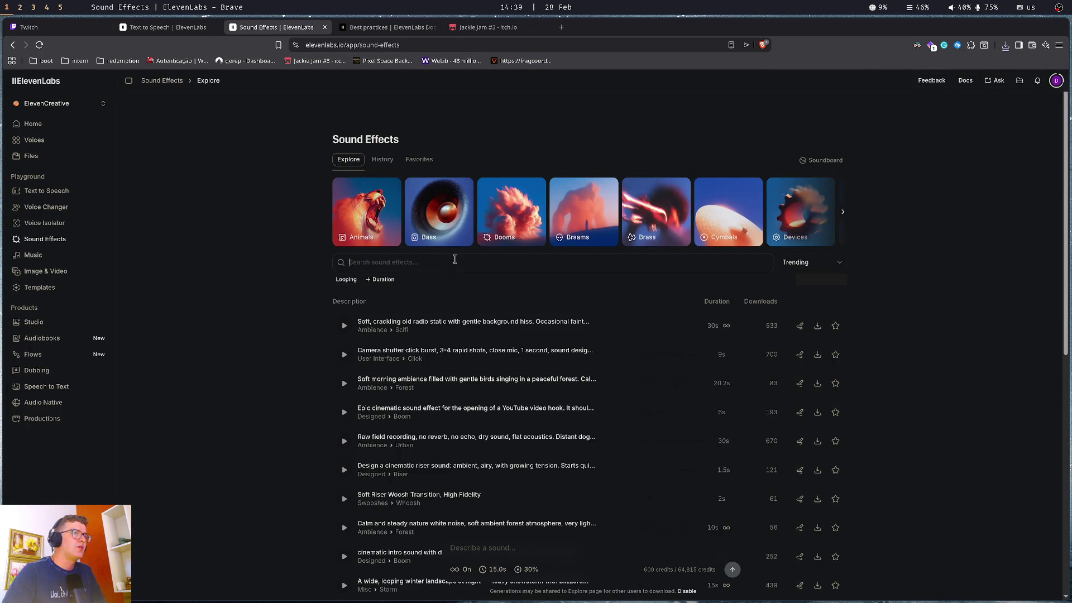
text(soft sonic boom)
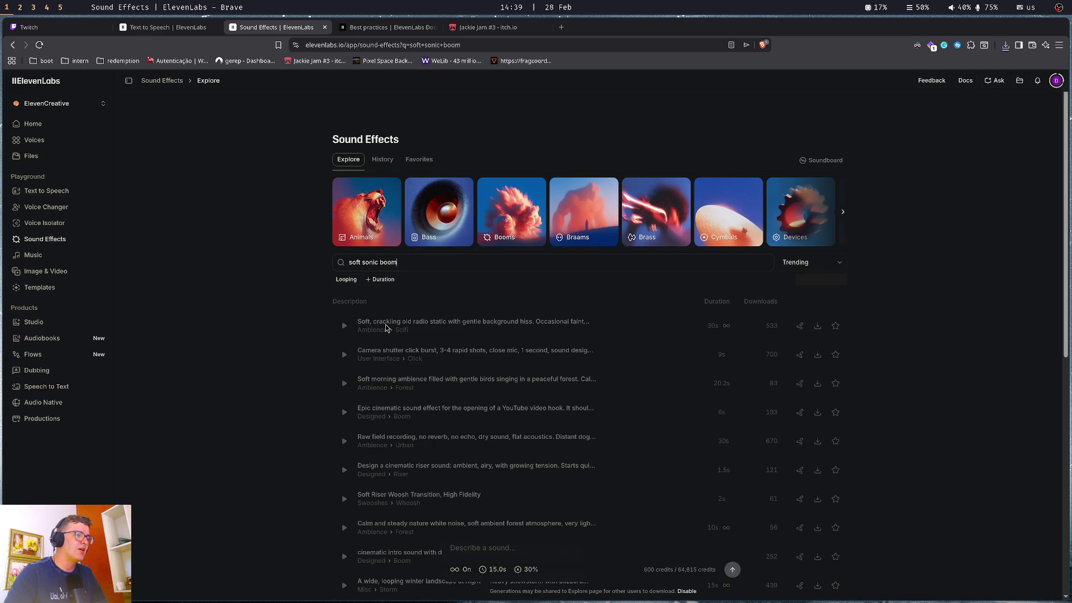
triple_click(379, 263)
key(BackSpace)
Preview the crackling radio static, camera shutter and soft morning ambience effects, then go to Music
click(345, 328)
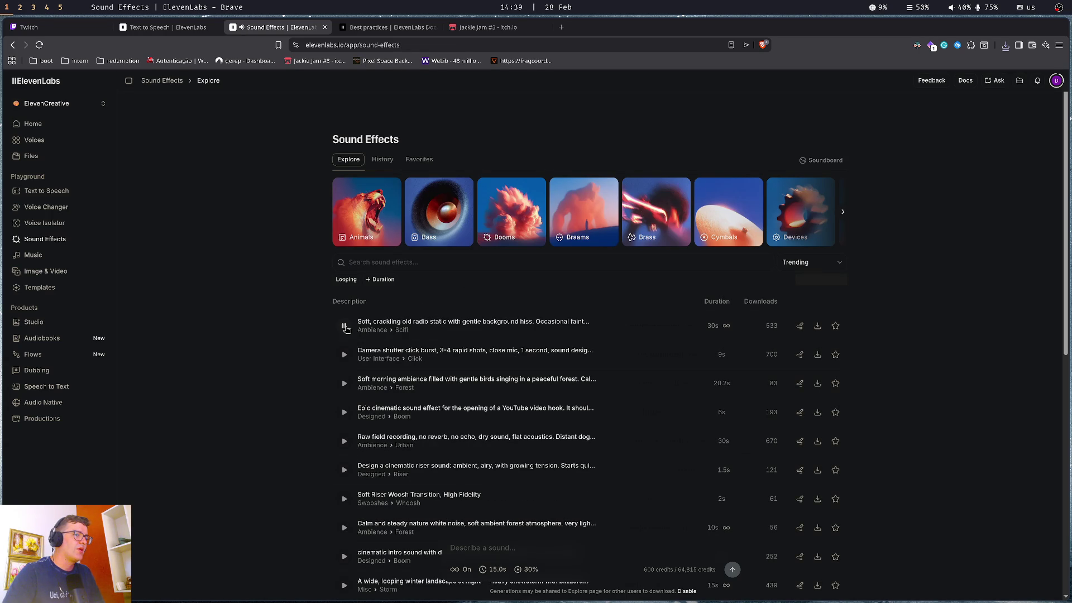
click(344, 360)
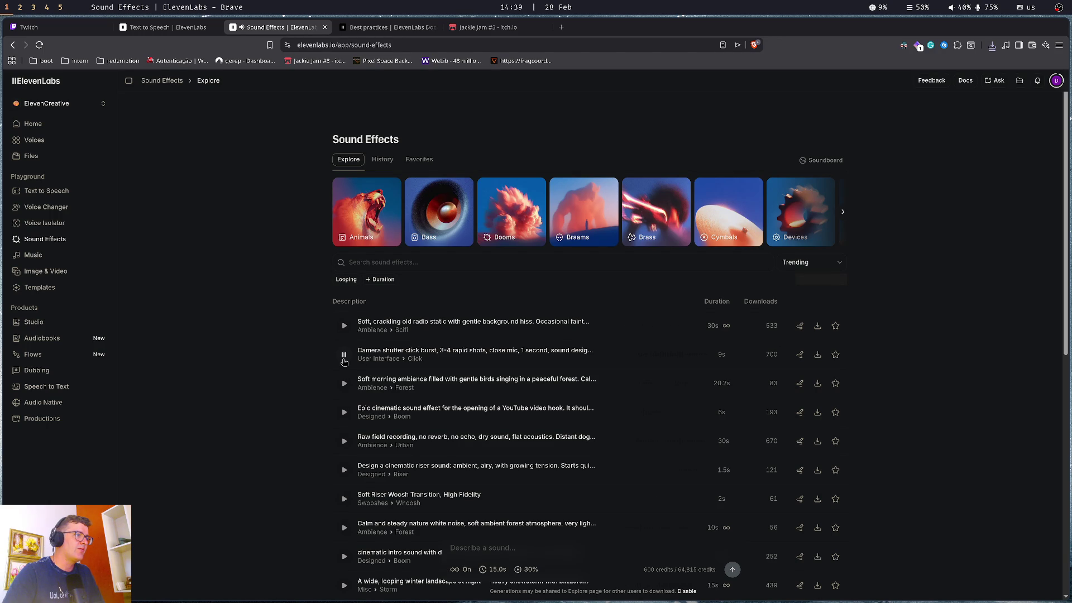
click(344, 383)
click(343, 383)
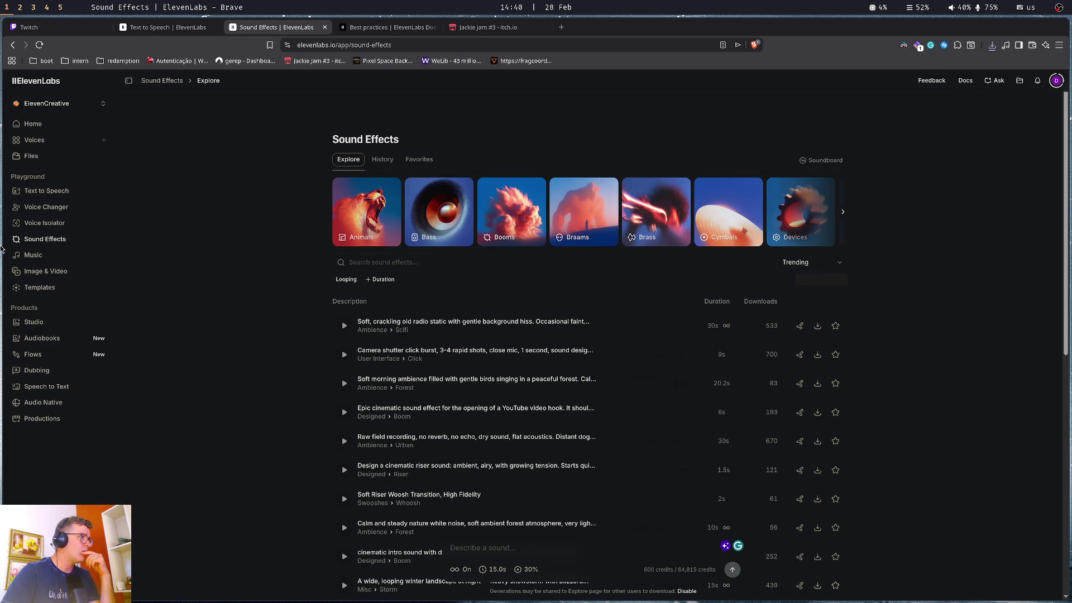
click(21, 255)
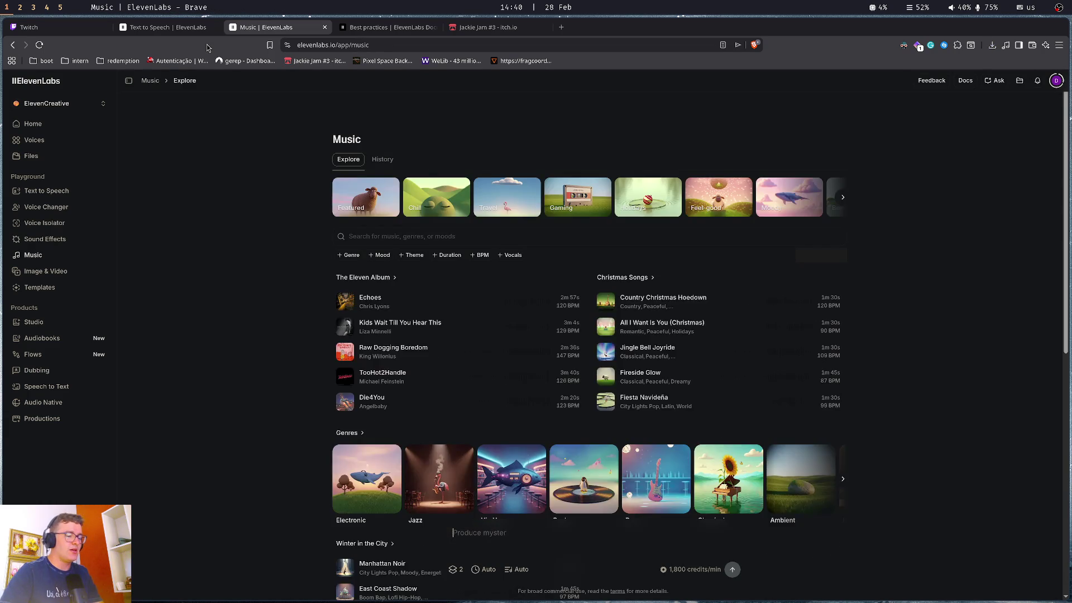
Load the itch.io homepage in a new browser tab
key(ctrl+t)
text(itch.io)
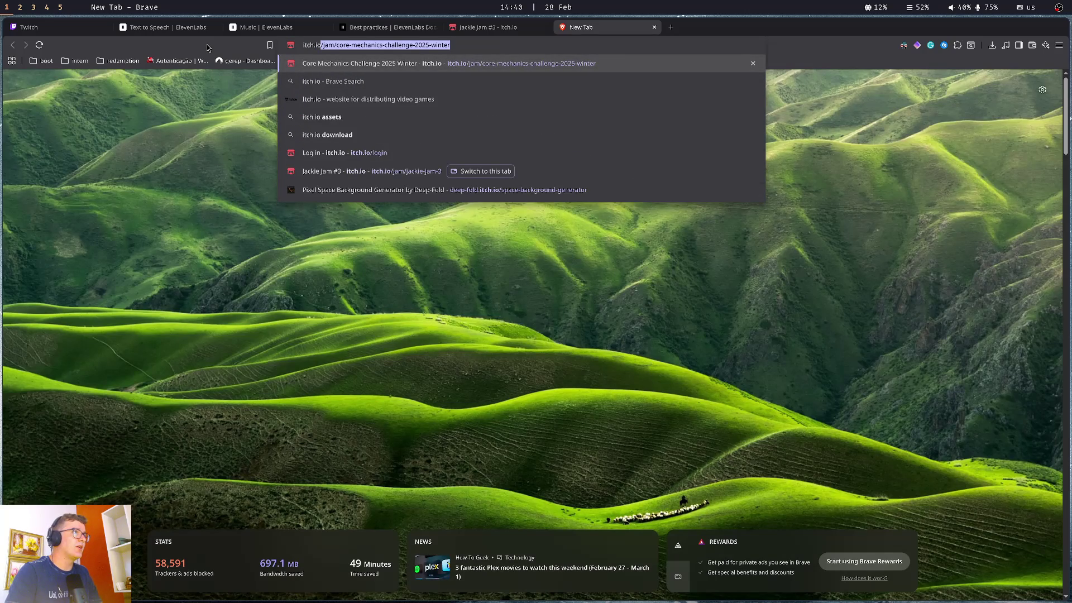
key(Delete)
key(Return)
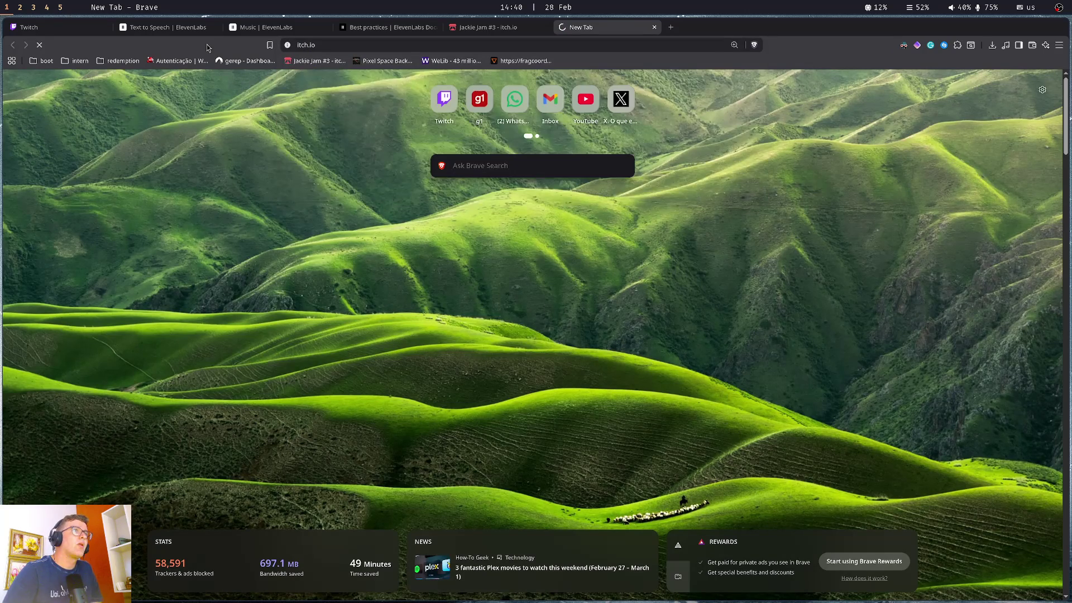
From your own profile, open the Colour Switcher game page and run the game
click(1028, 82)
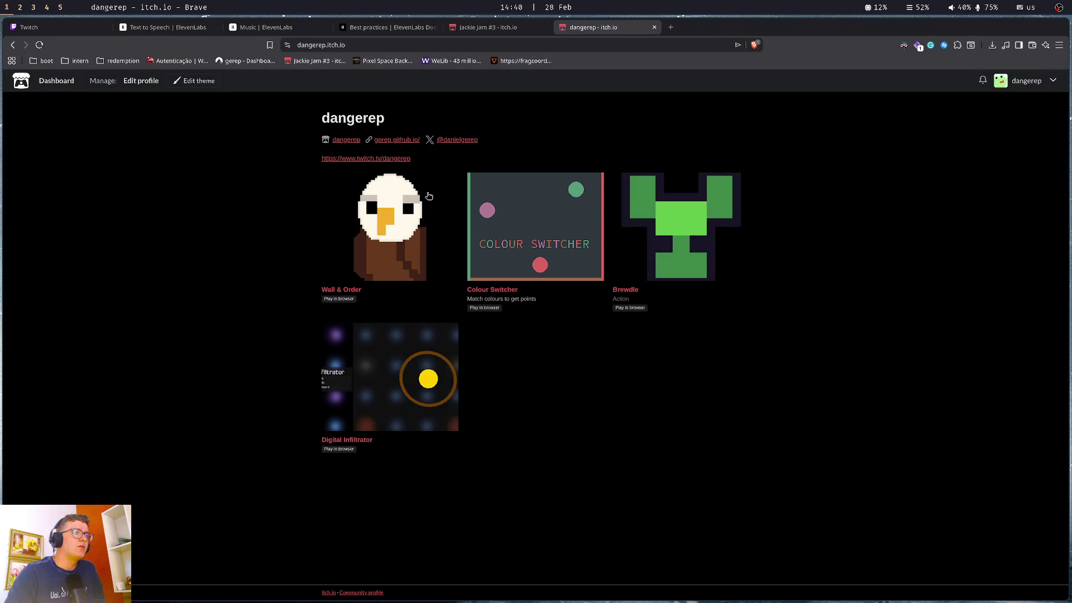
click(514, 289)
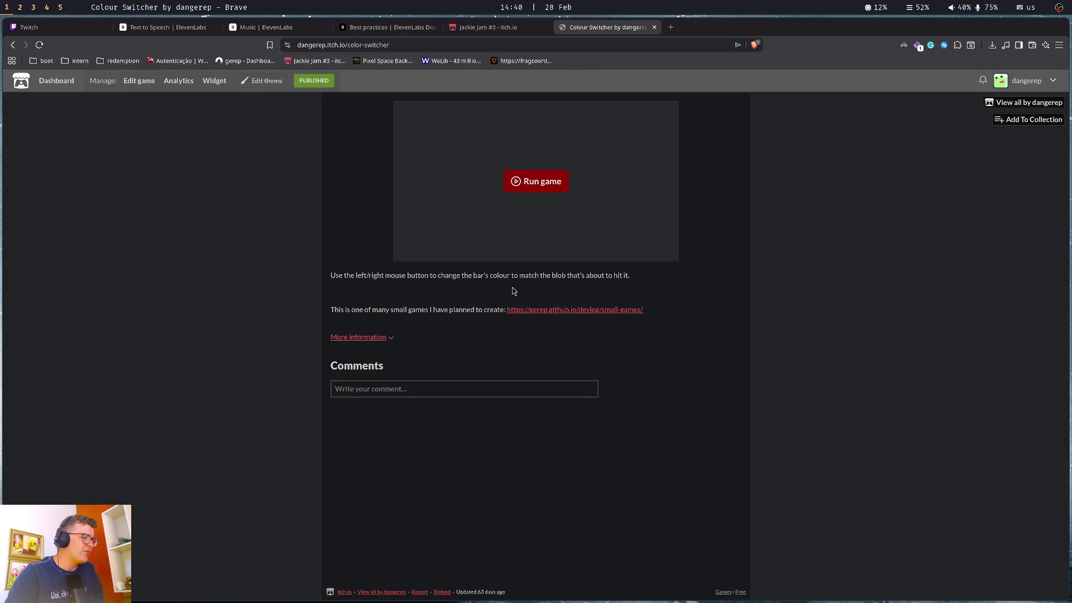
click(529, 186)
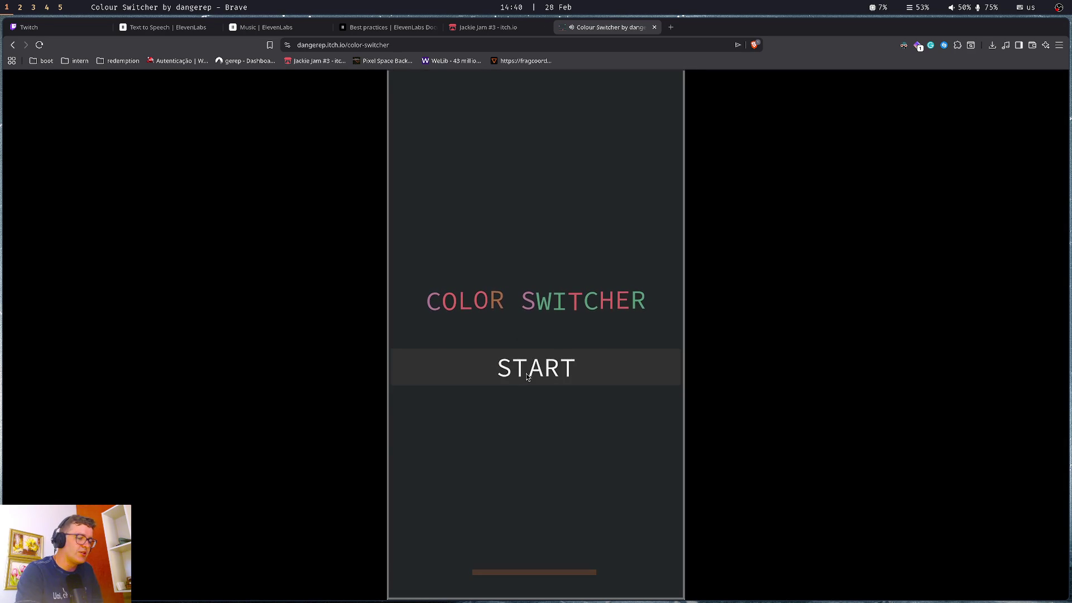
Return to the browser workspace and start a round of Colour Switcher
key(super+q)
key(super+2)
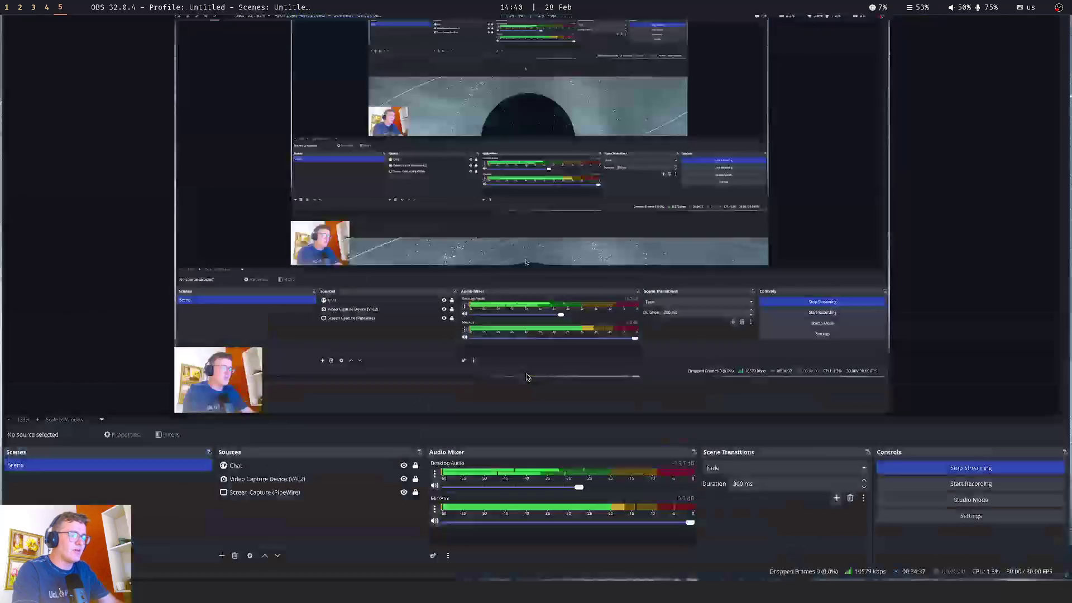
key(super+1)
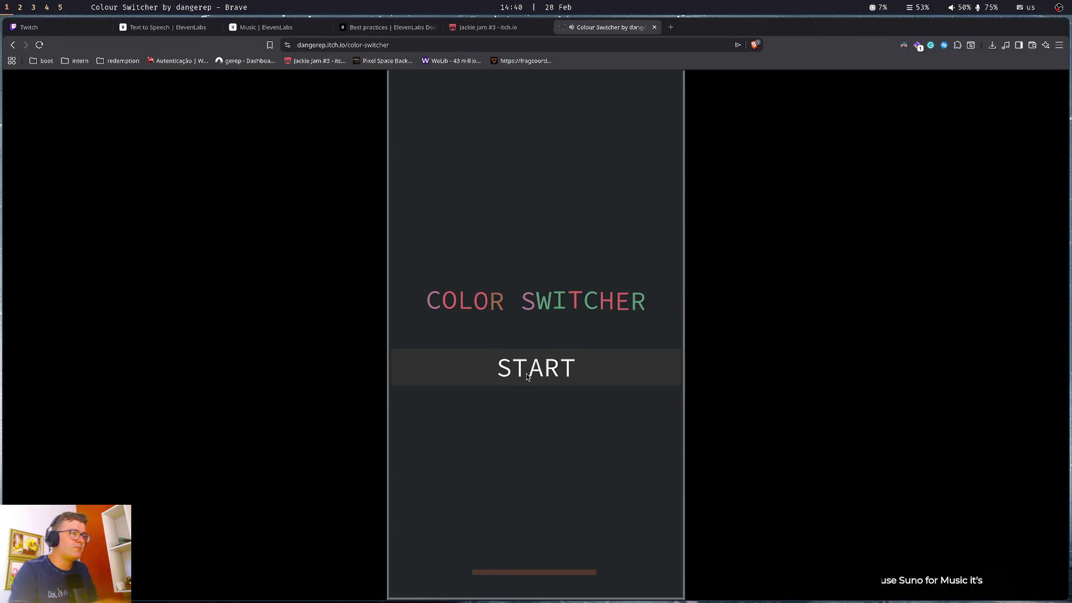
click(526, 377)
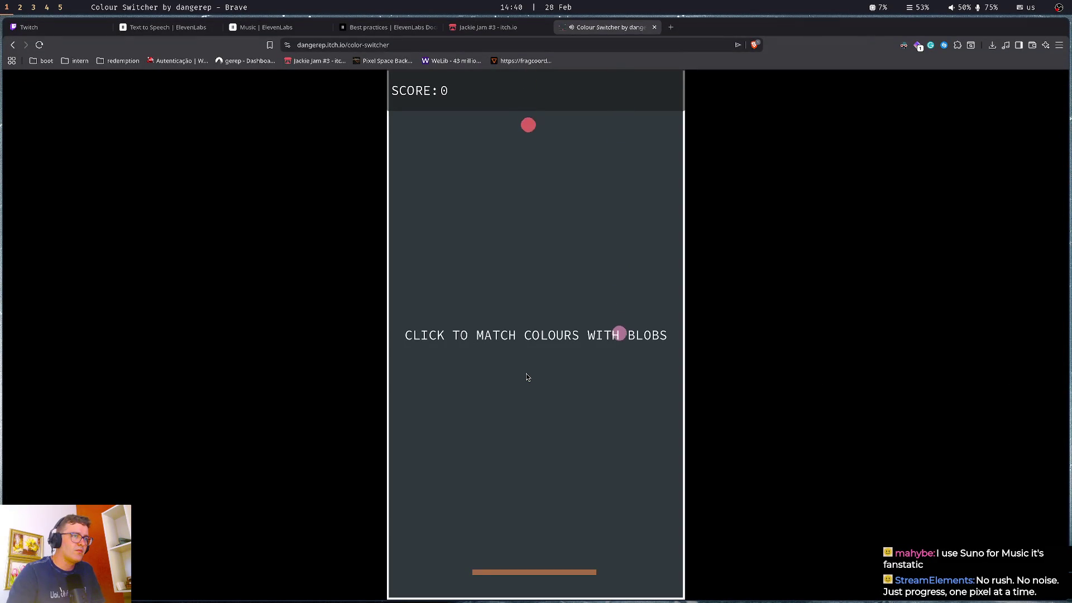
Match the paddle colour to the falling blobs until the score reaches 275, then close the game
click(526, 377)
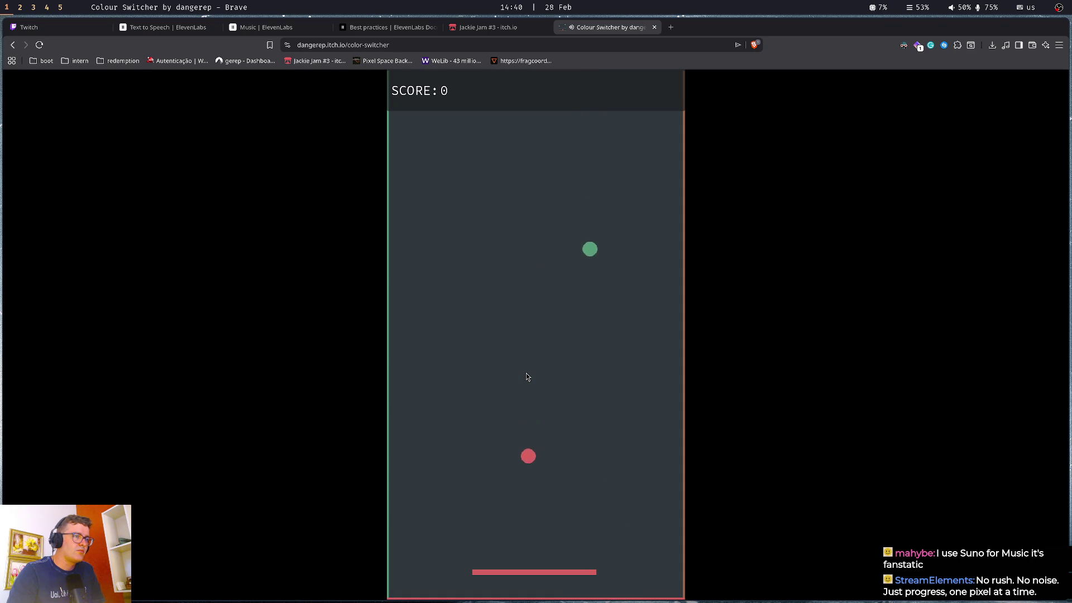
click(526, 373)
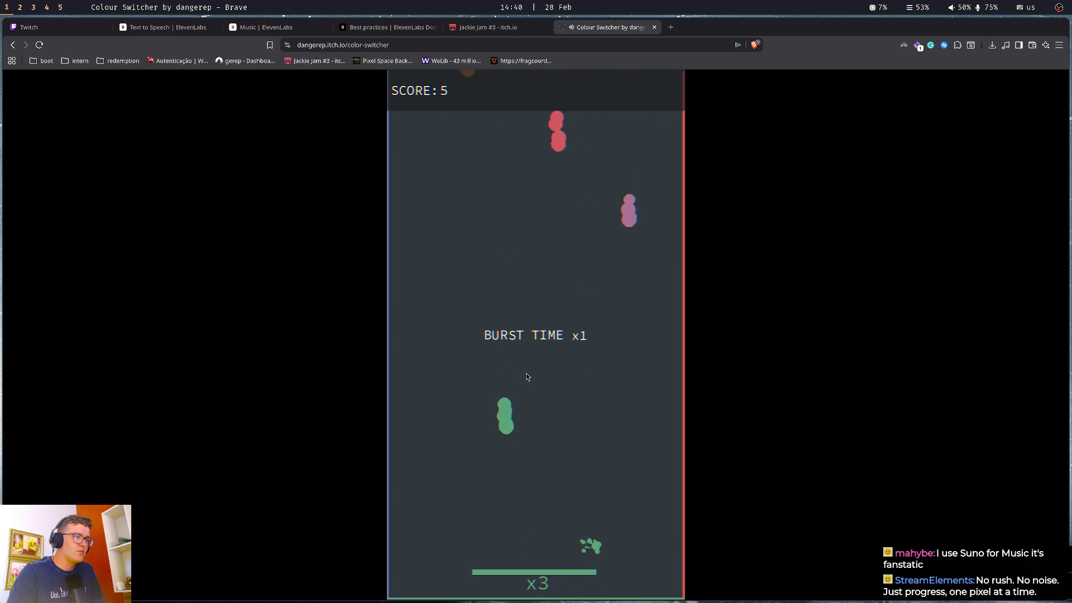
click(526, 373)
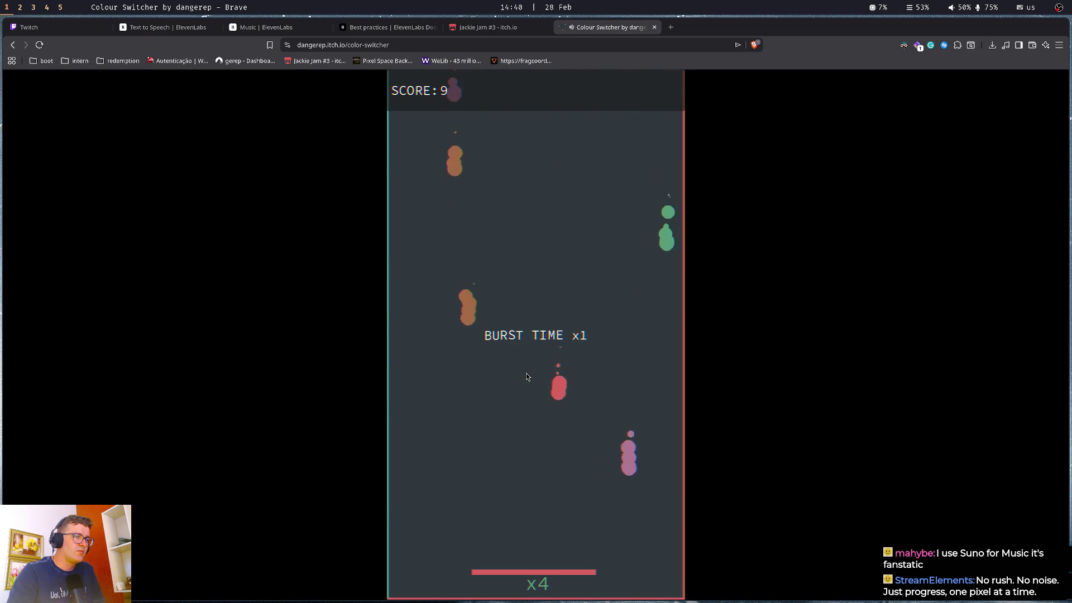
click(526, 373)
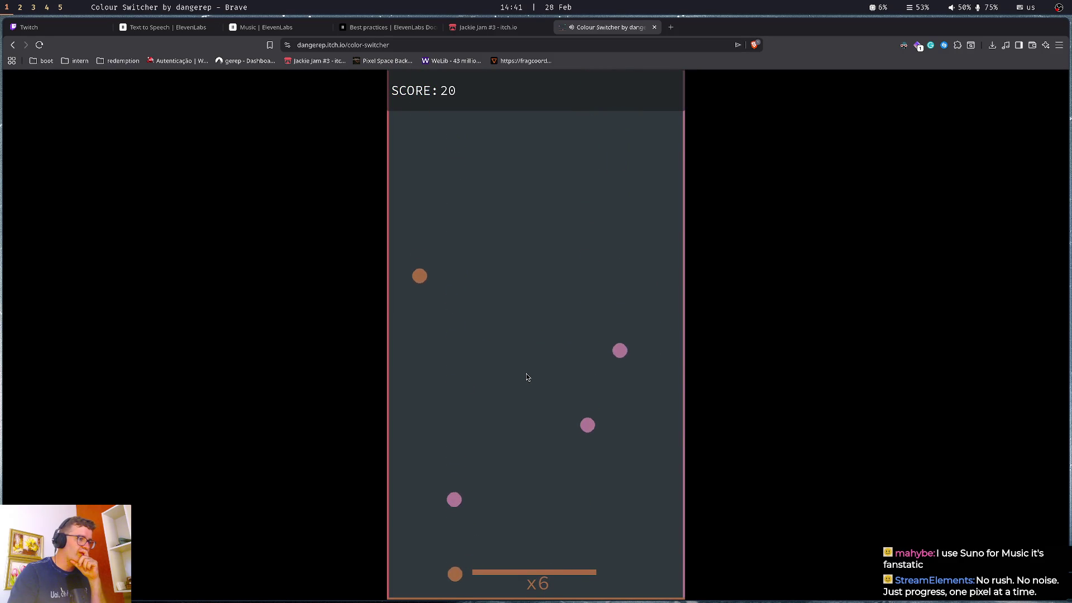
click(526, 373)
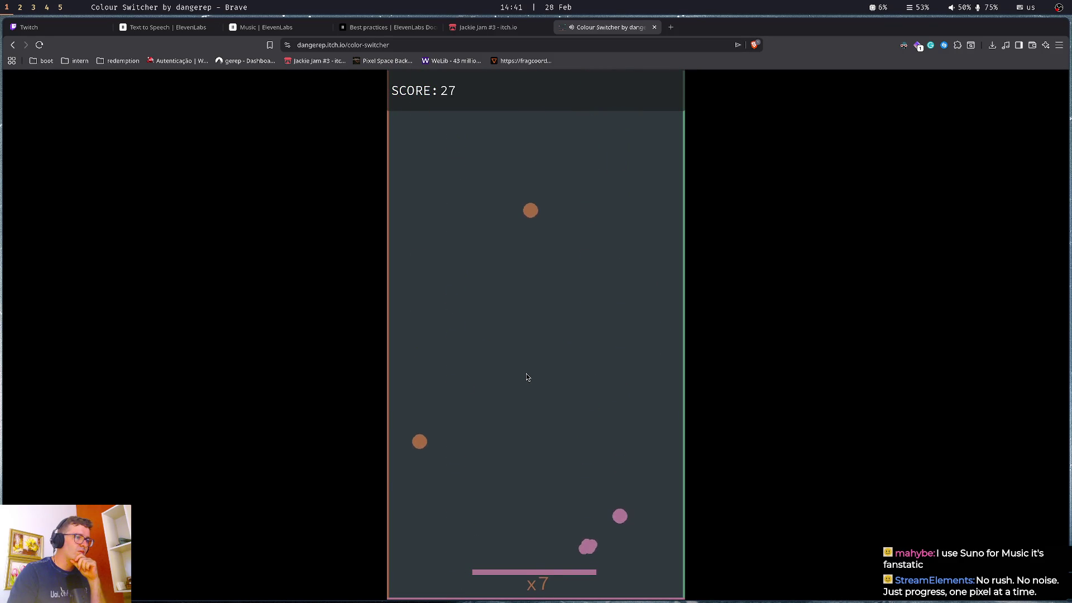
click(526, 374)
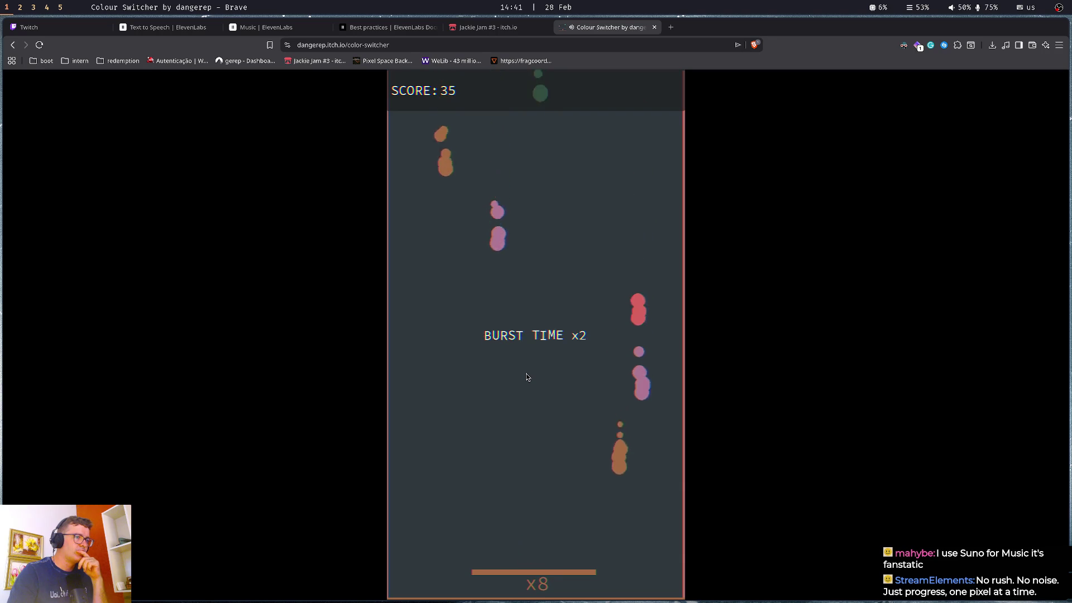
click(526, 377)
click(526, 377)
click(526, 377)
click(526, 377)
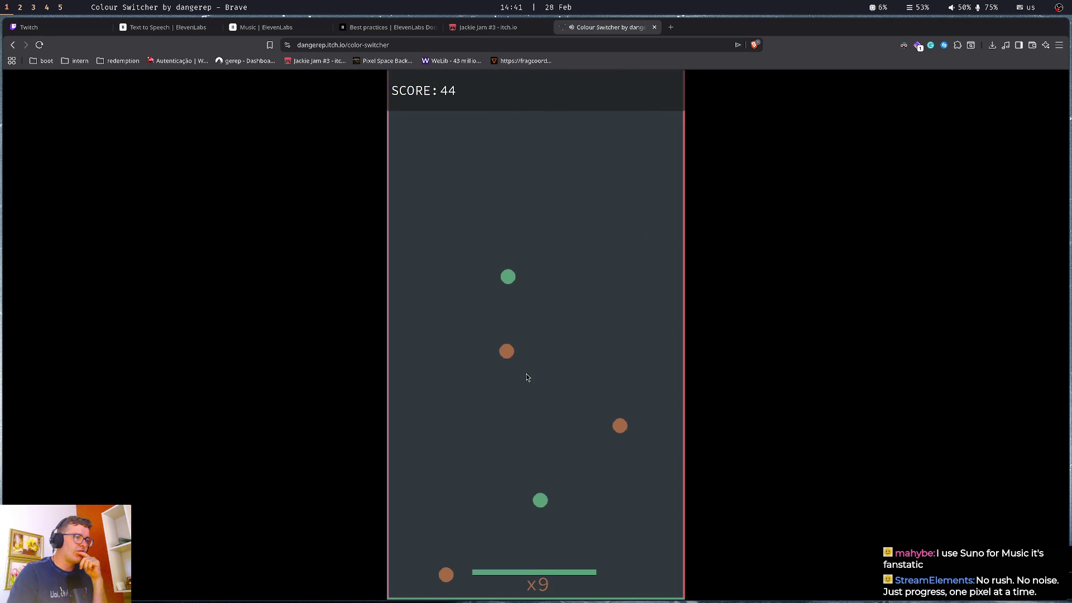
click(526, 377)
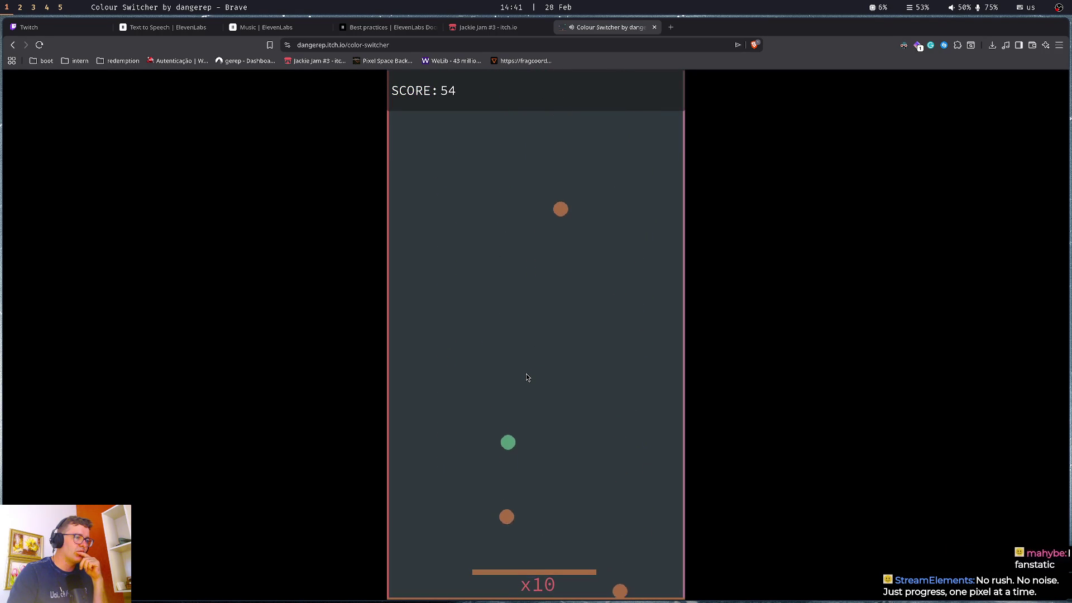
click(526, 378)
click(526, 377)
click(526, 377)
click(526, 377)
click(526, 374)
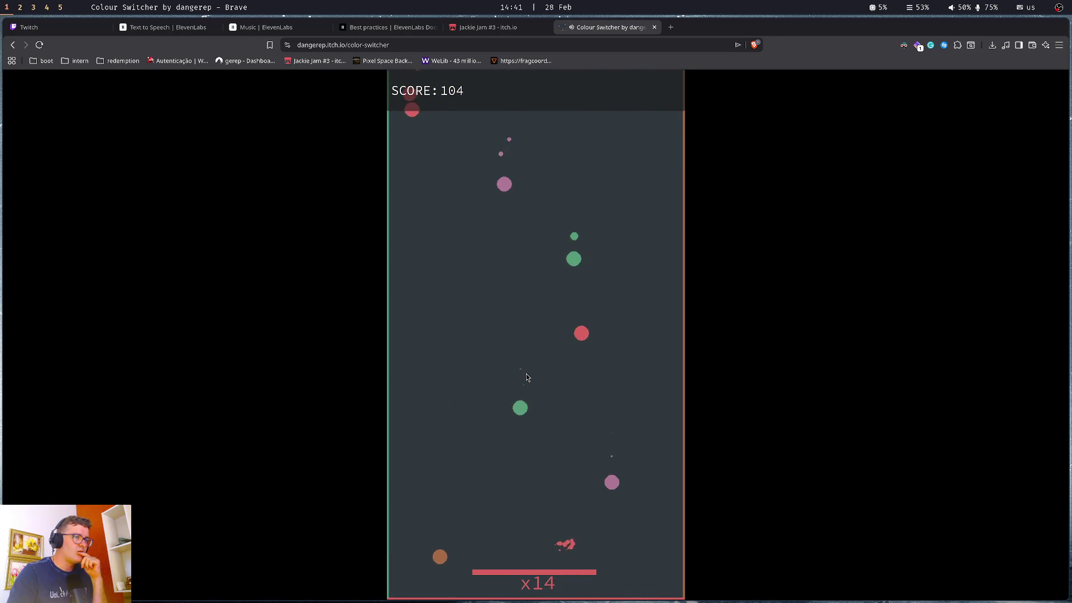
click(526, 376)
click(526, 377)
click(526, 377)
click(527, 377)
click(526, 377)
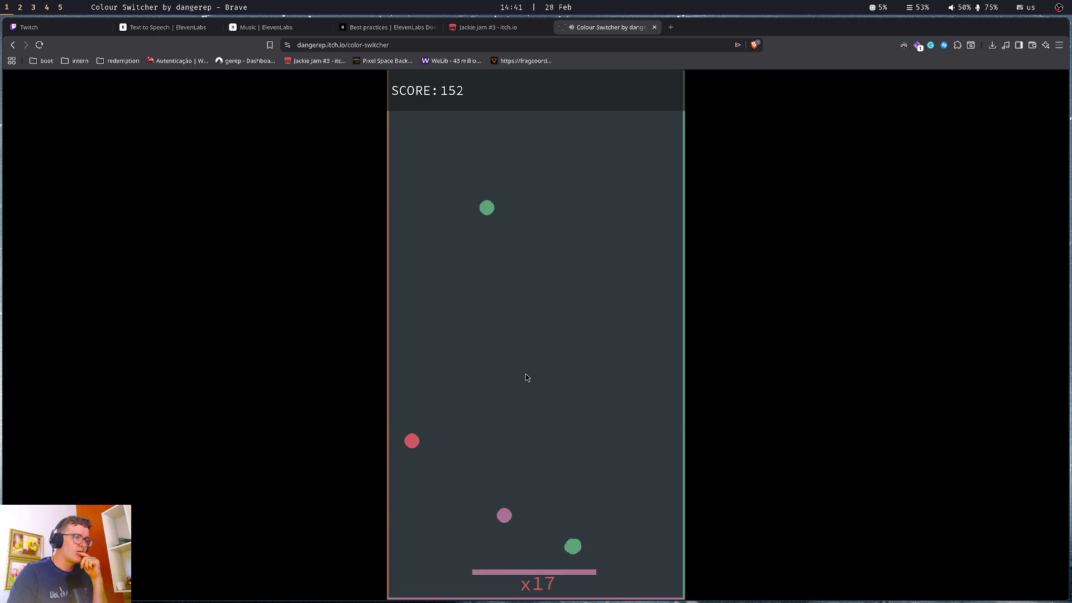
click(526, 377)
click(526, 378)
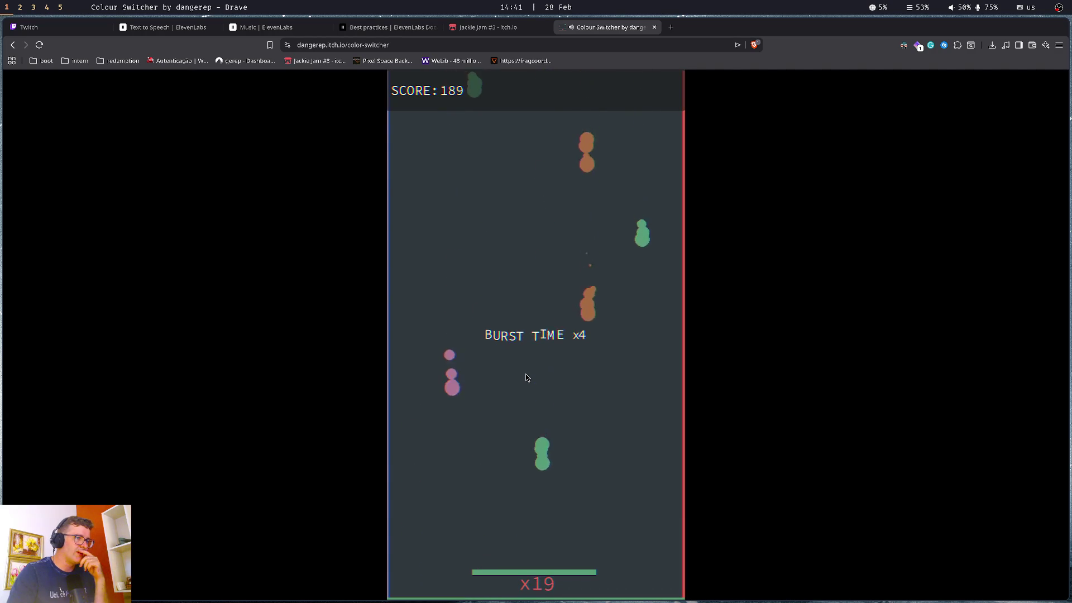
click(526, 377)
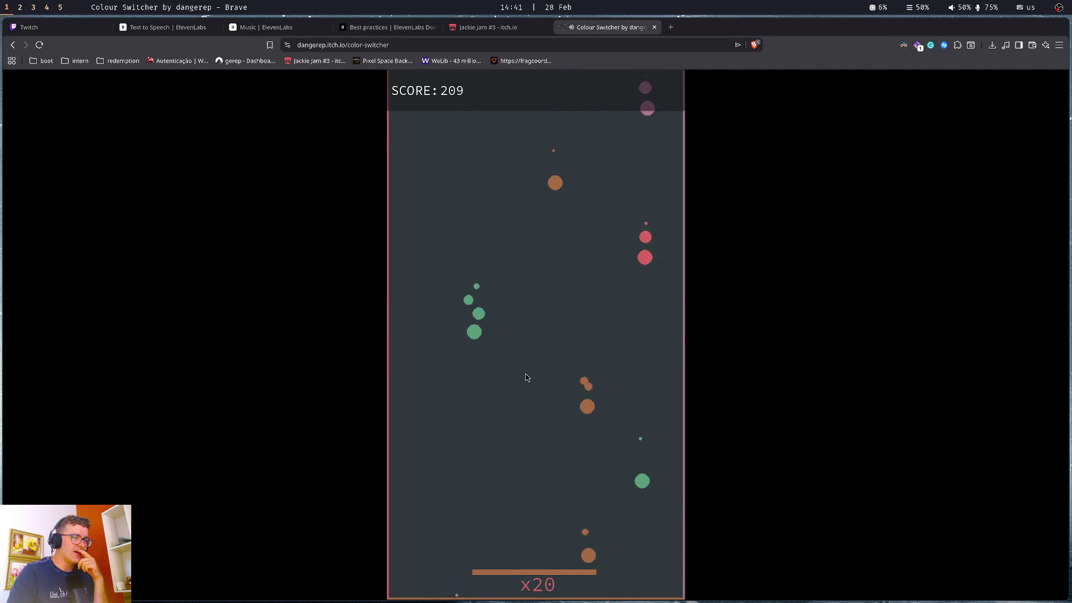
click(526, 377)
click(526, 378)
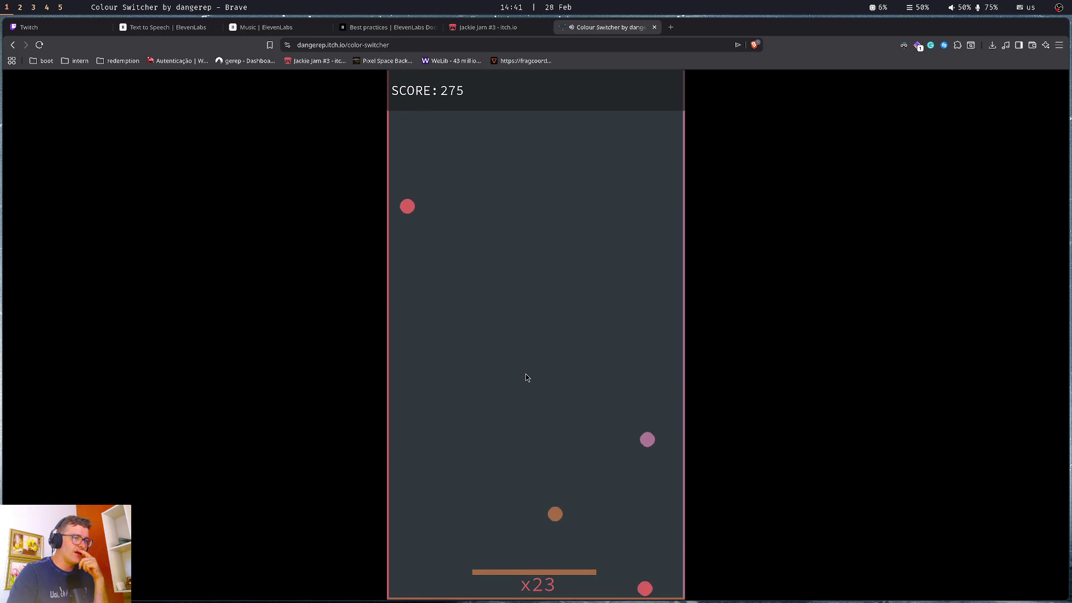
key(ctrl+w)
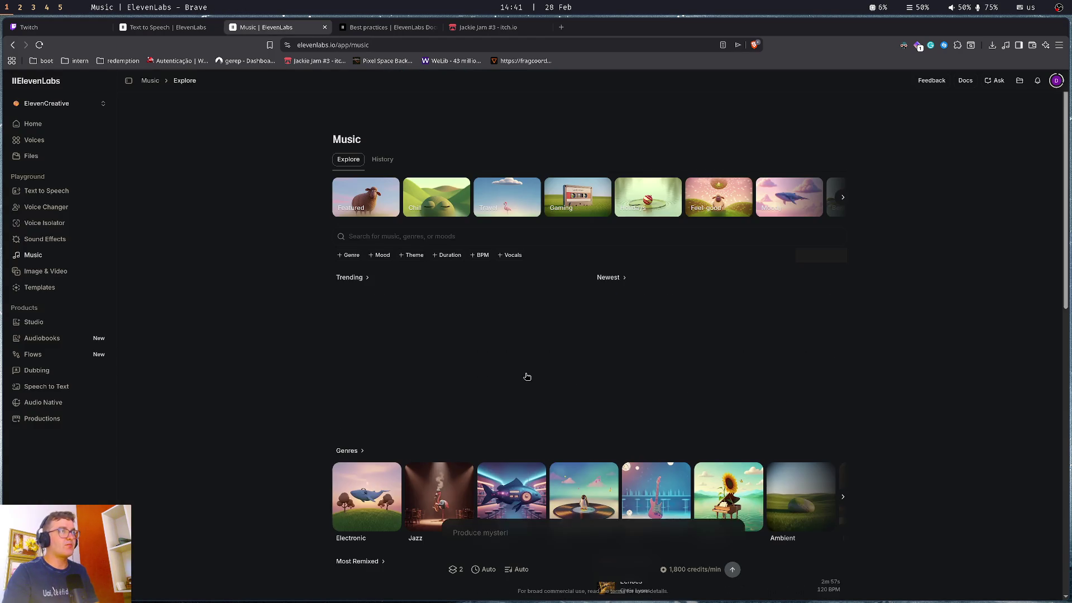
Search the application launcher for 'au', then dismiss it without launching anything
key(super+d)
text(au)
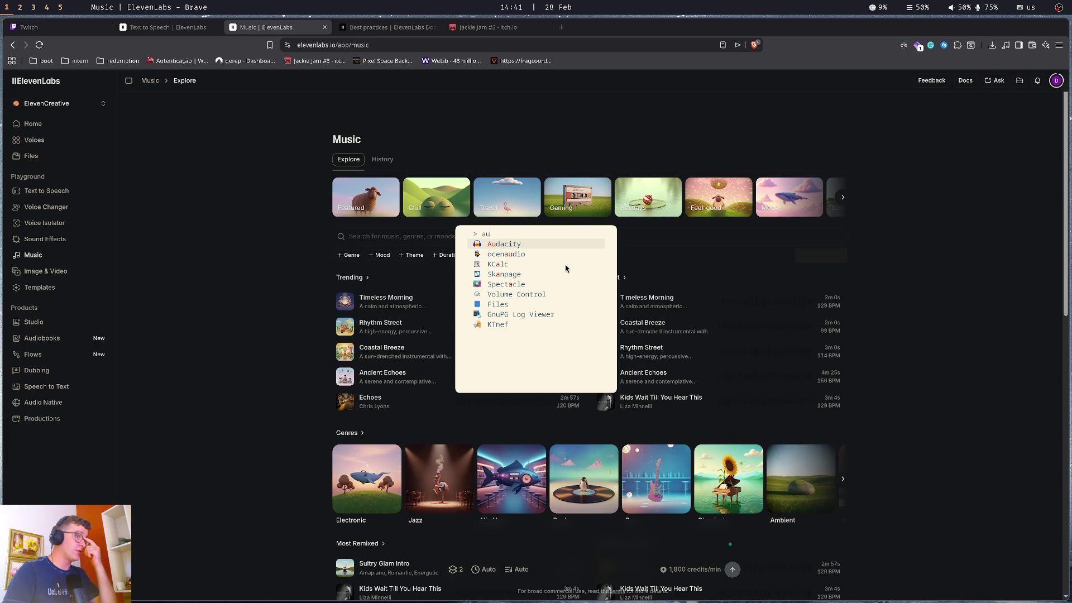
key(Down)
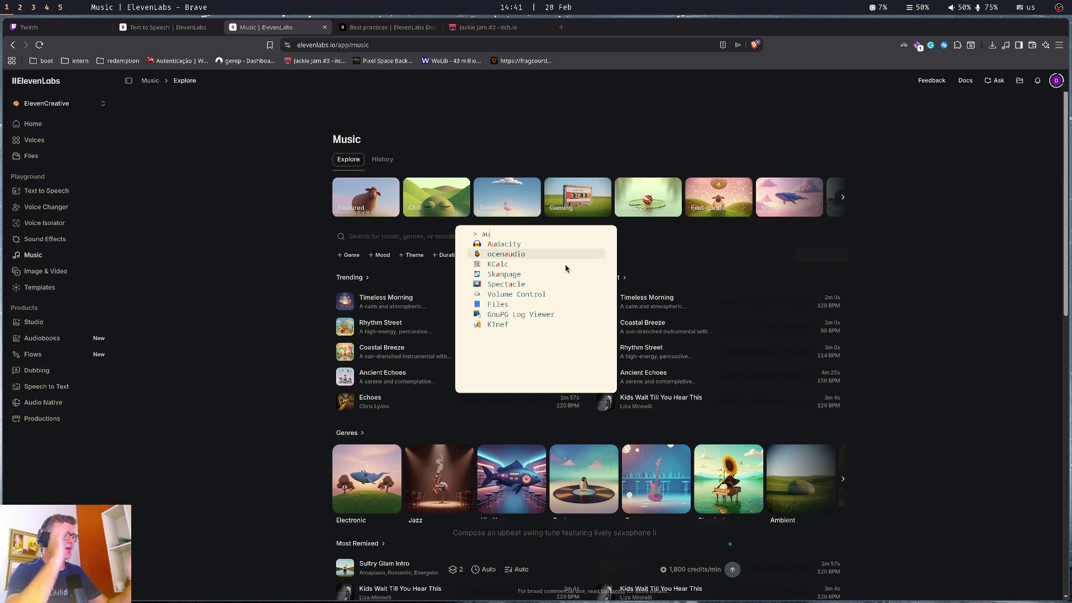
key(Escape)
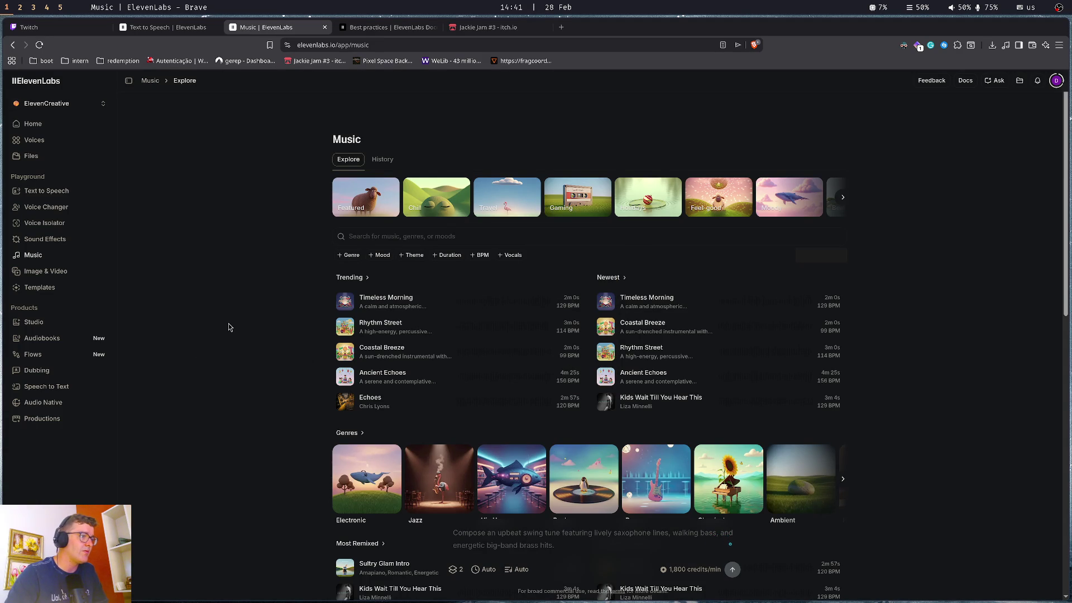
Visit Image & Video, close its terms without agreeing, and return to Text to Speech
click(35, 276)
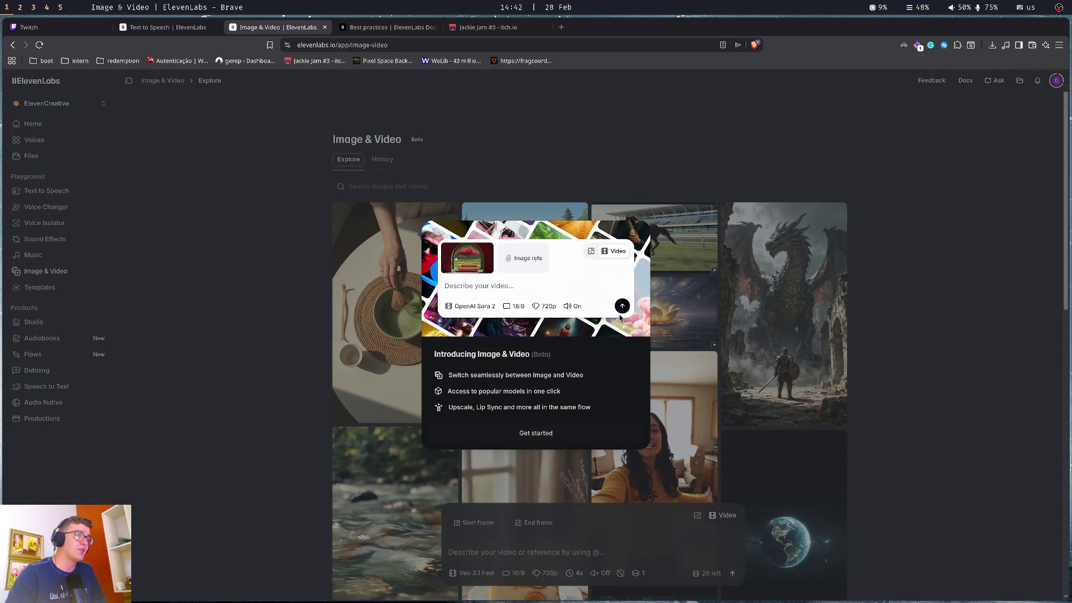
click(534, 434)
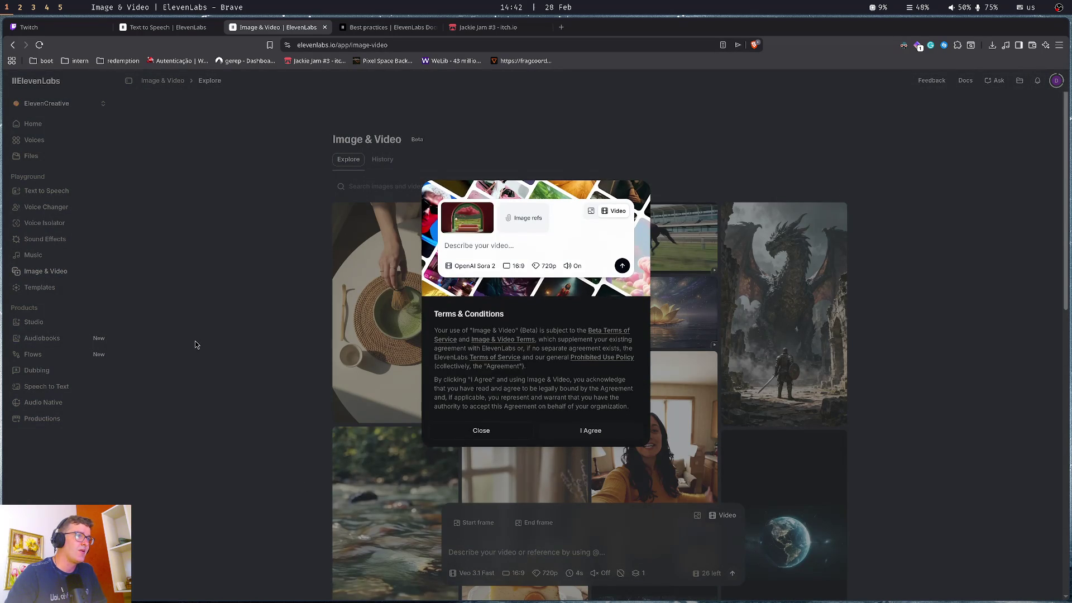
click(482, 431)
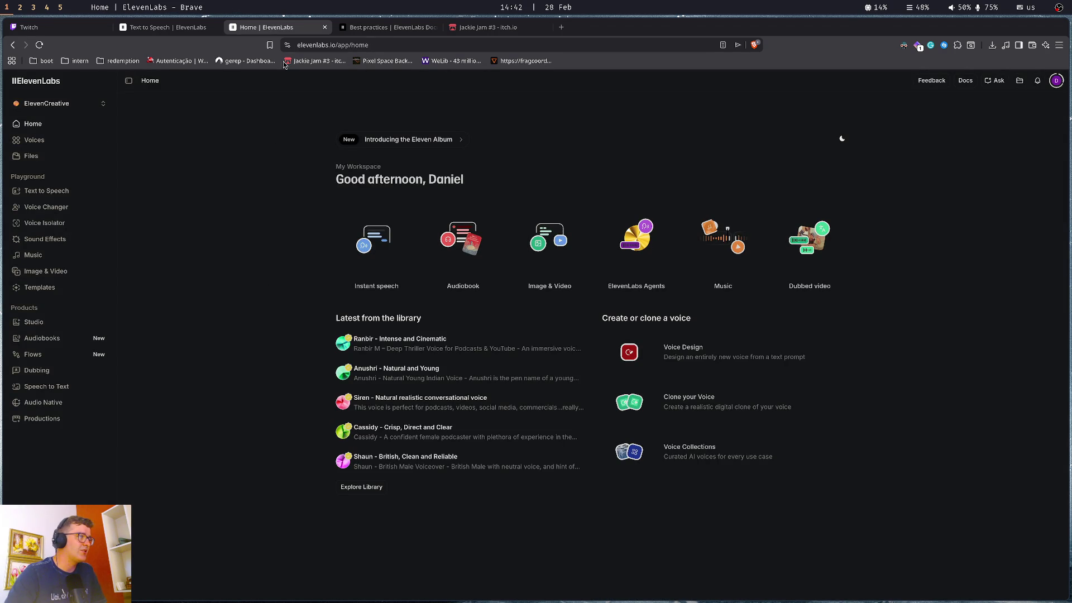
middle_click(285, 29)
key(ctrl+shift+Tab)
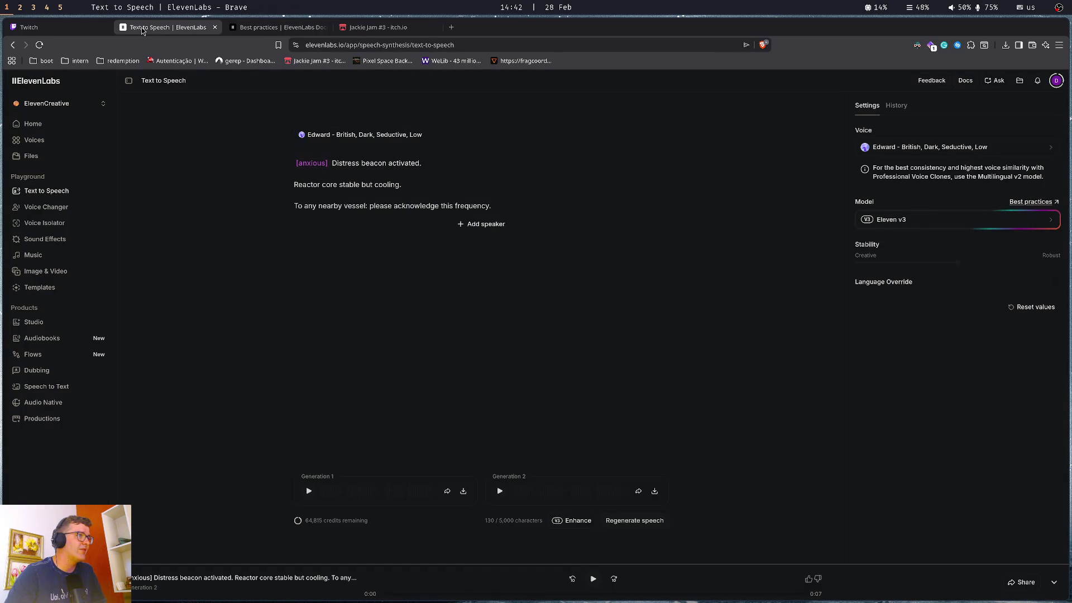
Copy Log 3 from the Obsidian Signal note and paste it over the ElevenLabs script
click(393, 184)
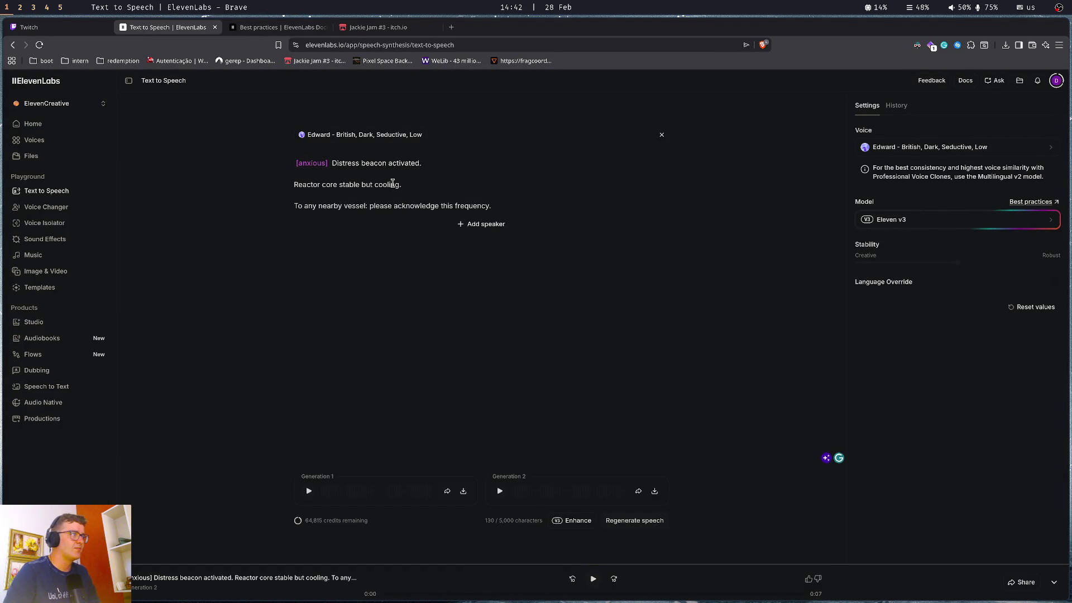
key(super+Tab)
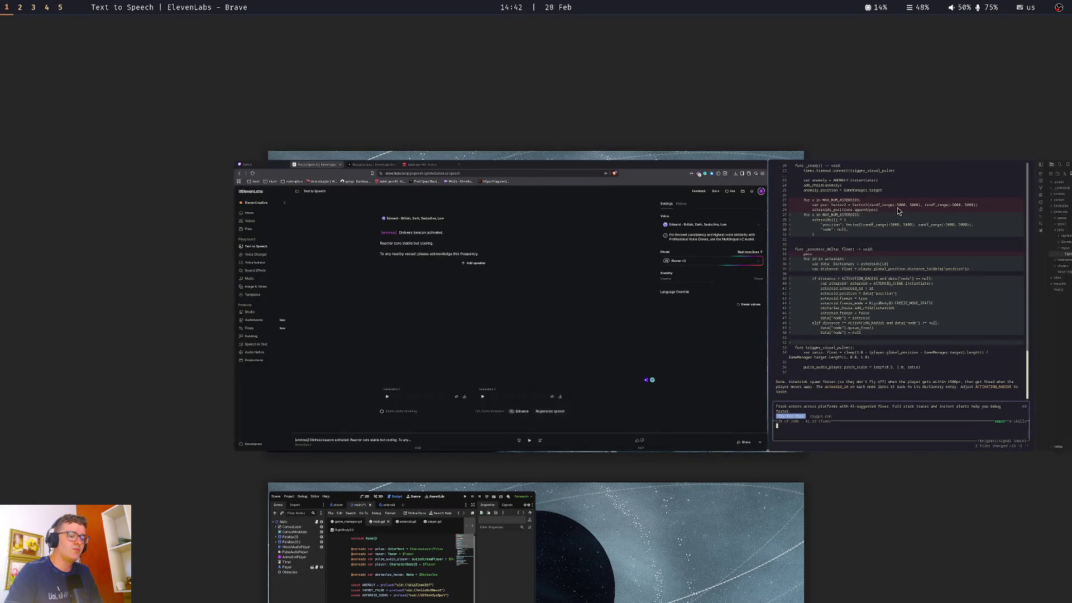
key(super+Right)
key(super+Right)
key(super+Tab)
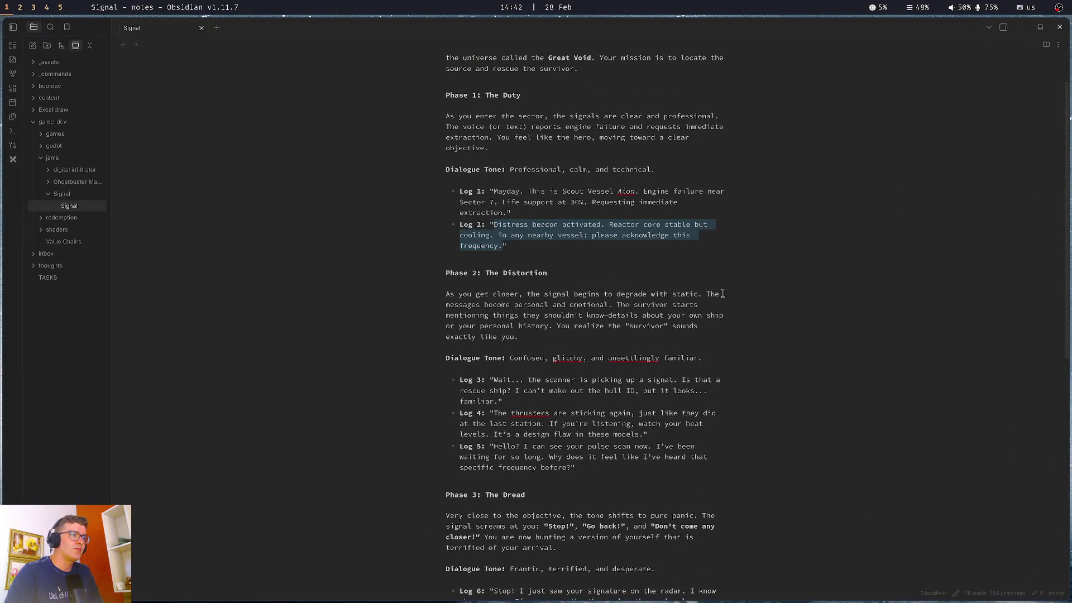
drag(495, 379, 500, 401)
key(ctrl+c)
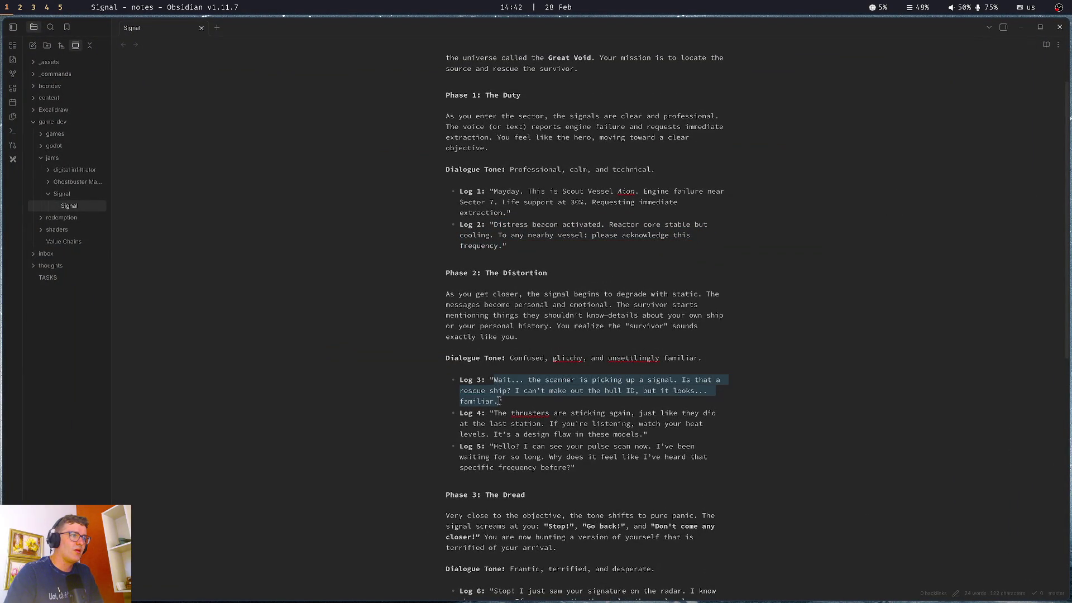
key(super+Left)
key(super+Left)
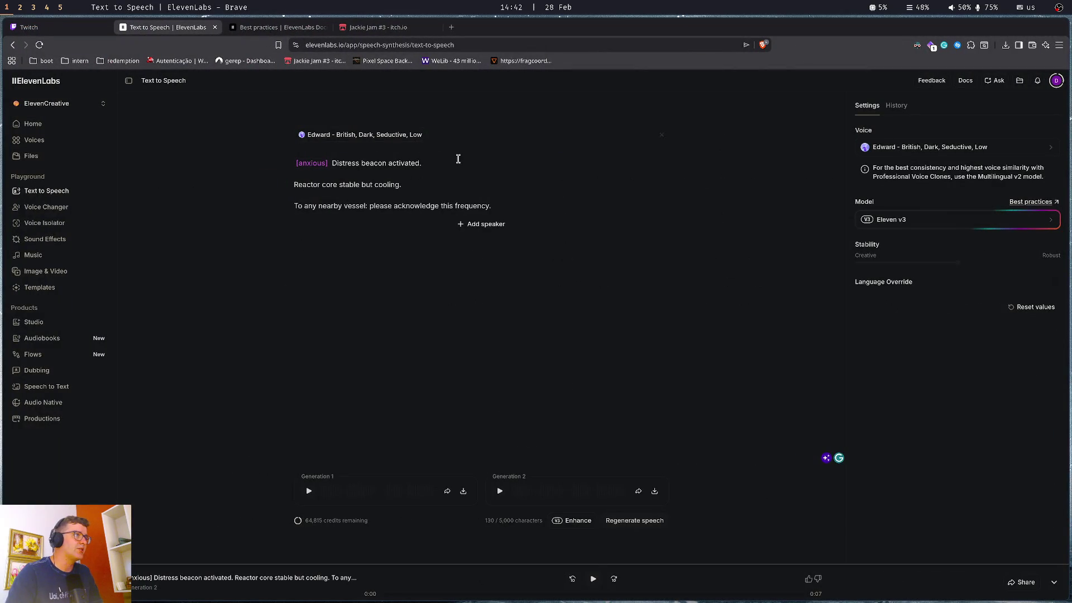
key(ctrl+v)
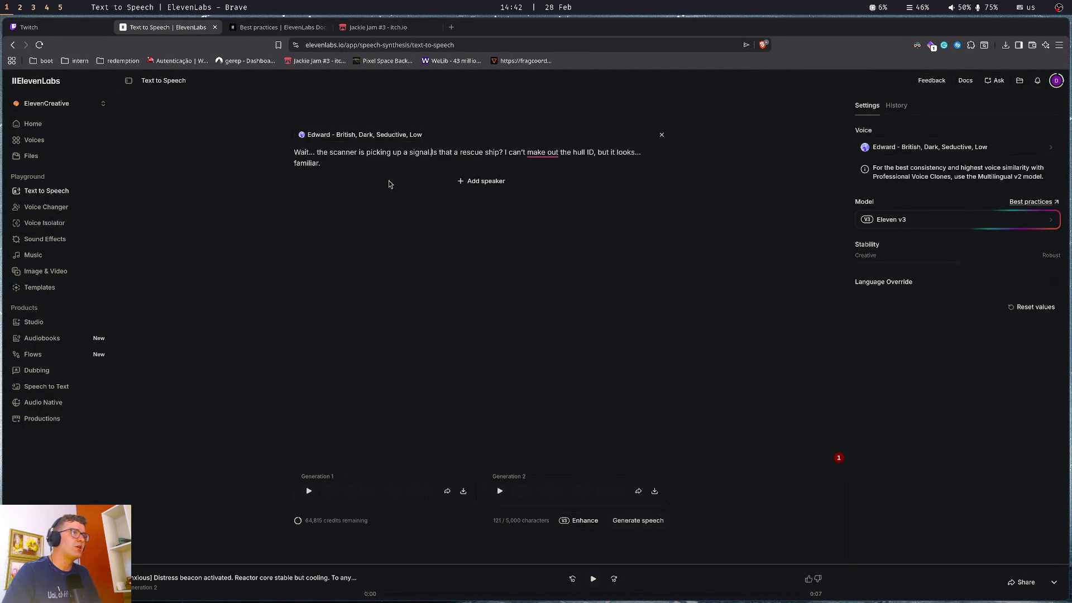
Split Log 3 into separate lines with an [excited] tag, then replace the script with Log 4
key(Return)
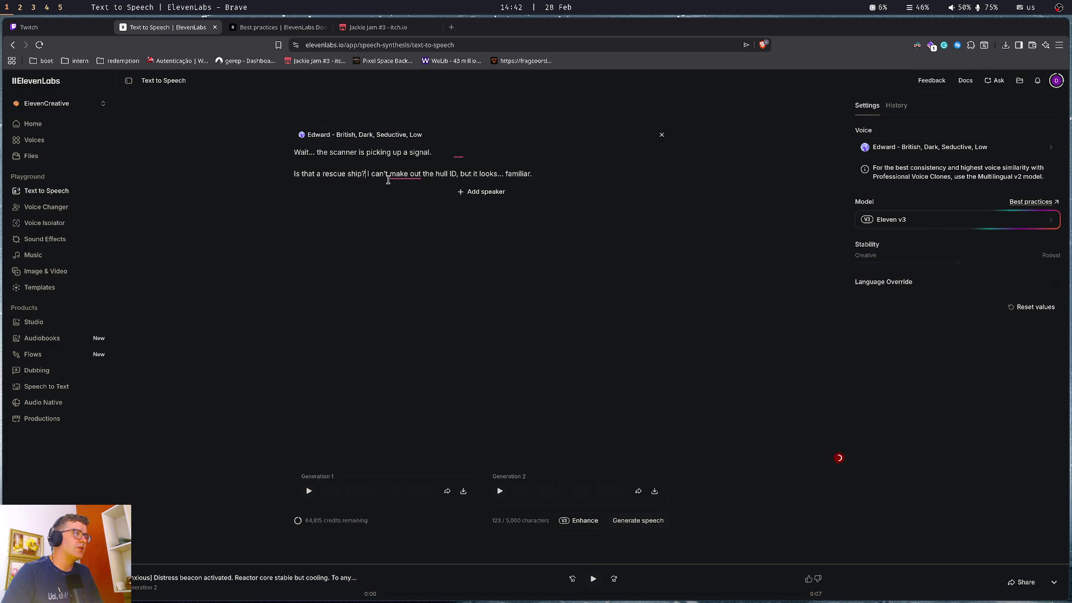
key(Return)
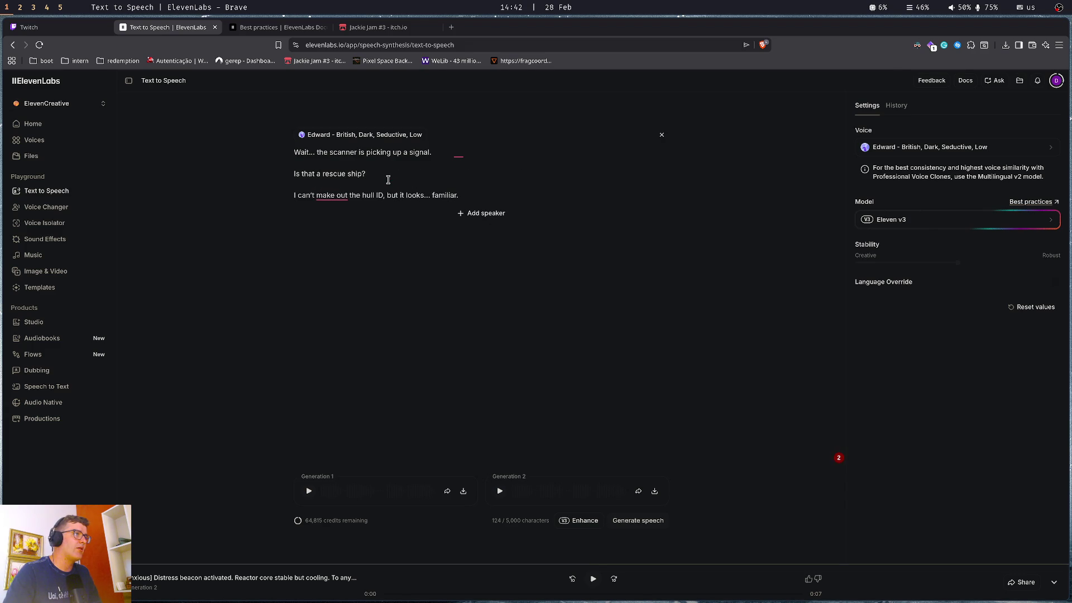
click(335, 196)
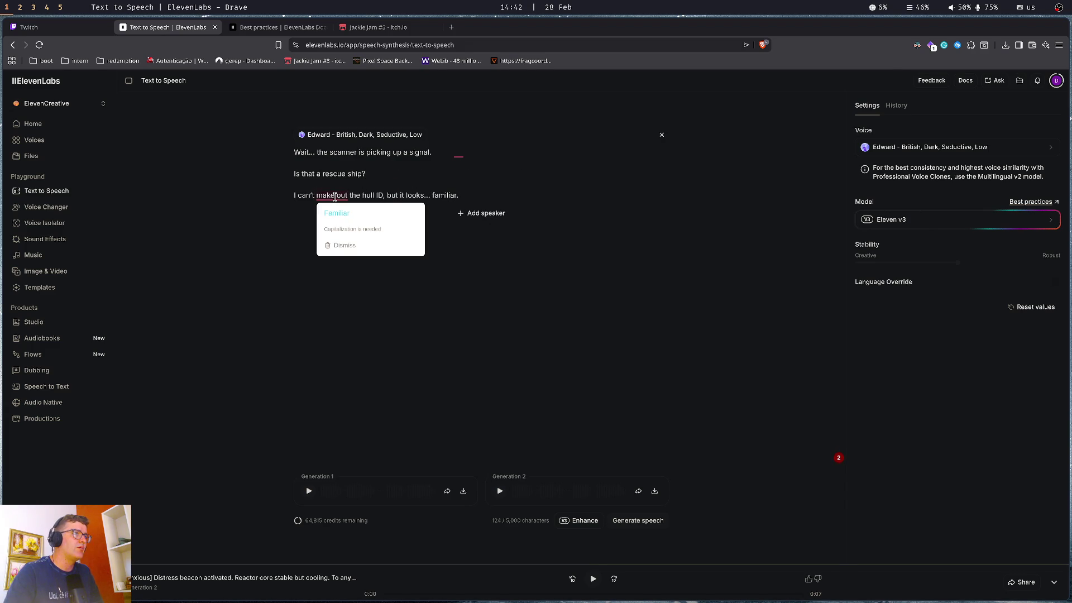
key(Up)
click(335, 172)
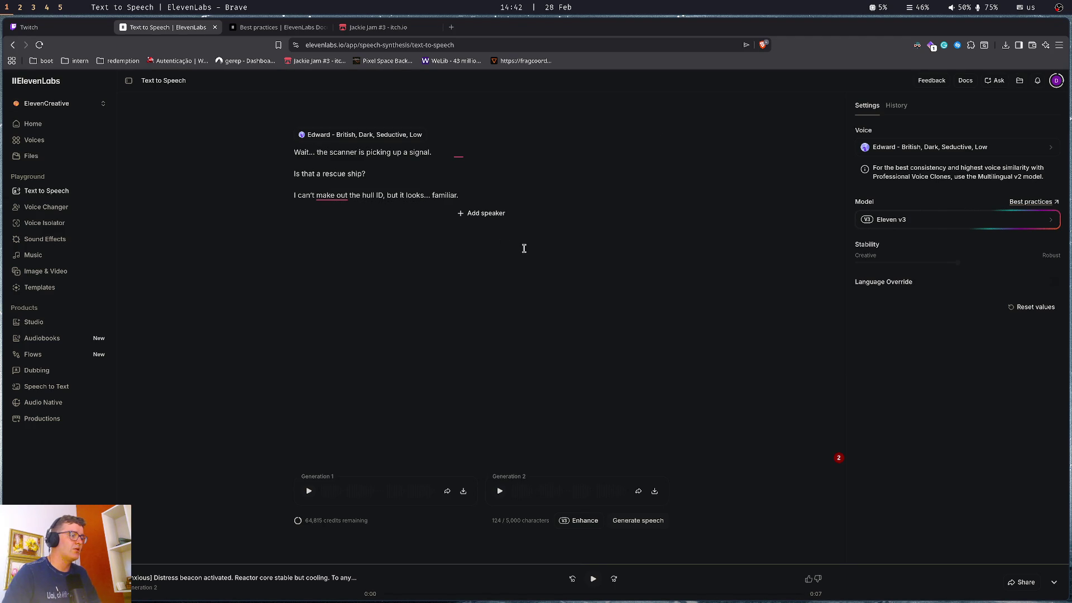
text([exitec)
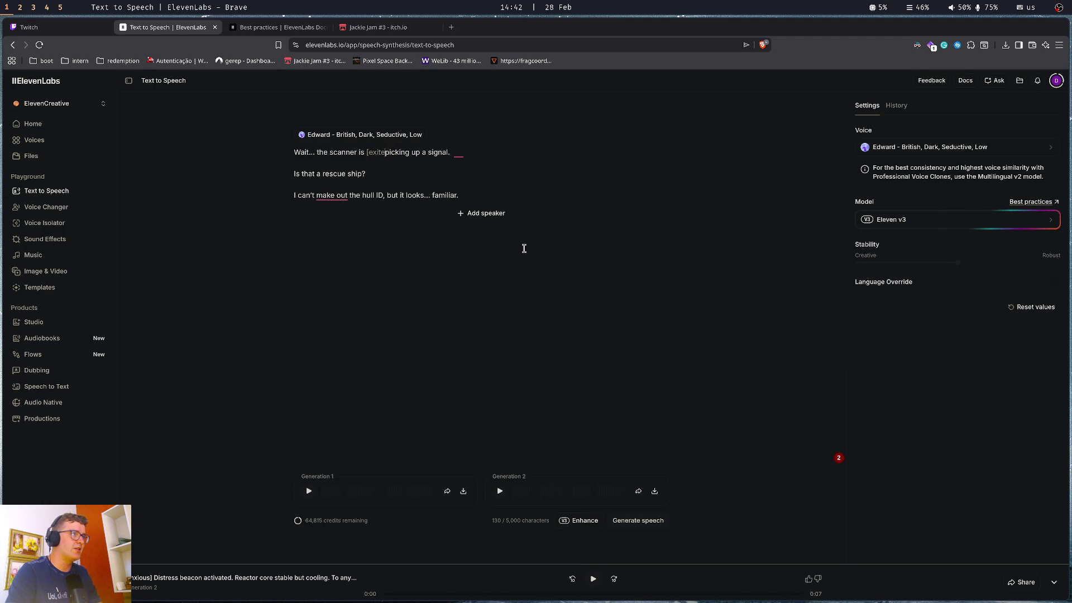
key(BackSpace)
text(d])
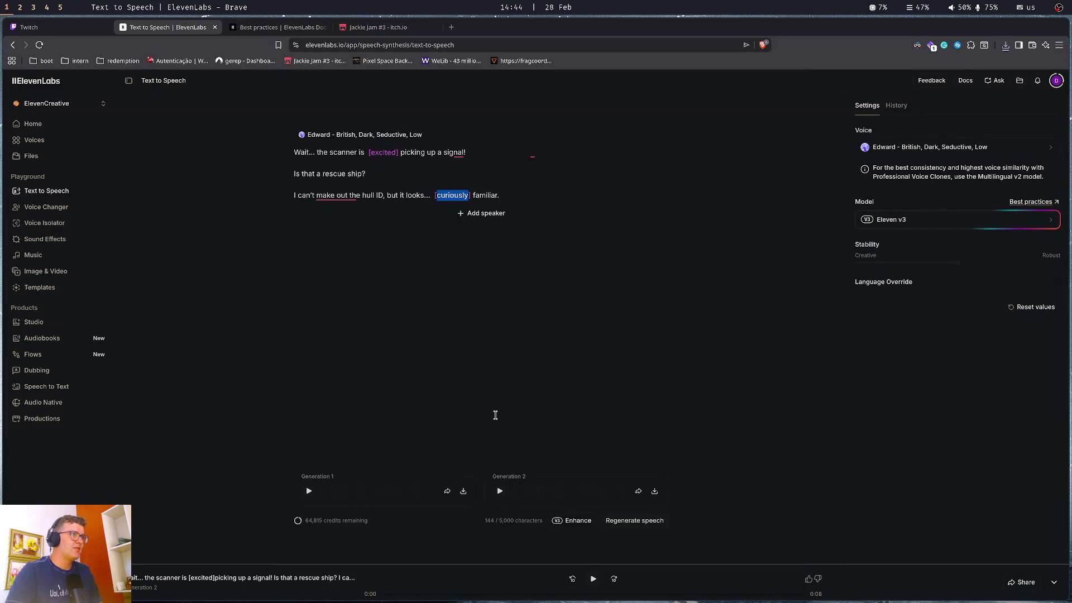
key(ctrl+a)
text(The thrusters are sticking again, just like they did at the last station. If you're listening, watch your heat levels. It's a design flaw in these models.)
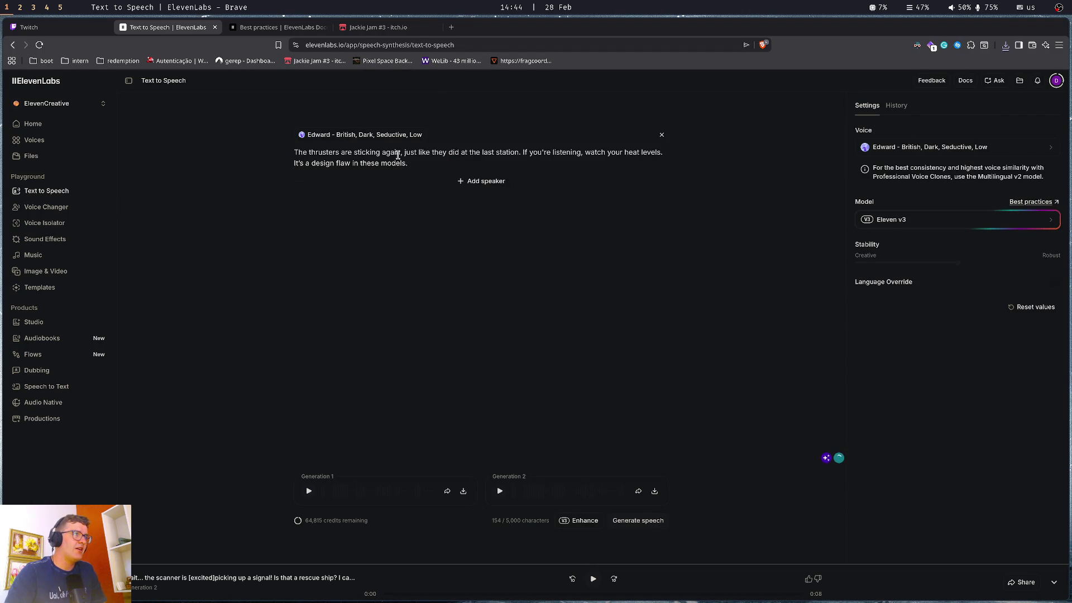
Break lines before 'If you're listening' and 'It's a design flaw', and change the comma after 'listening' to '...'
key(Return)
key(Return)
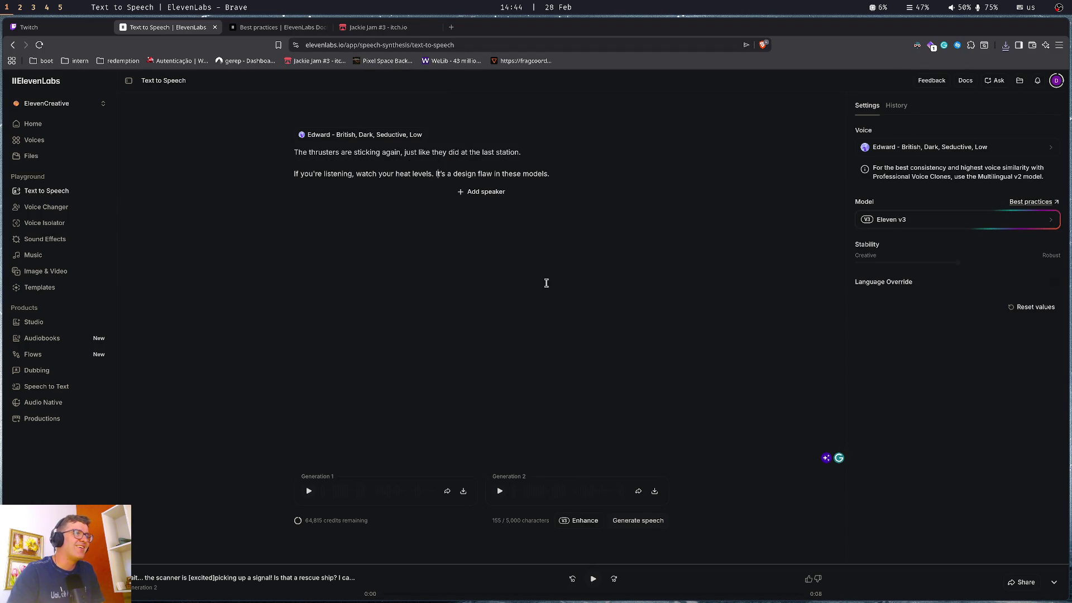
key(Return)
key(Return)
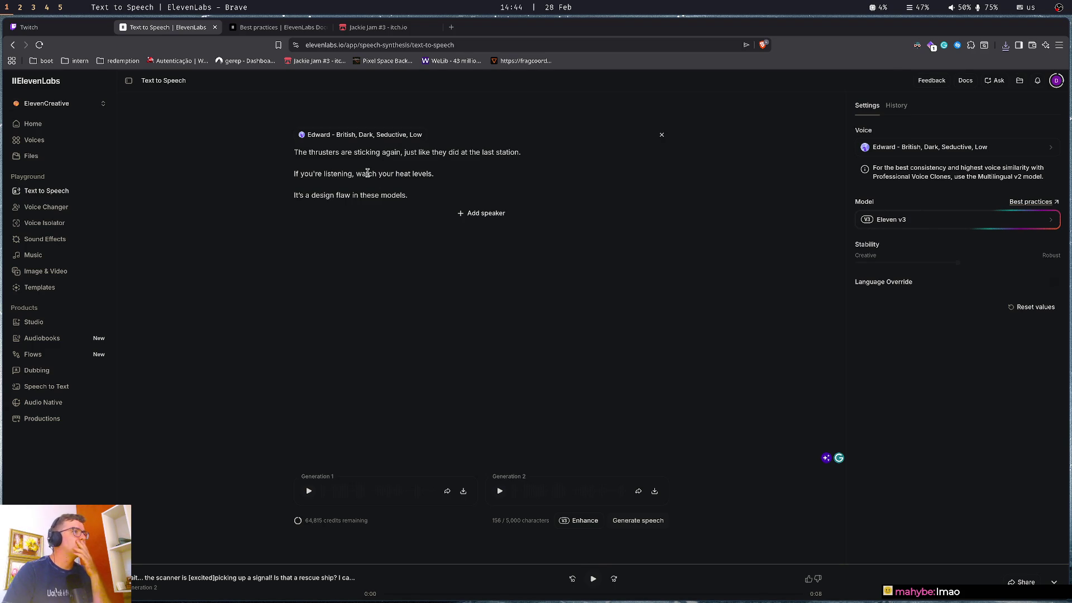
click(356, 174)
key(BackSpace)
text(...)
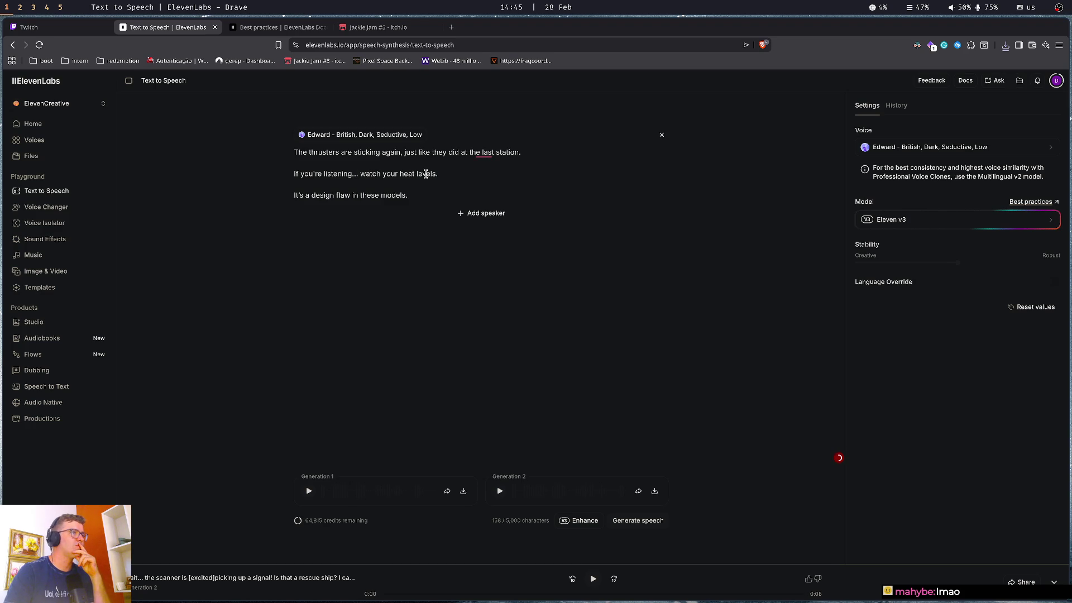
click(481, 153)
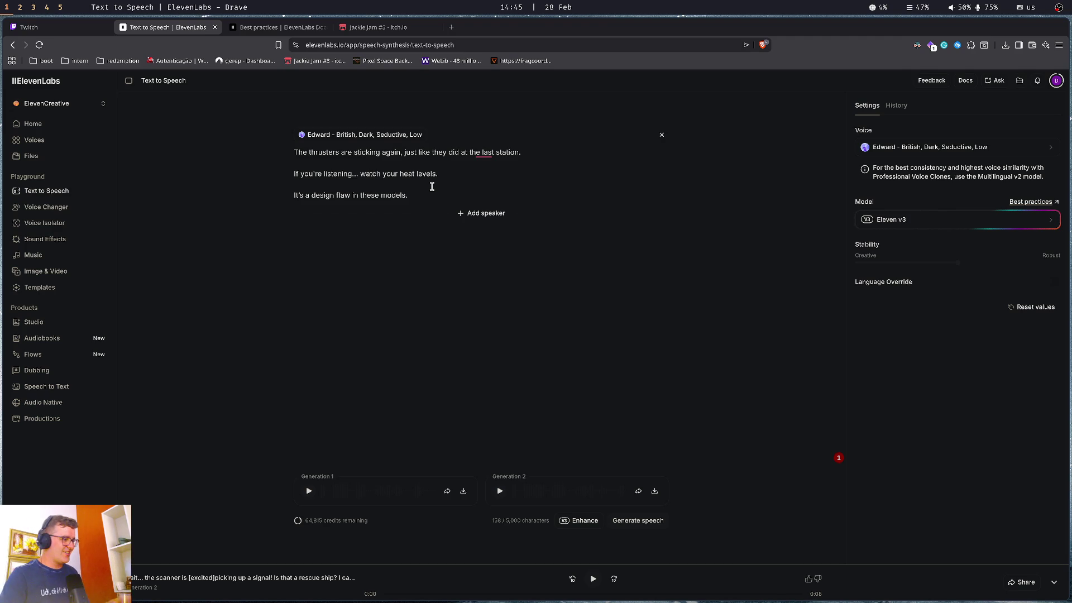
Review the three-line thrusters script, then bring up the Best practices documentation
click(448, 169)
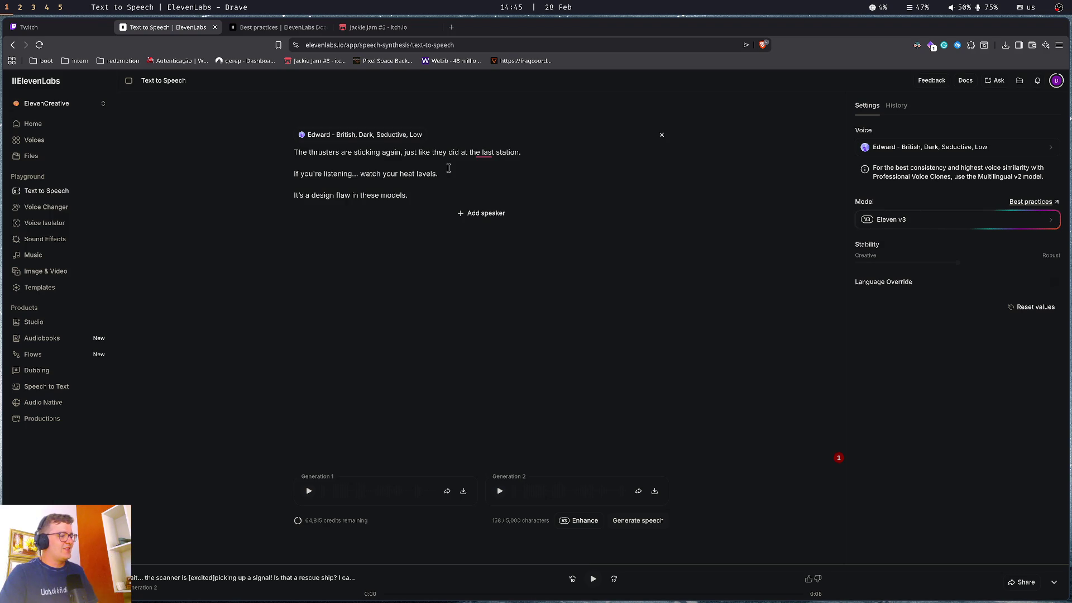
click(452, 153)
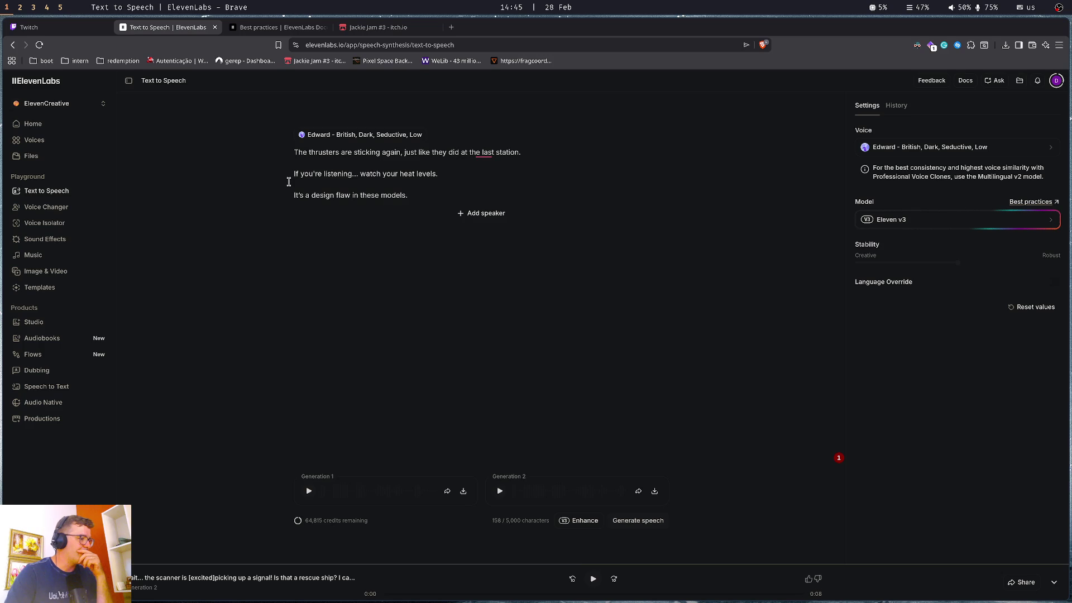
click(260, 28)
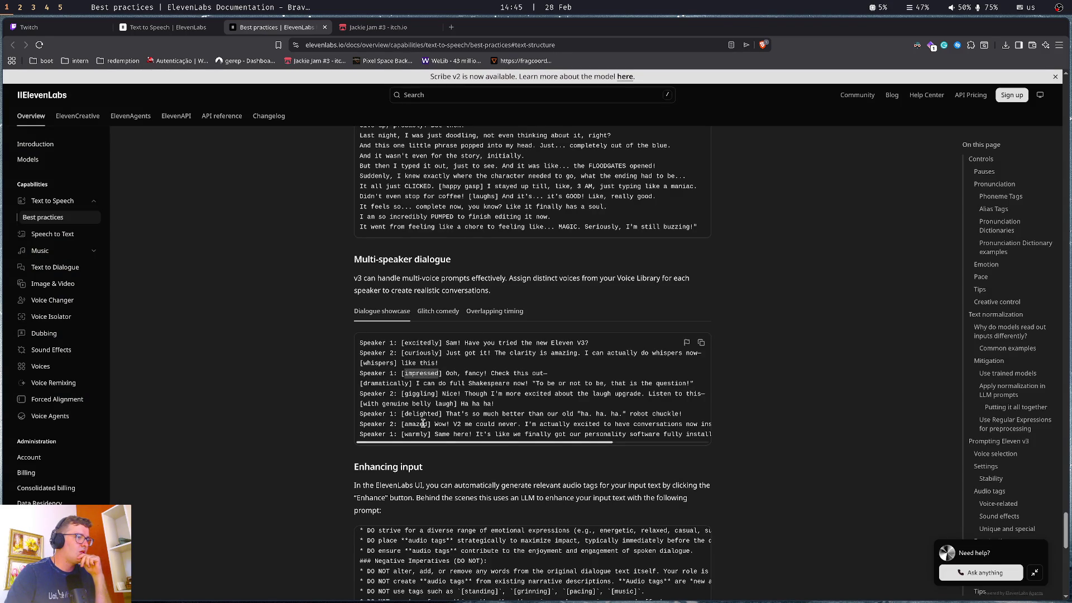
Find the [short pause] and [appalled] tags in the docs, then return to the script's first line
scroll(423, 418, down, 6)
scroll(423, 422, down, 6)
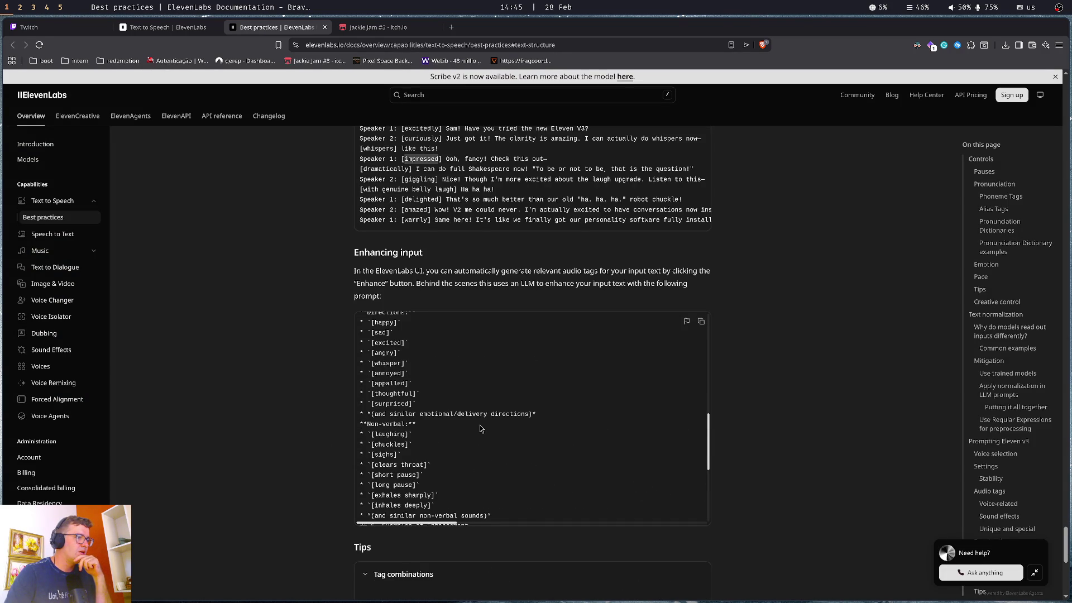
scroll(394, 455, down, 2)
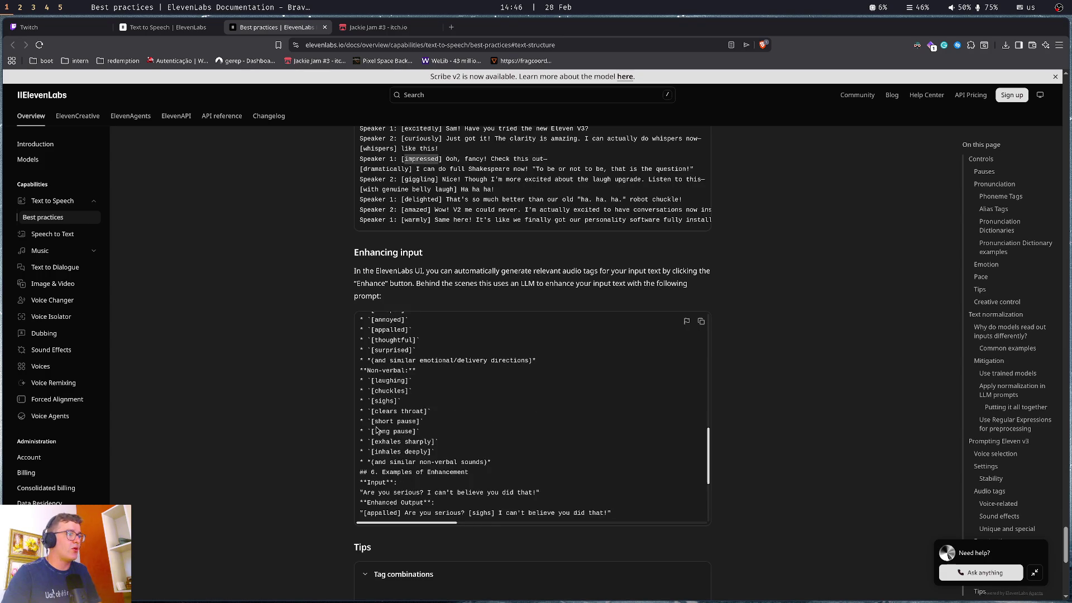
drag(373, 421, 418, 421)
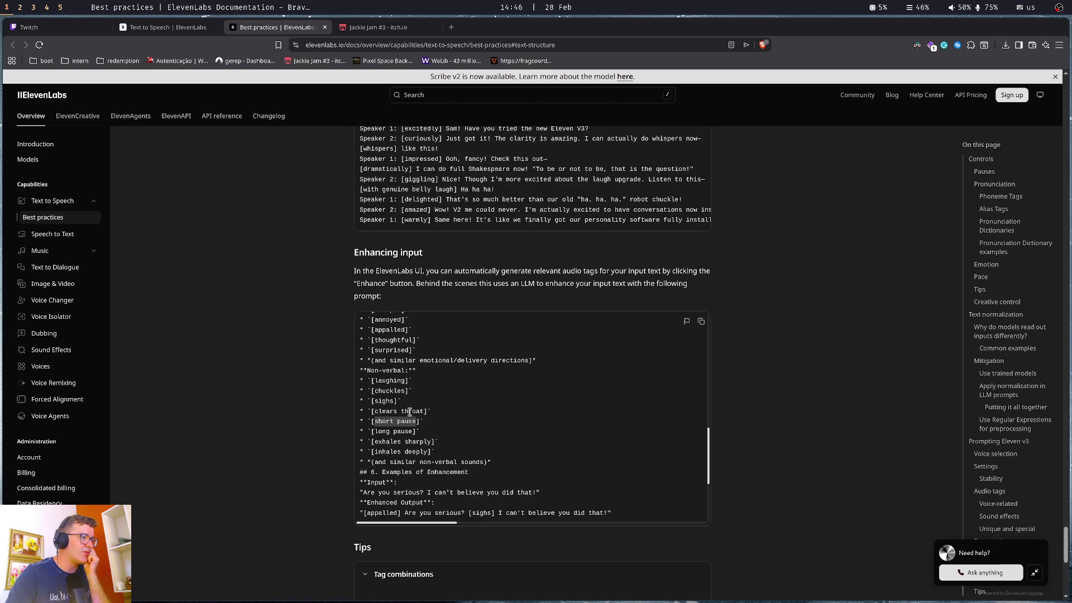
scroll(410, 412, down, 2)
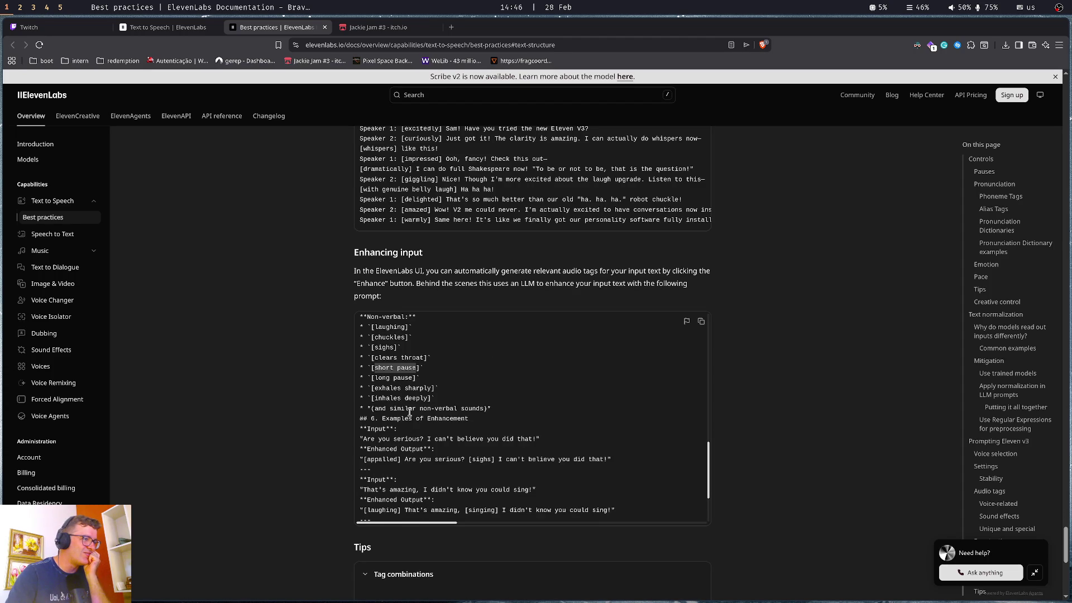
double_click(382, 459)
key(ctrl+c)
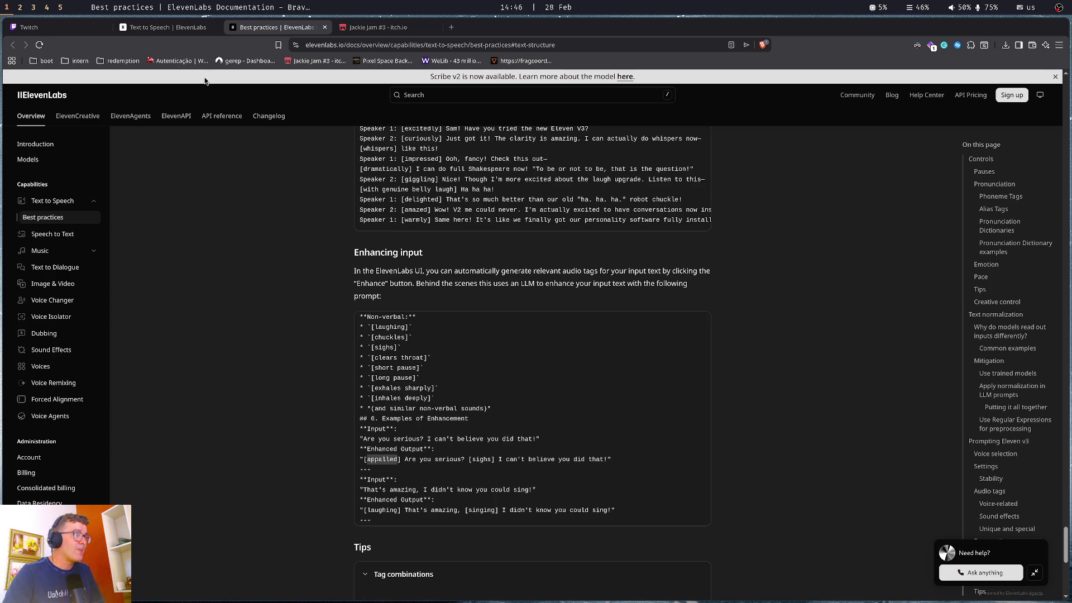
click(164, 27)
click(296, 152)
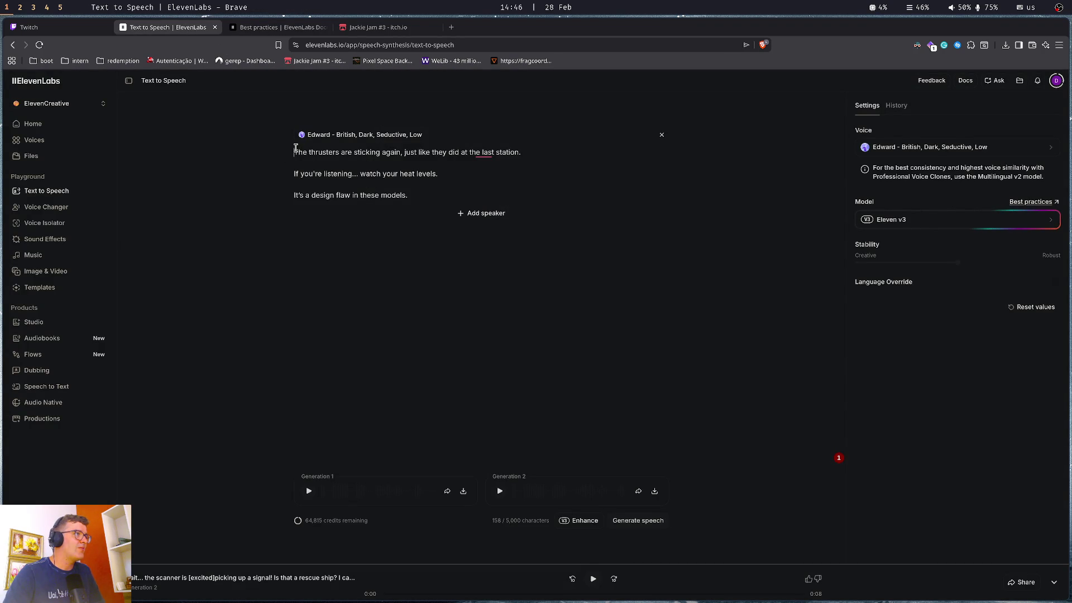
Insert an [appalled] tag at the start of the first line
text([)
key(ctrl+v)
text(])
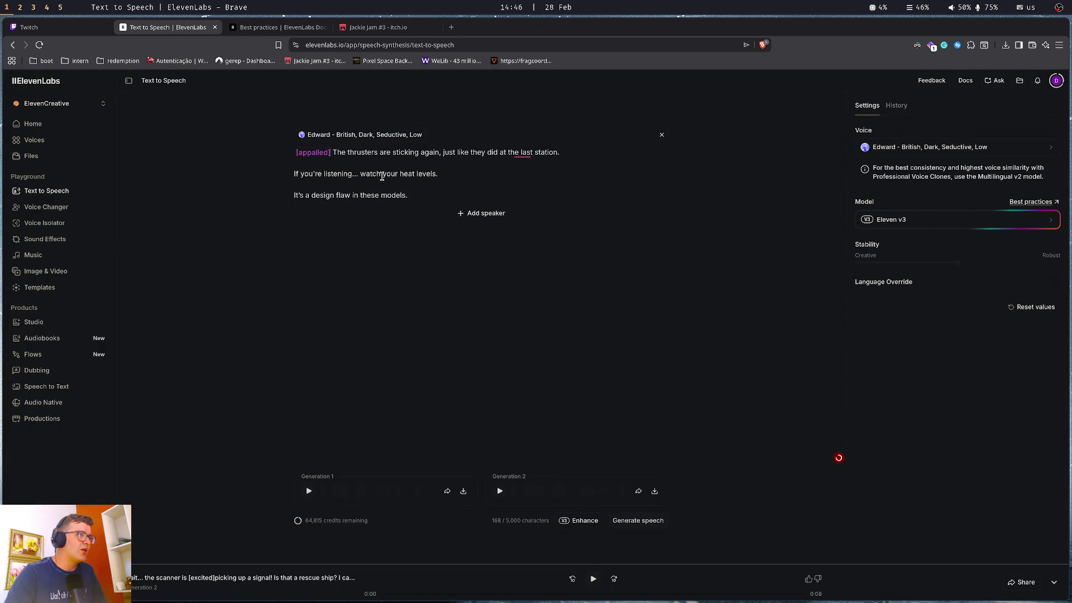
Copy the [sighs] tag from the docs and place it before 'If you're listening'
click(268, 26)
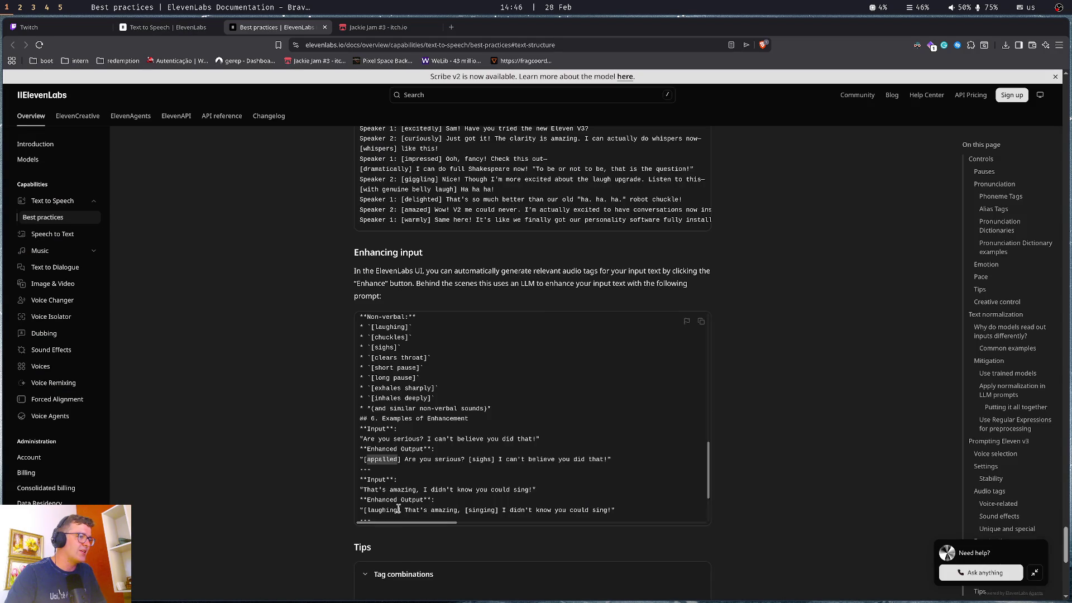
drag(404, 459, 466, 468)
click(466, 468)
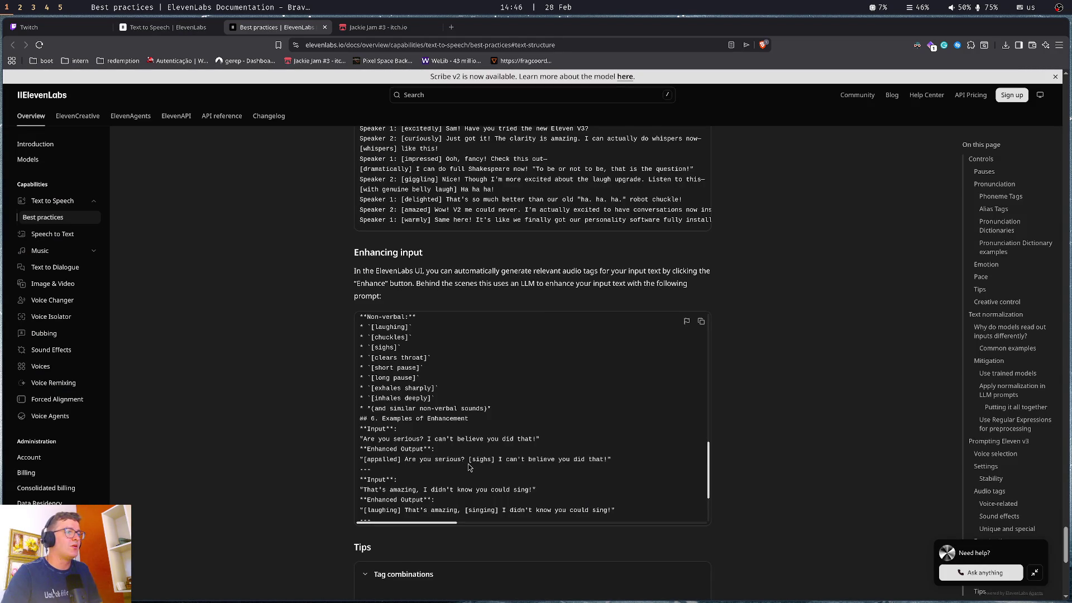
drag(469, 459, 492, 459)
key(ctrl+c)
key(ctrl+shift+Tab)
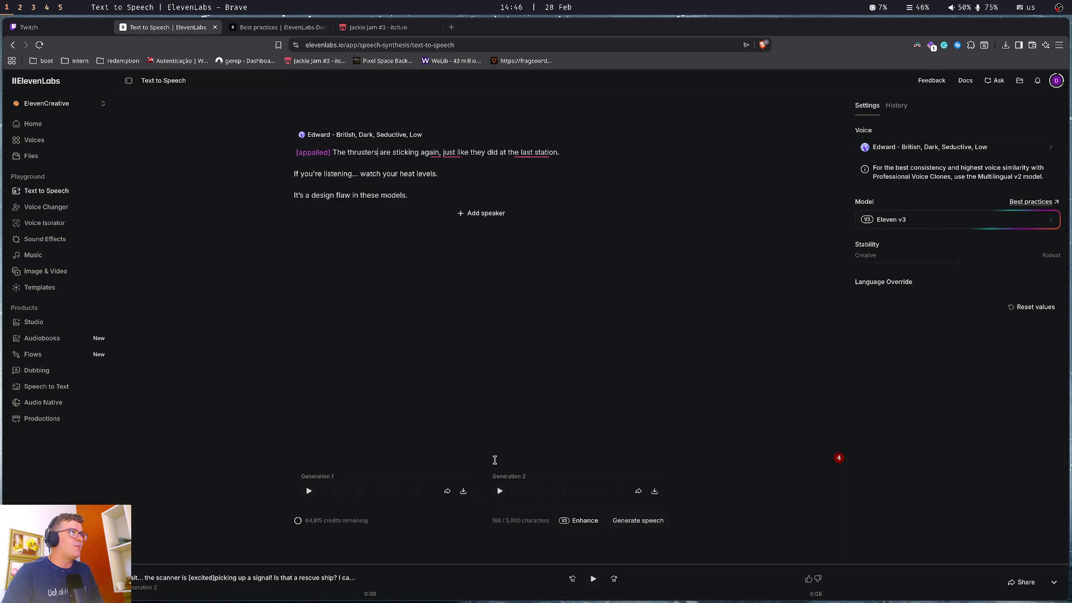
click(296, 174)
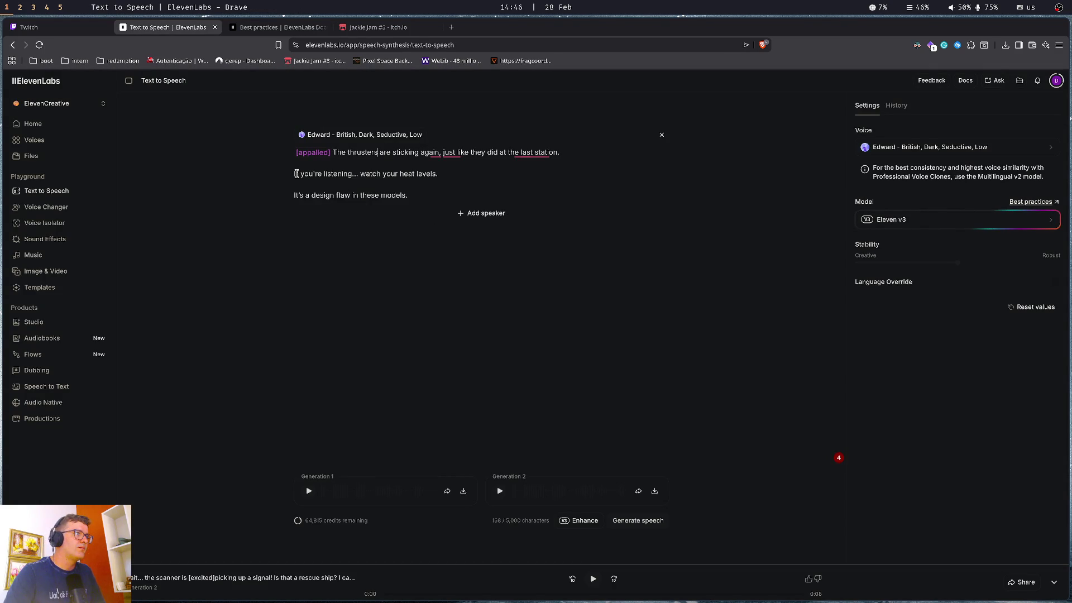
key(ctrl+v)
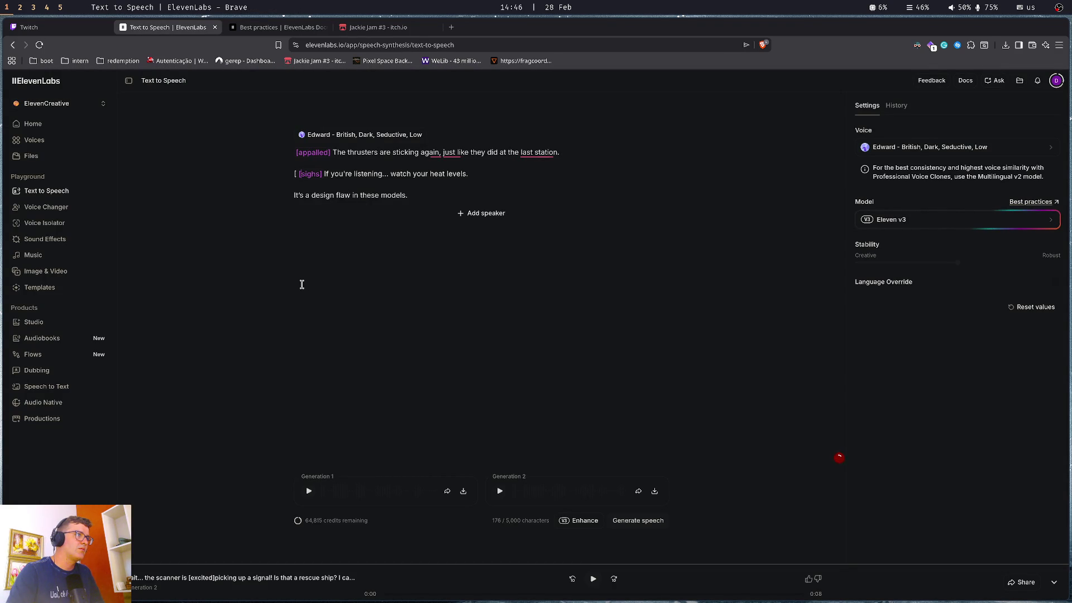
key(Delete)
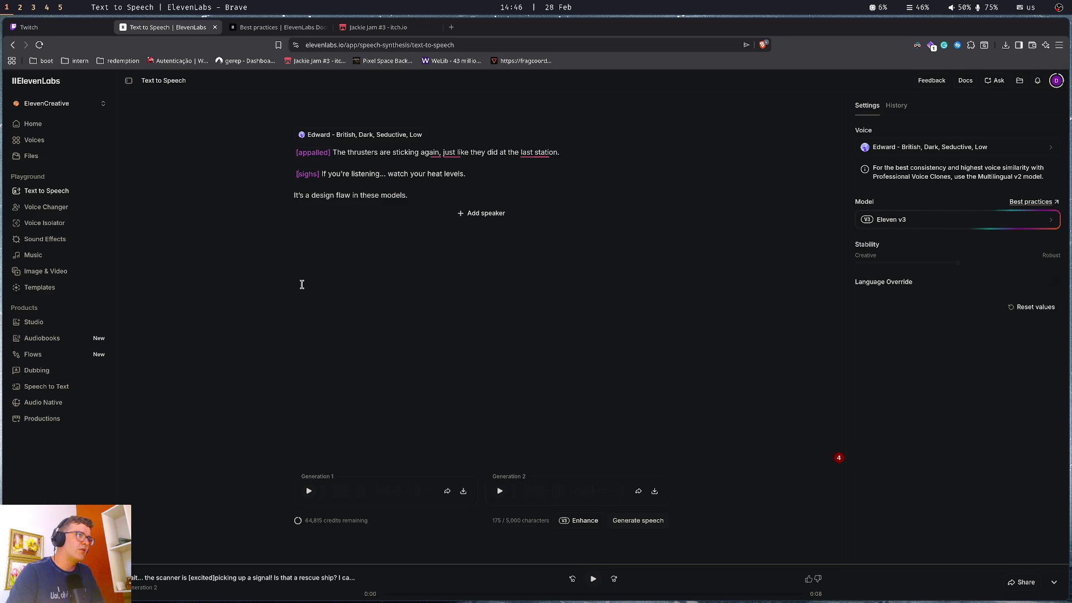
Replace the ellipsis after 'listening' with a [short pause] tag and generate speech
key(ctrl+v)
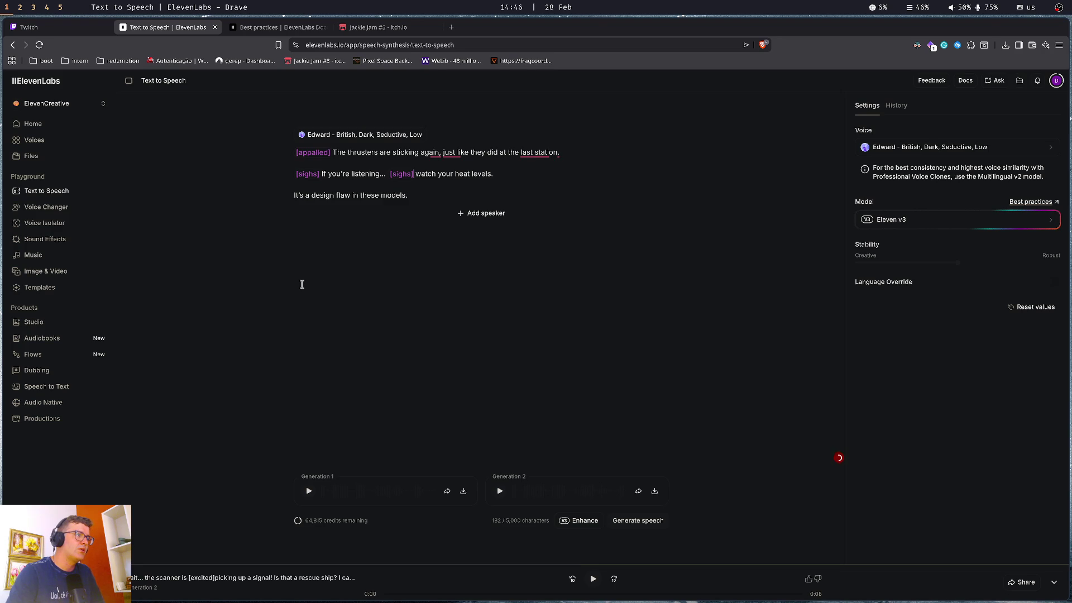
key(BackSpace)
key(BackSpace)
key(BackSpace)
text(short] )
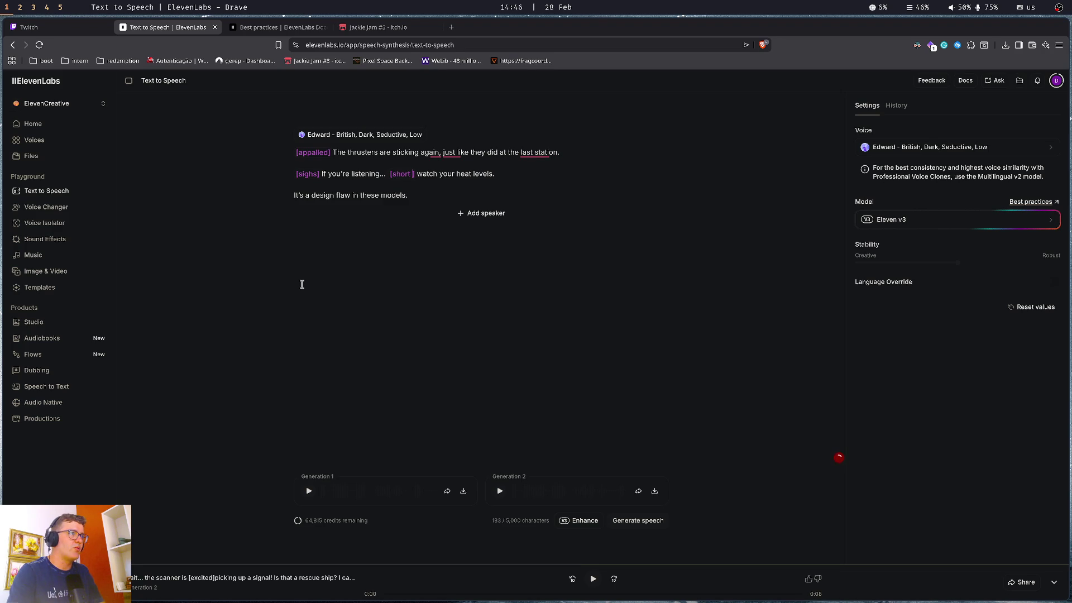
text(pause)
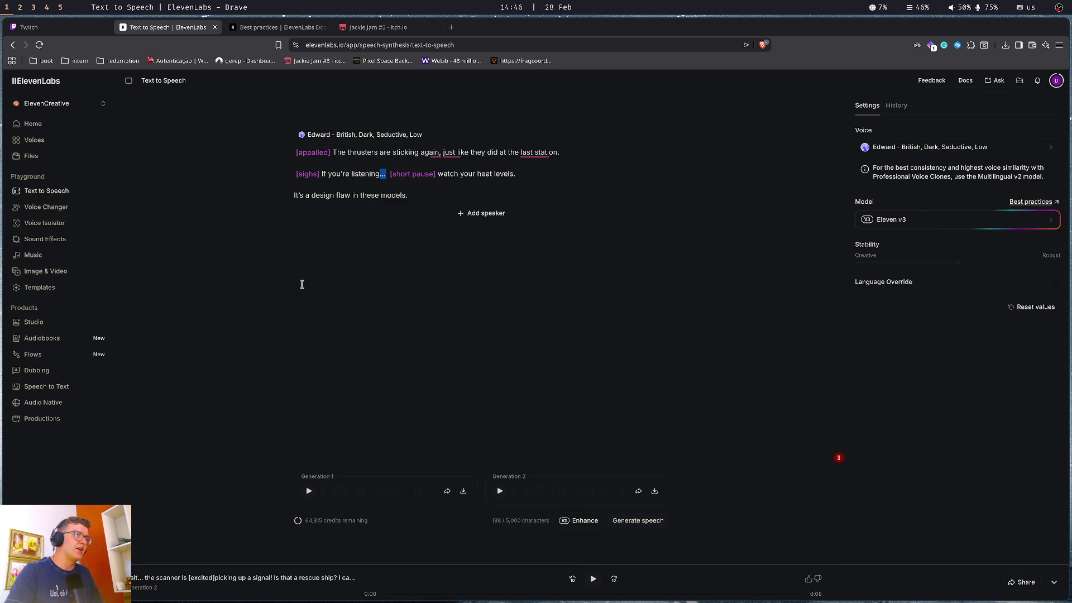
key(BackSpace)
key(Delete)
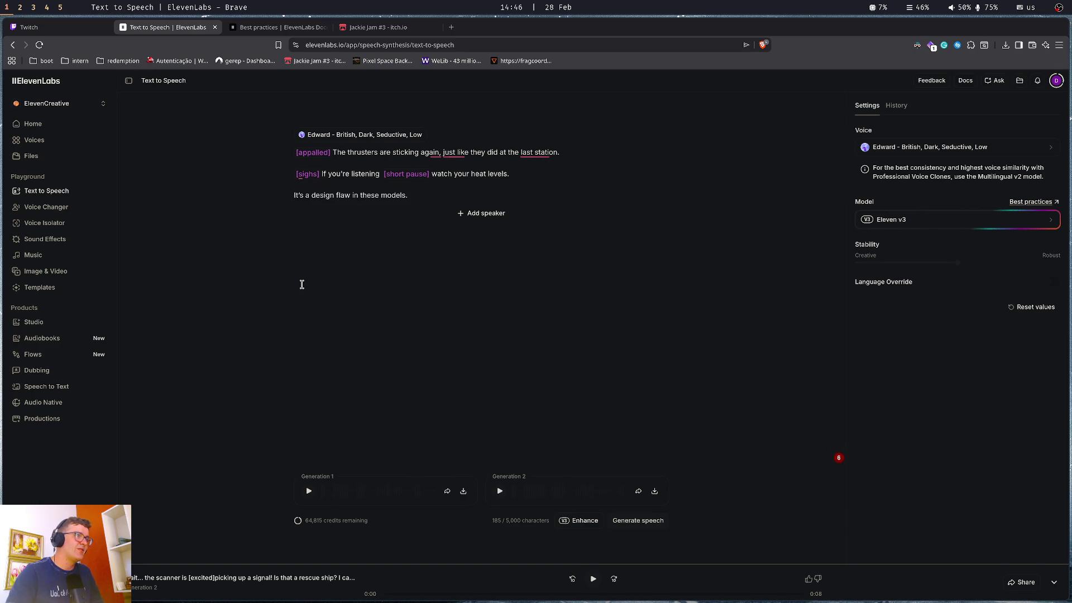
key(ctrl+Return)
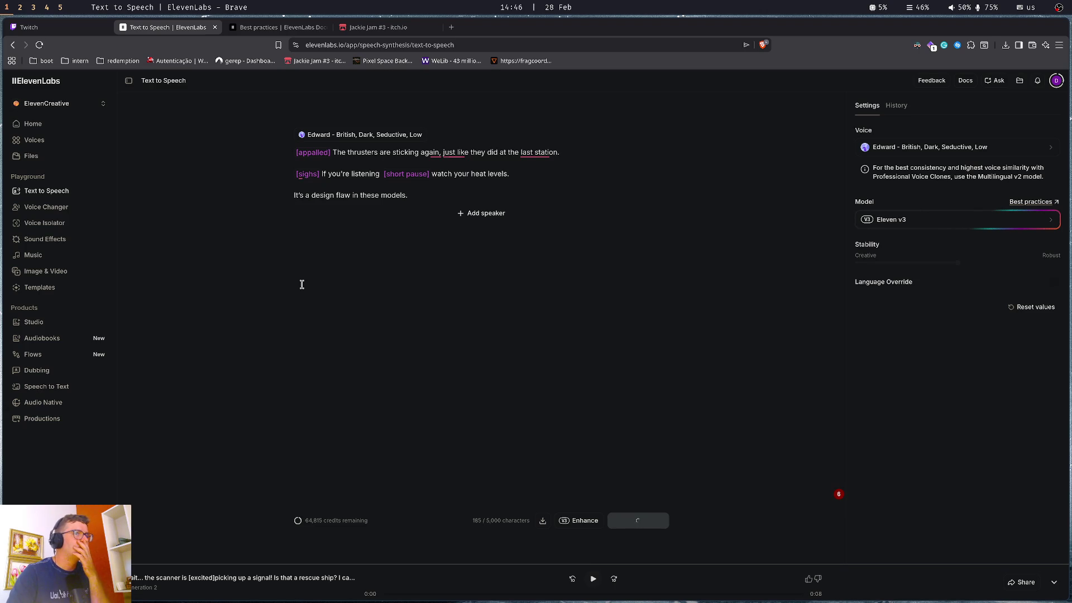
Play both generations and remove the extra space before [short pause]
click(310, 492)
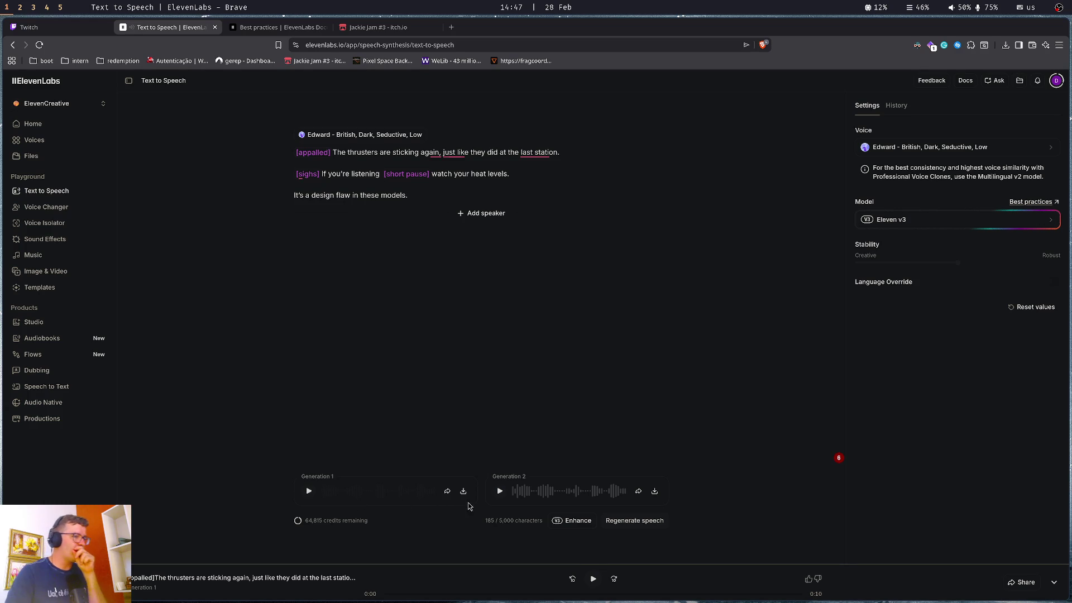
click(501, 491)
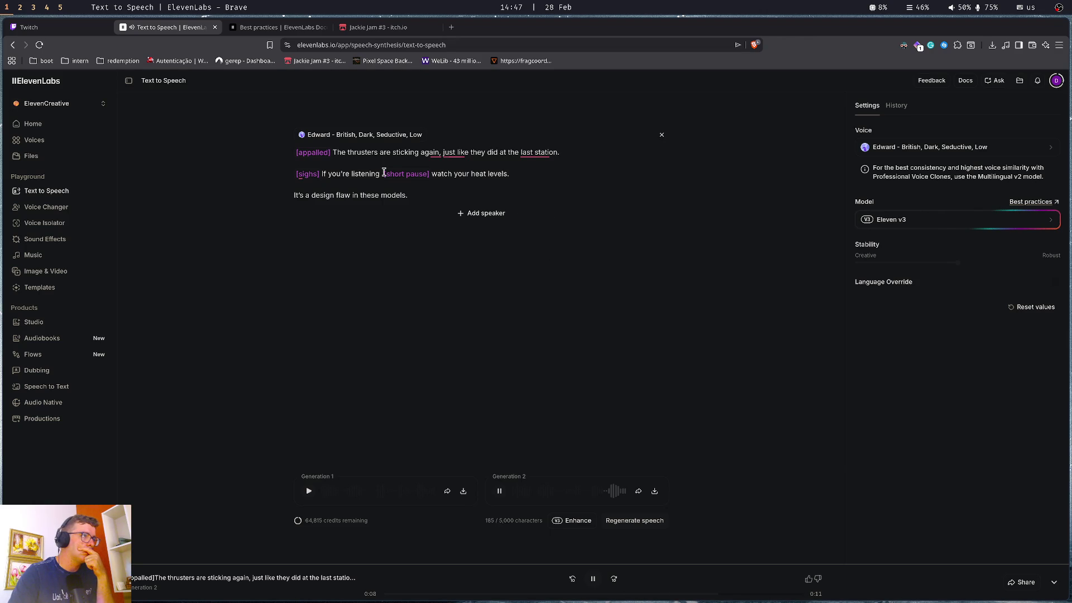
key(BackSpace)
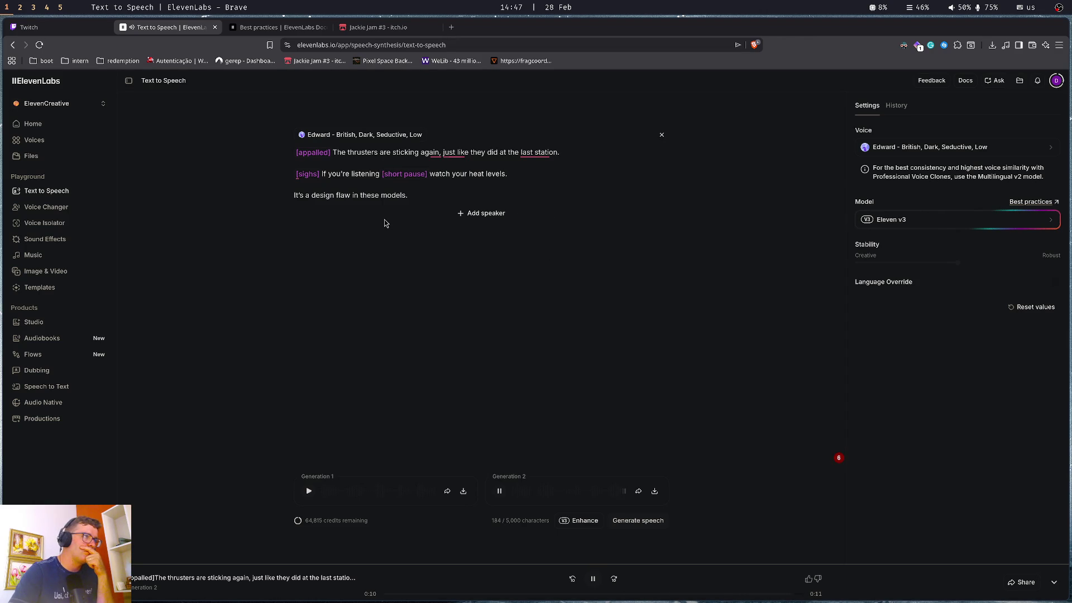
Download Generation 2 as voice4.mp3 and switch to the Obsidian Signal note
click(654, 490)
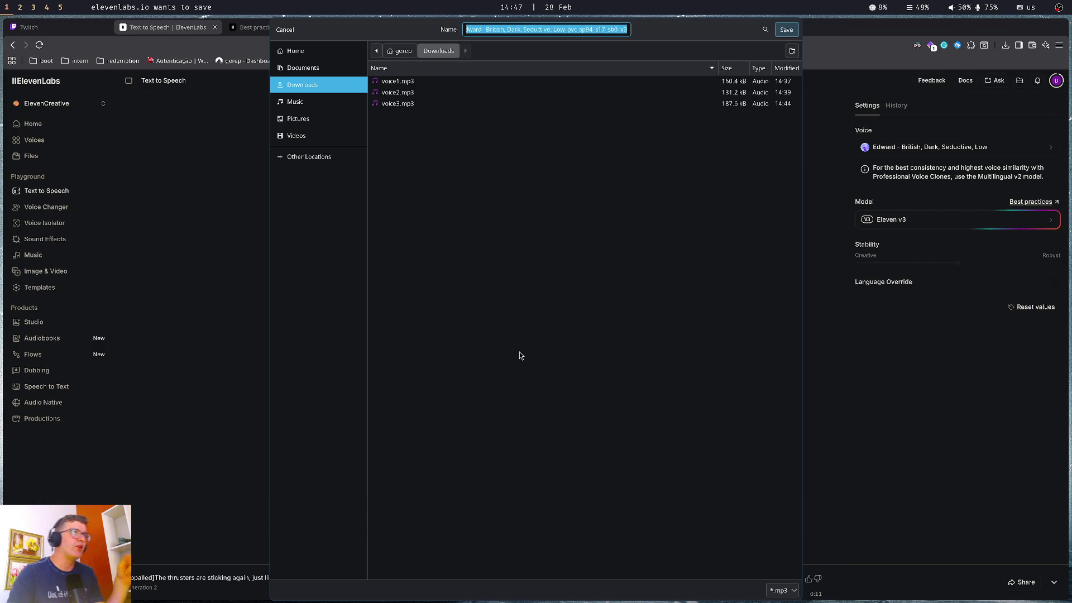
text(voice)
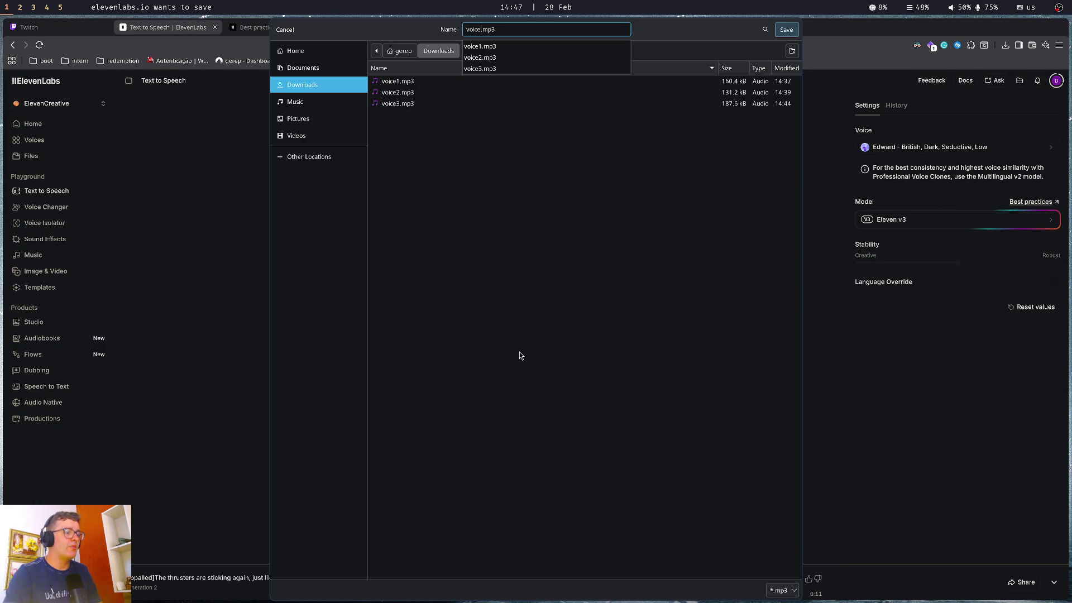
text(4)
key(Return)
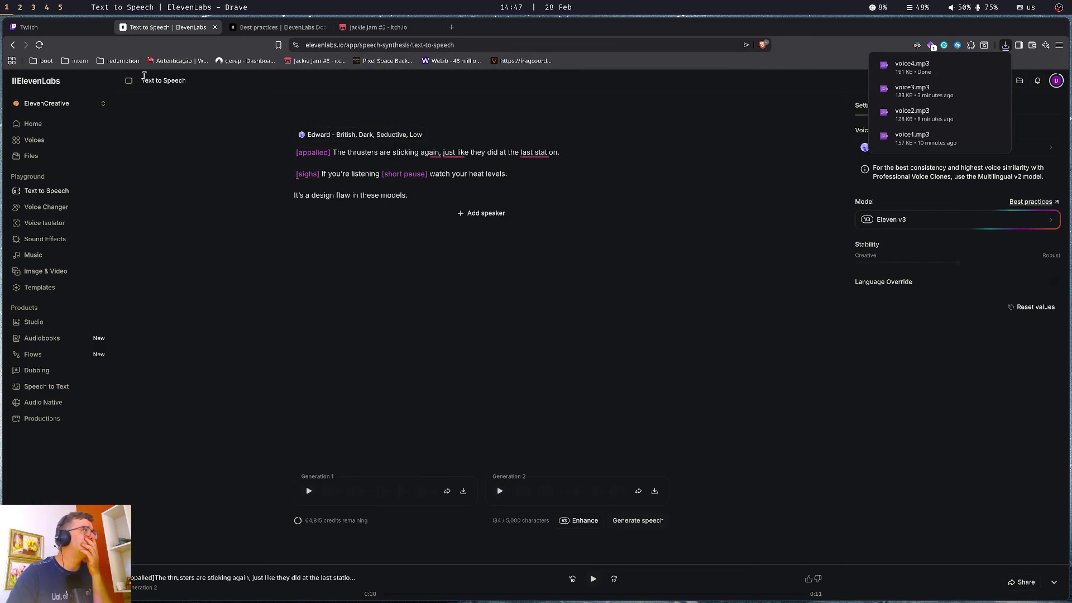
key(super+Right)
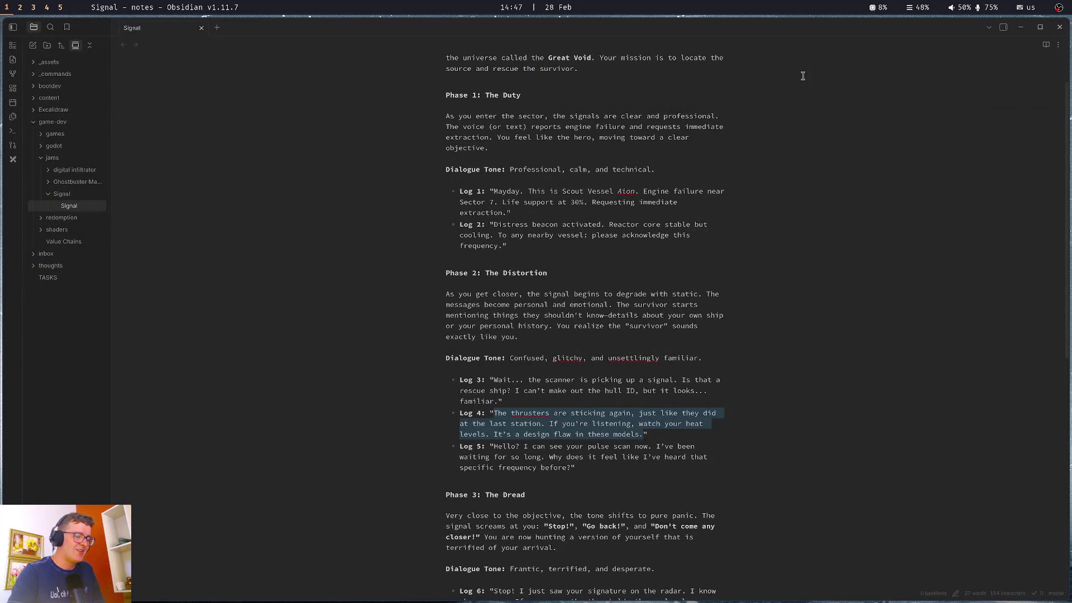
Tile the browser beside the Obsidian note and select the Log 5 lines
key(super+Left)
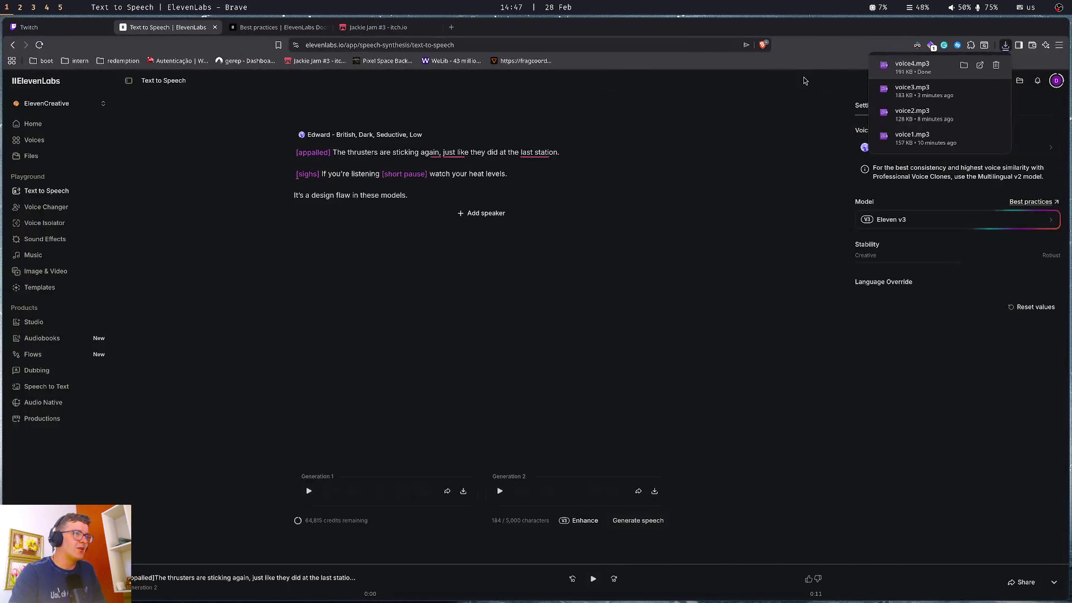
key(super+Right)
key(super+Left)
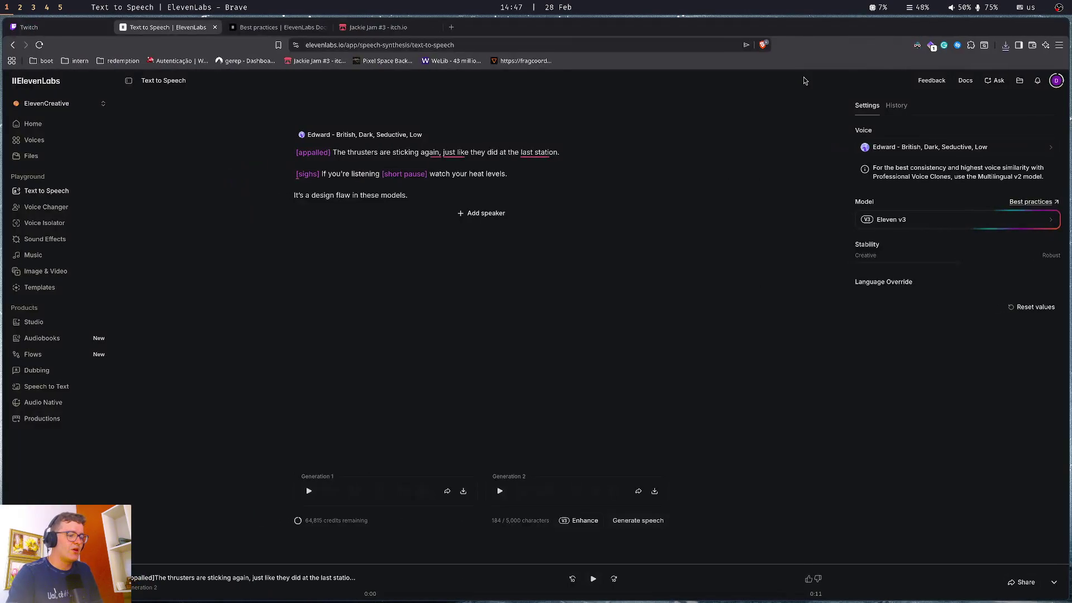
key(super+r)
key(super+Right)
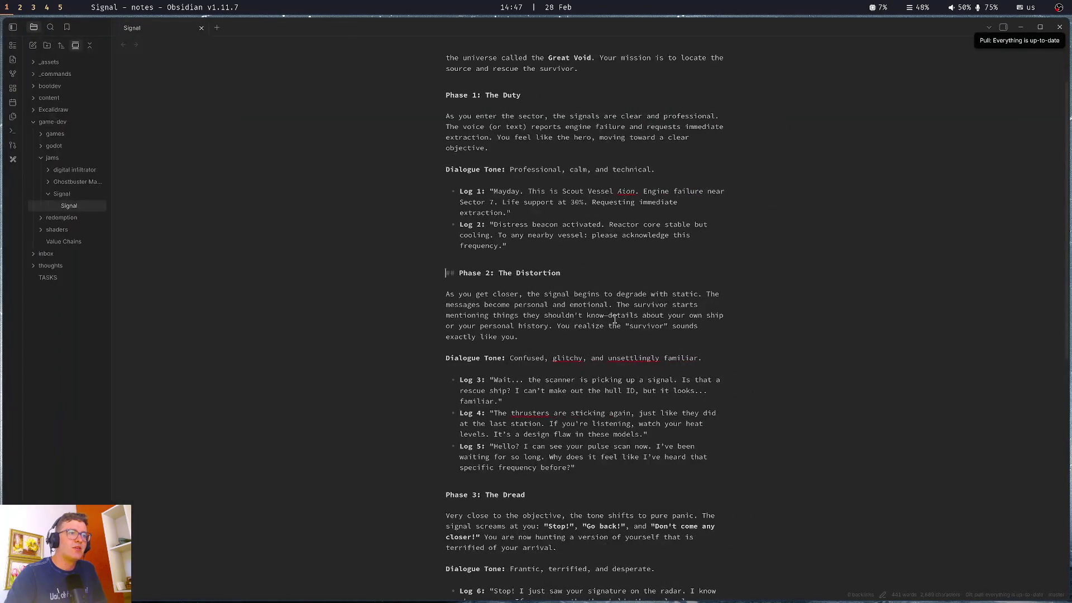
key(super+r)
key(super+Left)
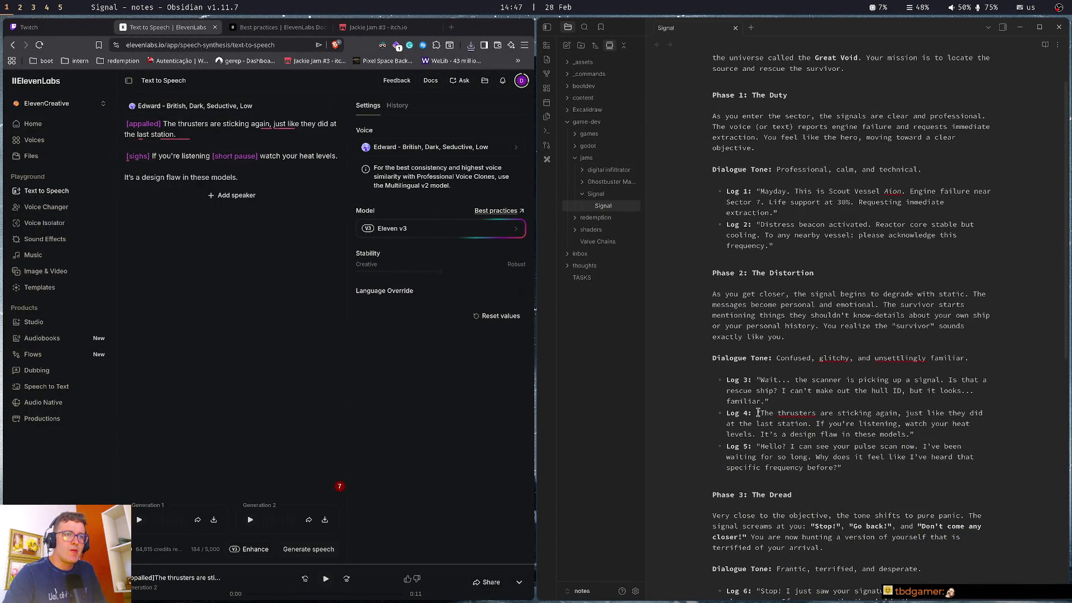
mouse_move(758, 446)
mouse_down()
mouse_move(894, 458)
mouse_move(837, 468)
mouse_up()
key(ctrl+c)
Remove the empty second Edward speaker and paste Log 5 over the old script
click(248, 198)
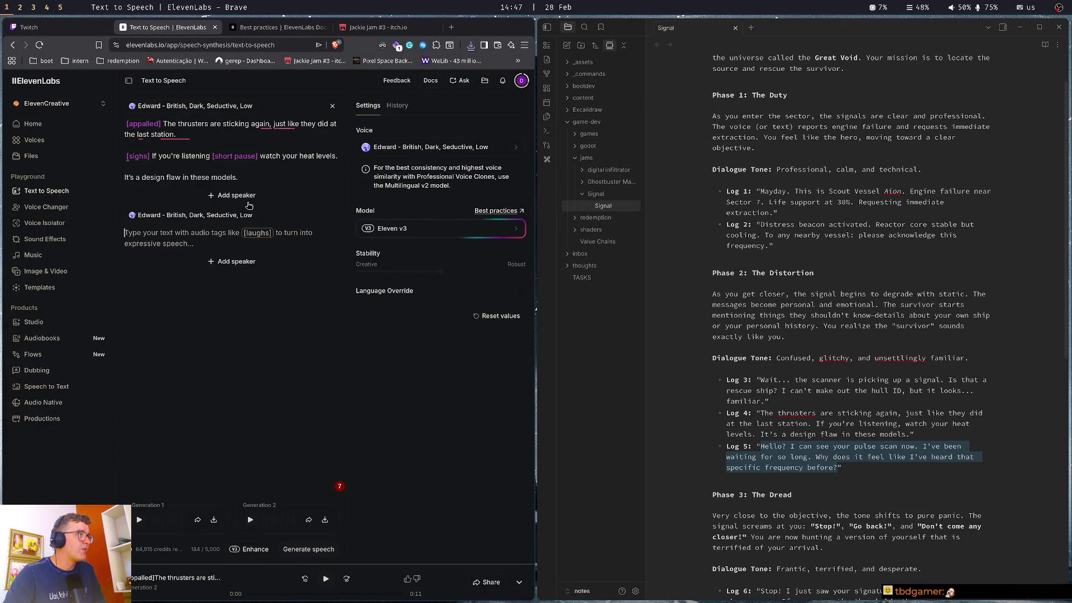
click(333, 215)
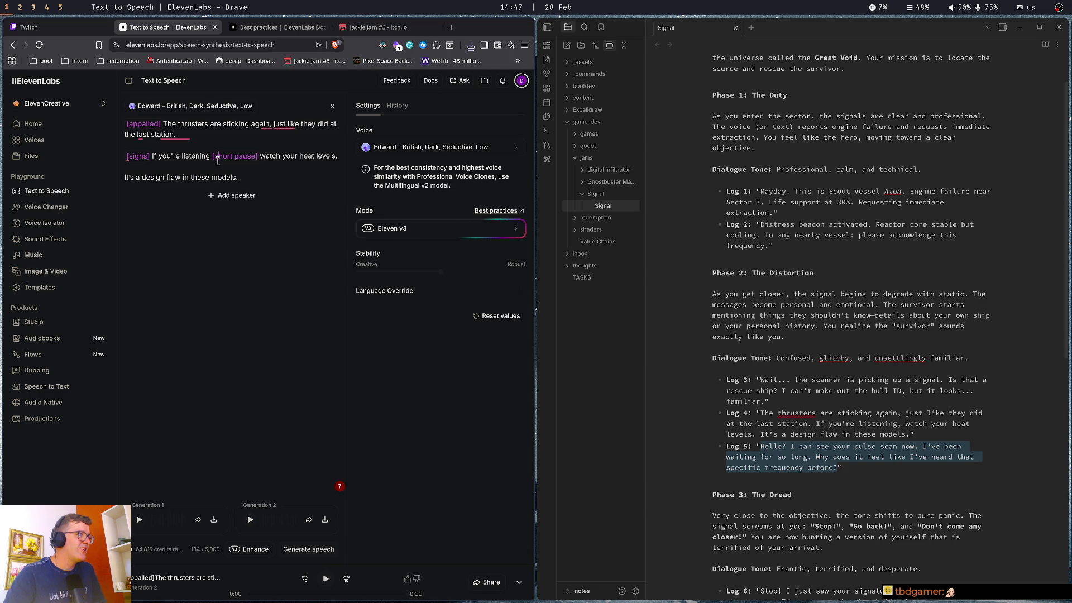
click(218, 162)
key(ctrl+a)
key(ctrl+v)
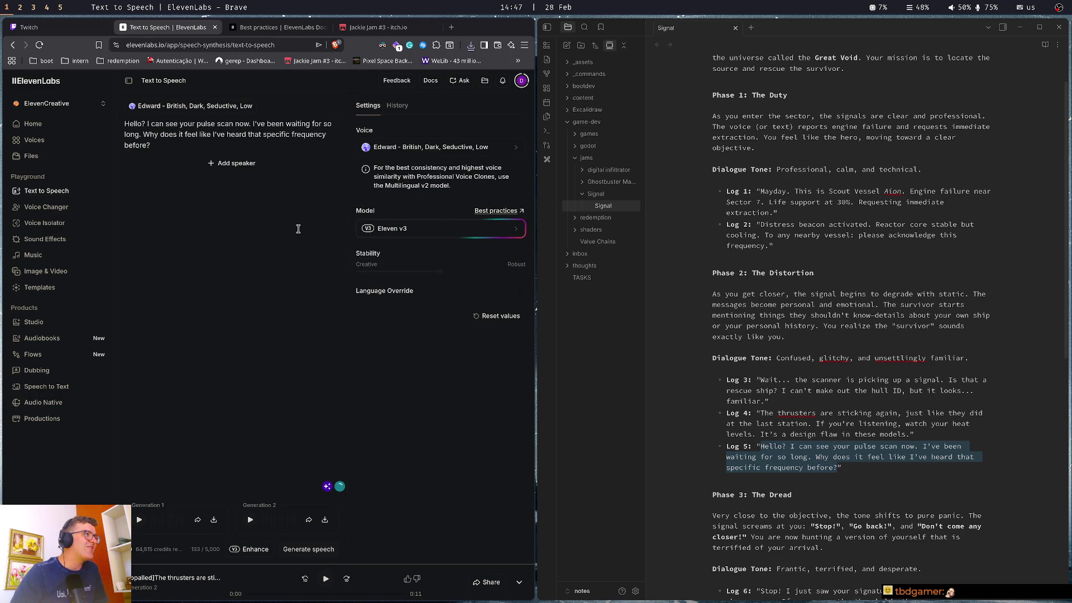
key(Delete)
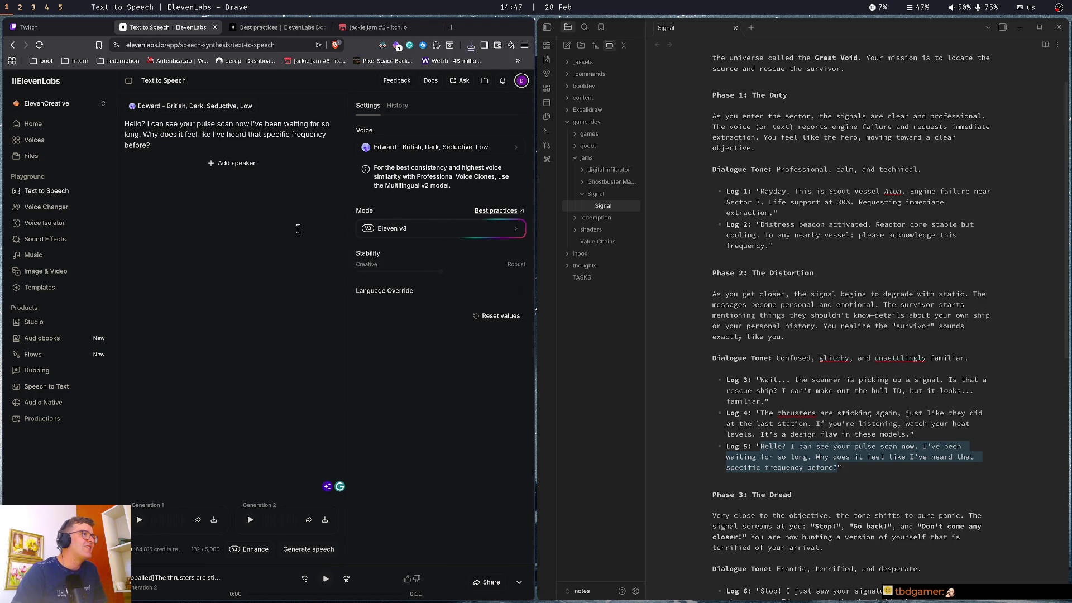
key(Down)
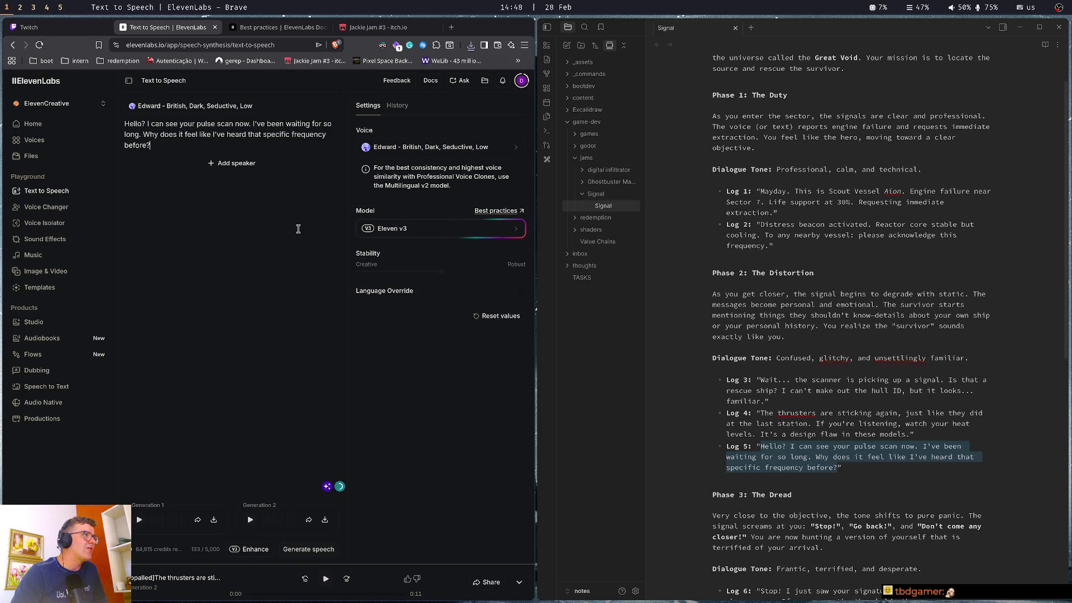
Move the 'Why' sentence into its own paragraph and start the script with an [excited] tag
key(ctrl+Left)
key(ctrl+Left)
key(ctrl+Left)
key(Return)
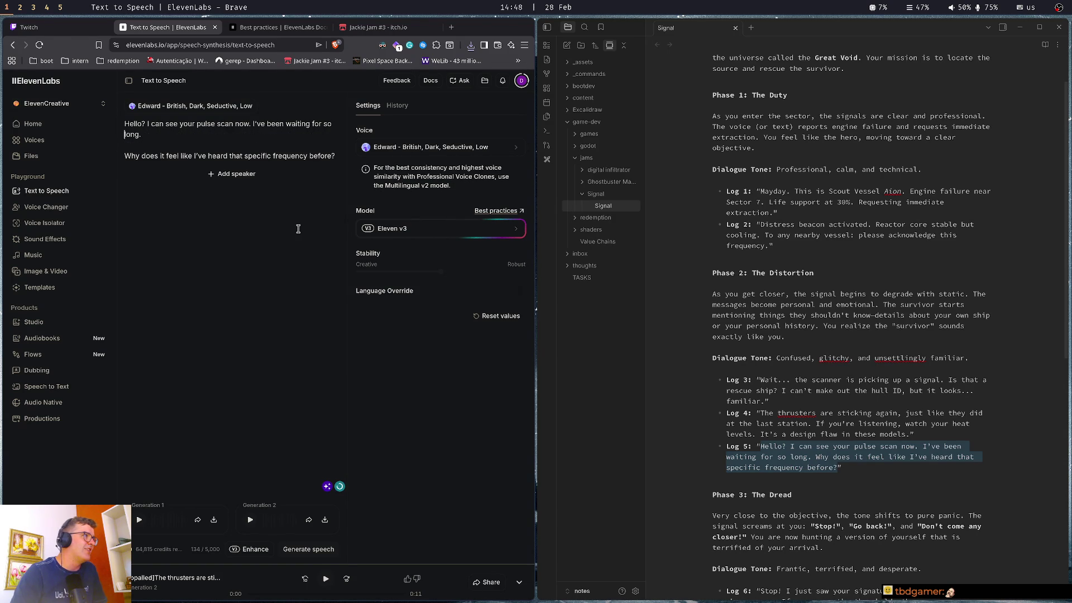
text([excited)
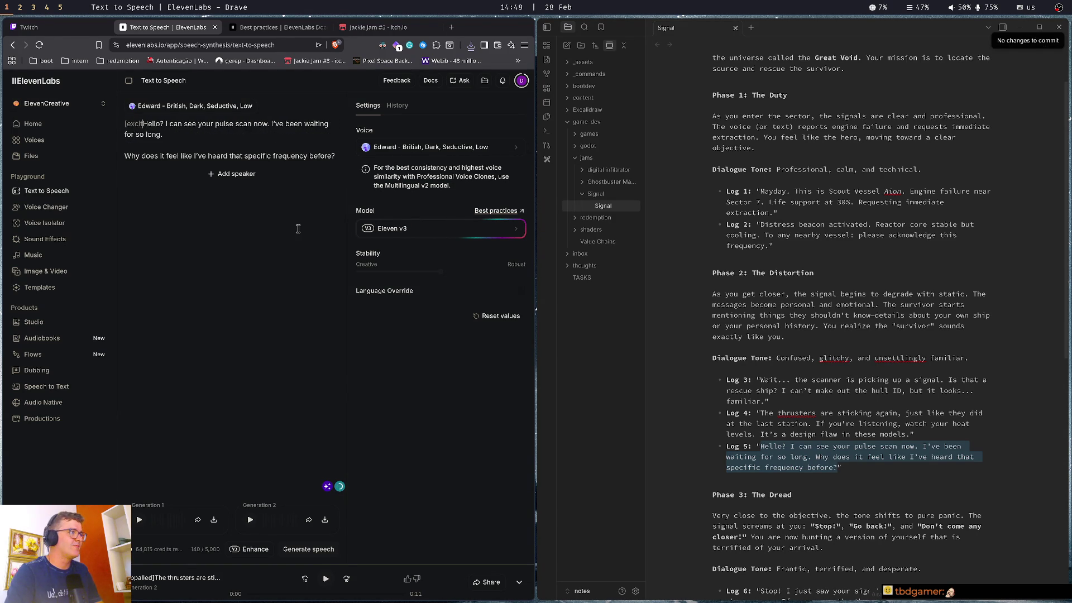
text(])
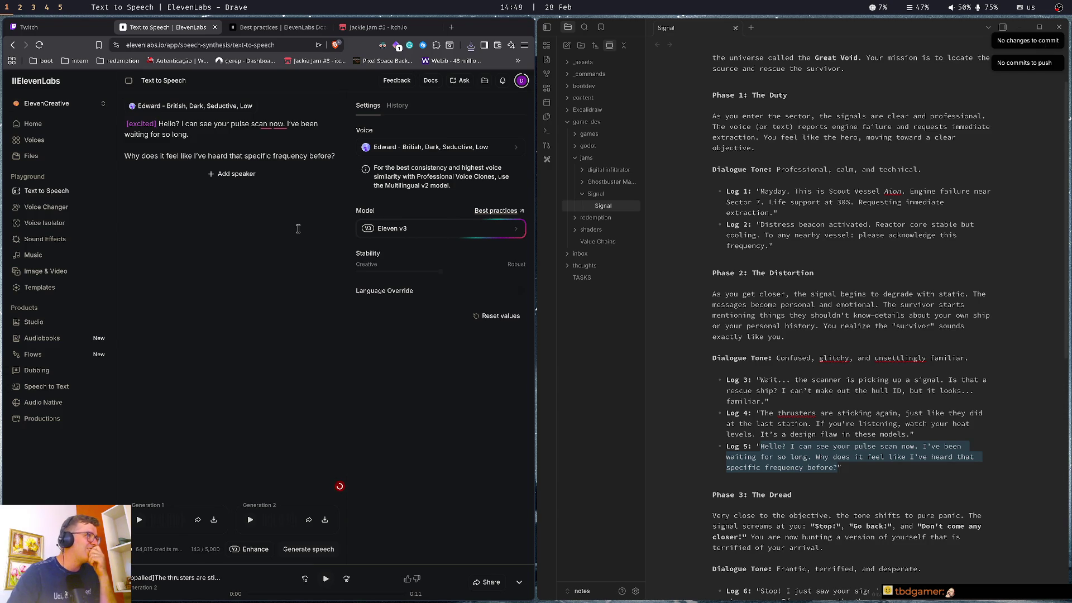
click(285, 123)
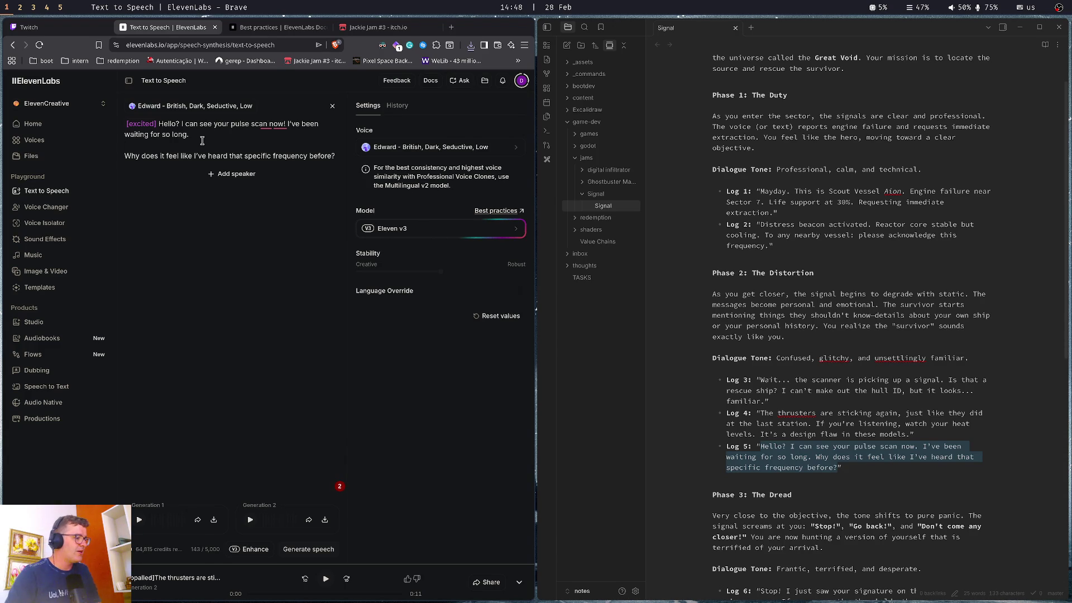
text(!)
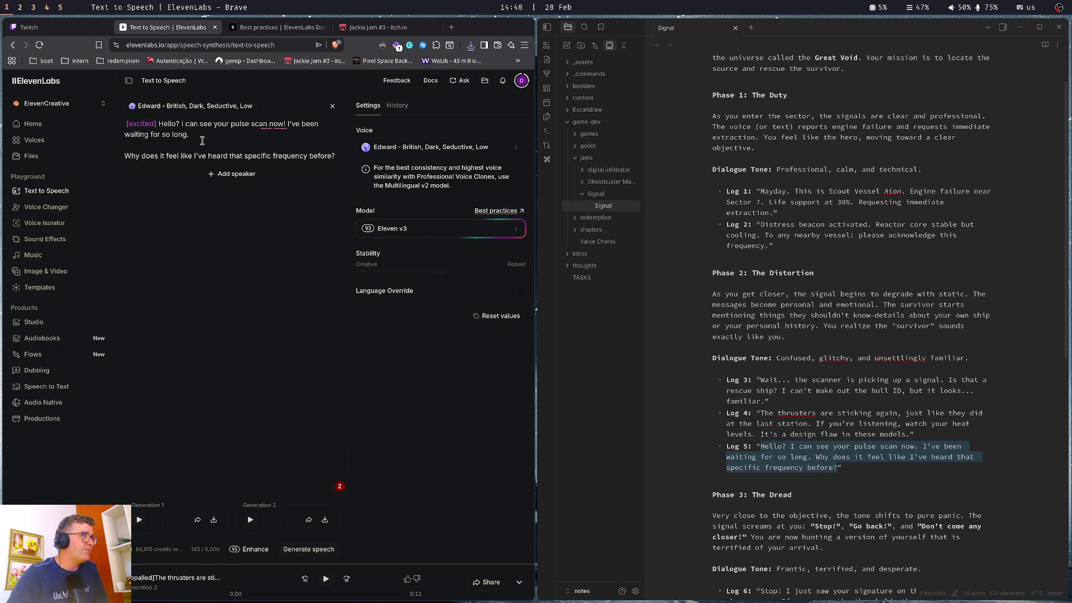
click(202, 141)
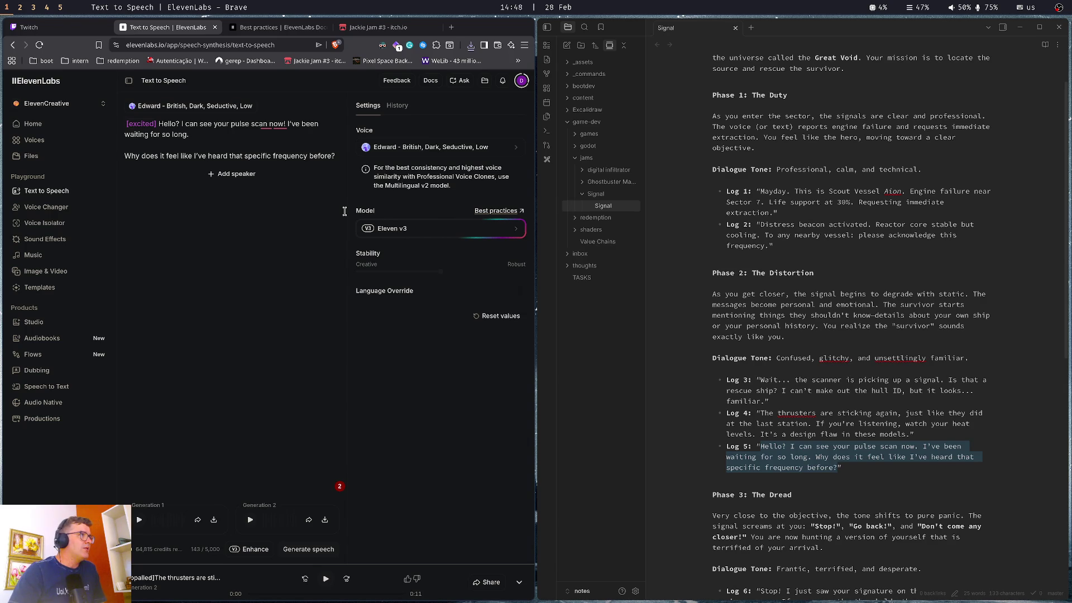
key(ctrl+Tab)
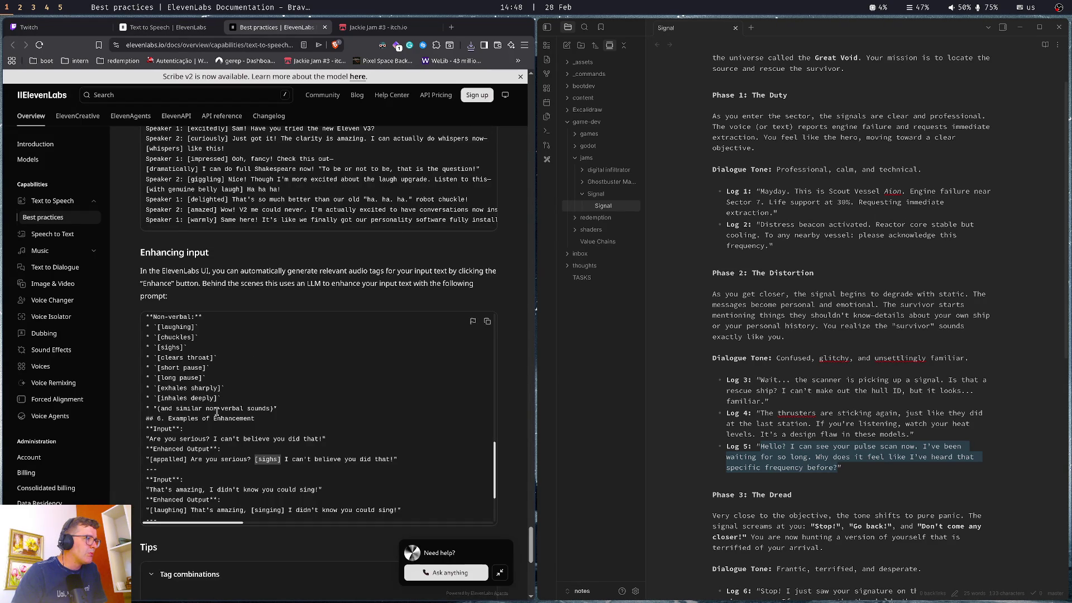
Tag the 'Why' paragraph [thoughtful], generate speech, and play the second new take
scroll(229, 357, up, 2)
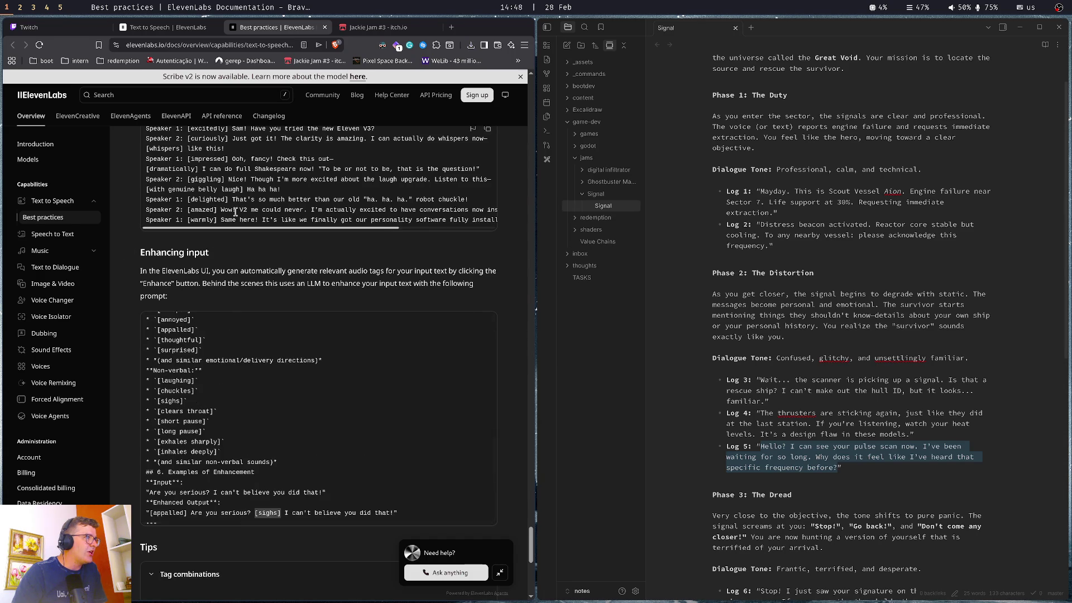
scroll(227, 403, up, 2)
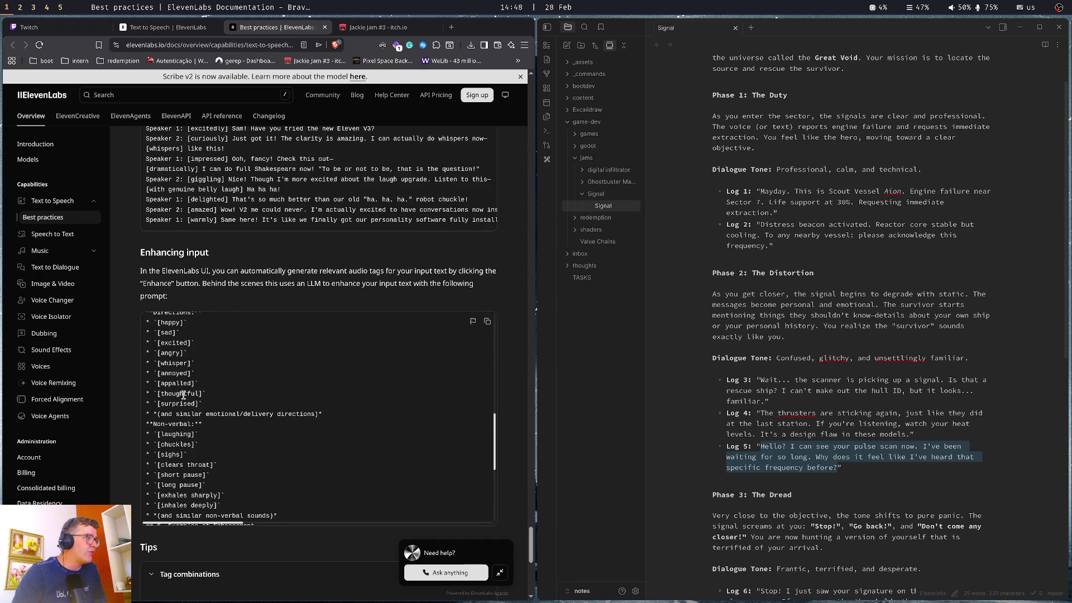
click(167, 27)
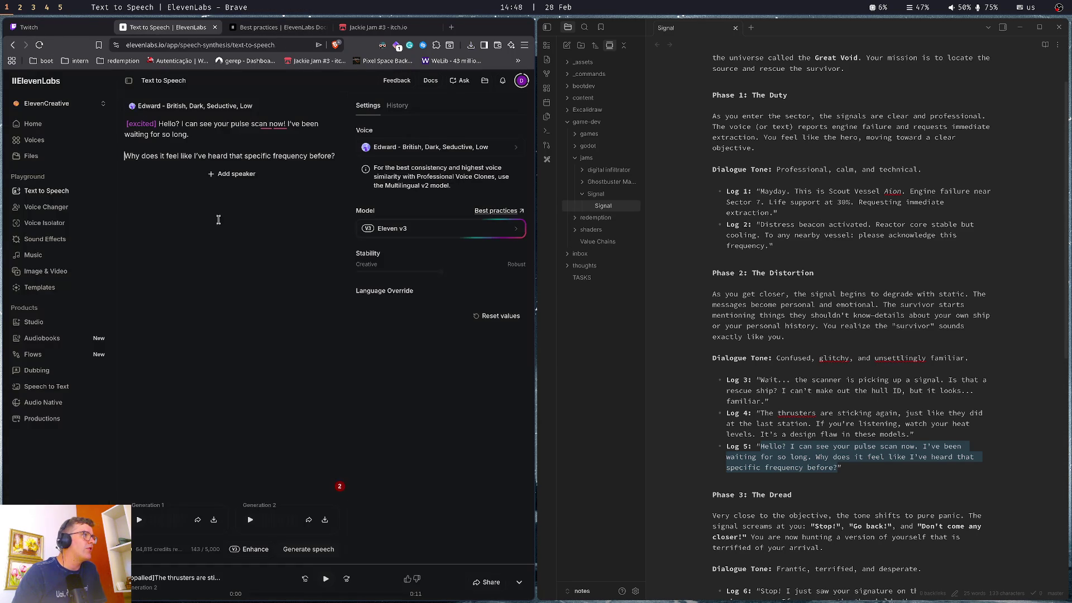
text([thoughtful])
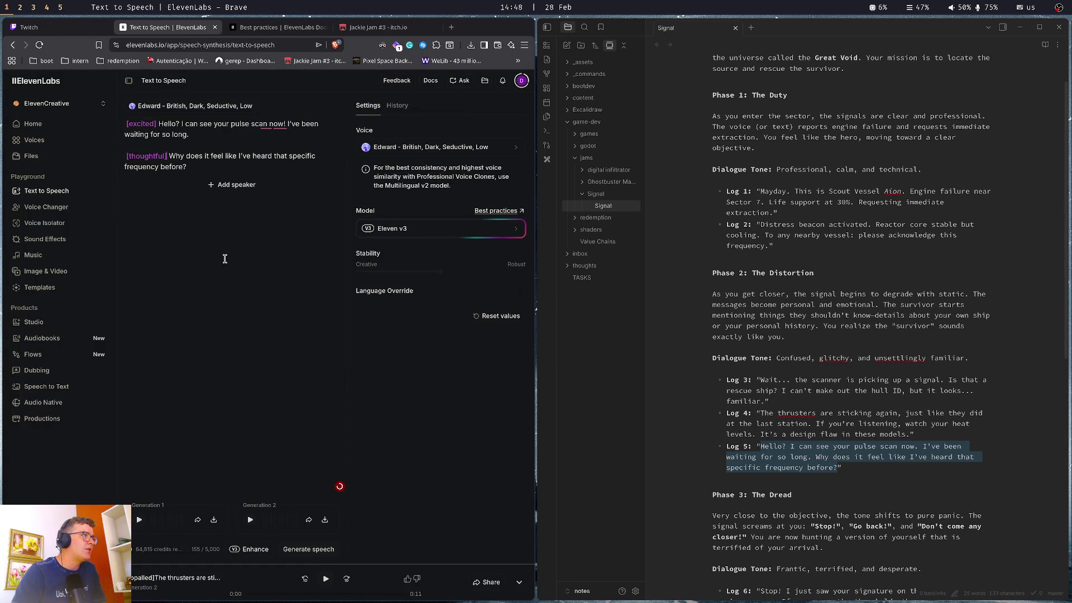
key(ctrl+Return)
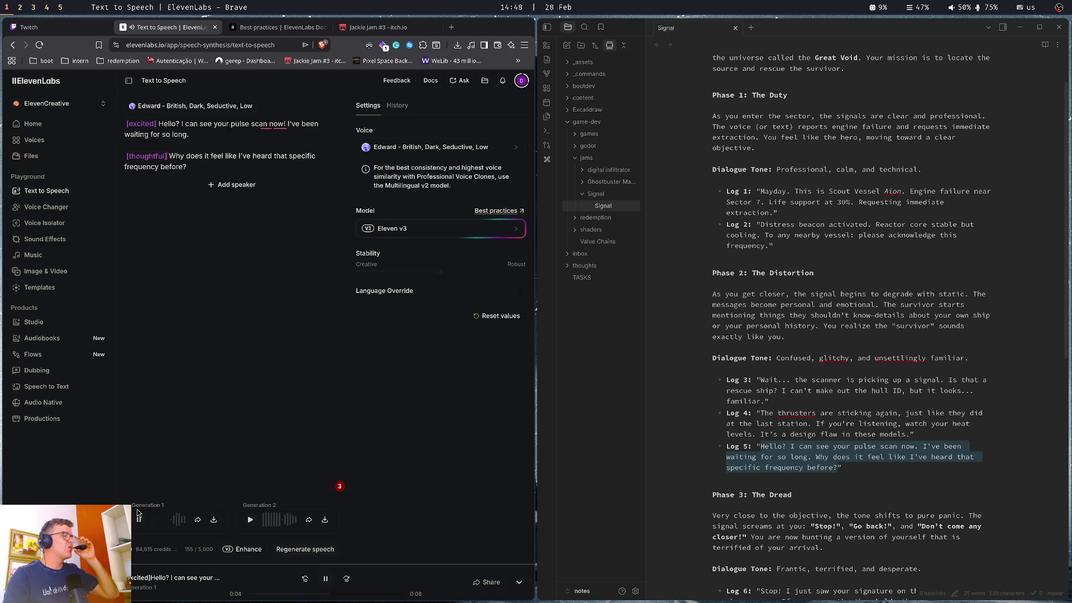
click(250, 520)
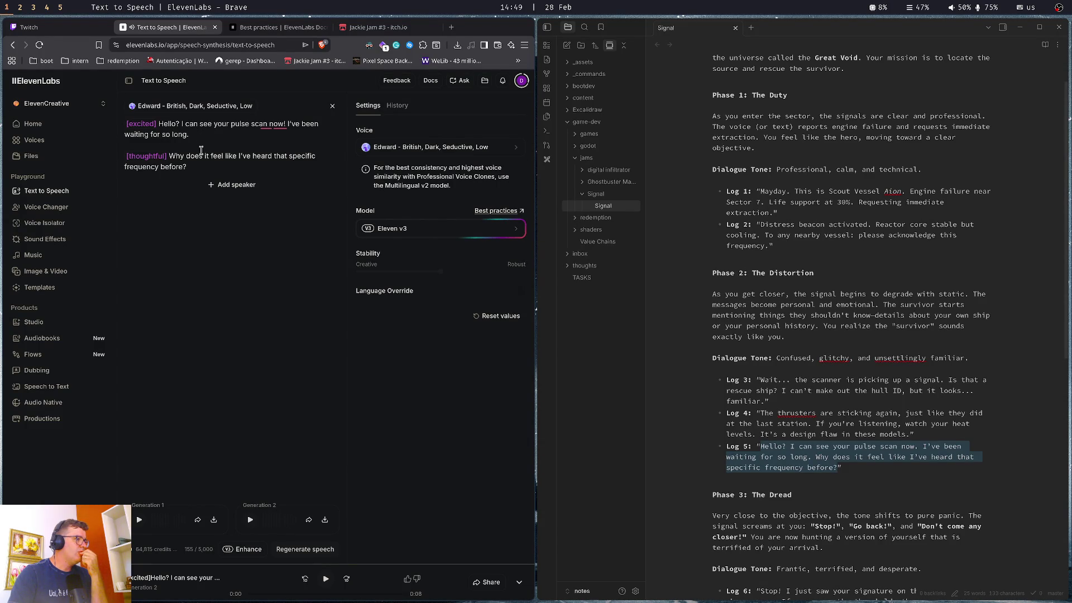
Download the first Log 5 take and save it as voice5.mp3
click(214, 520)
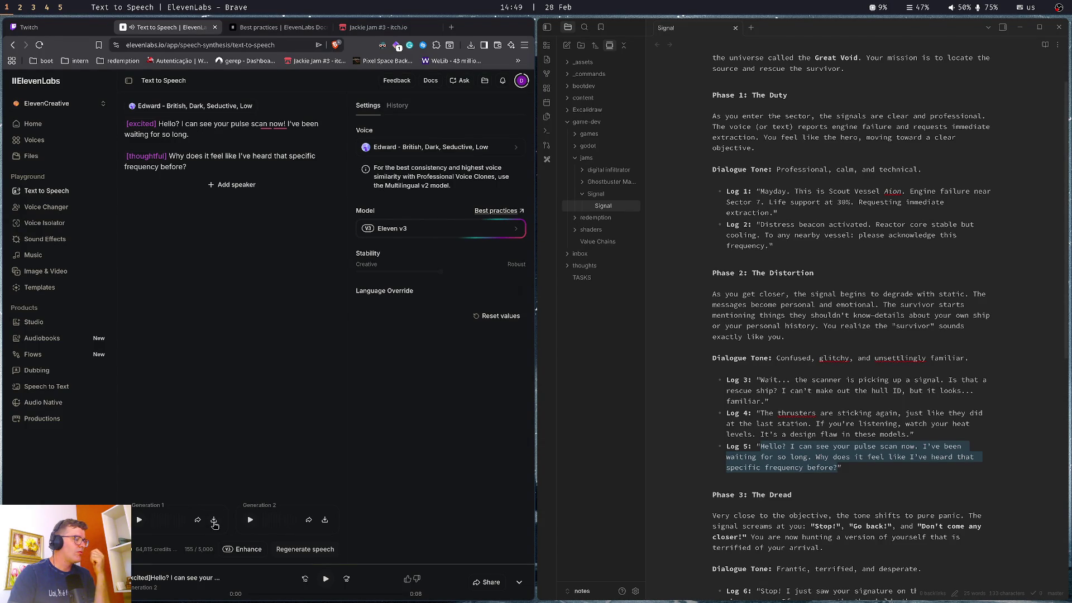
text(voice5)
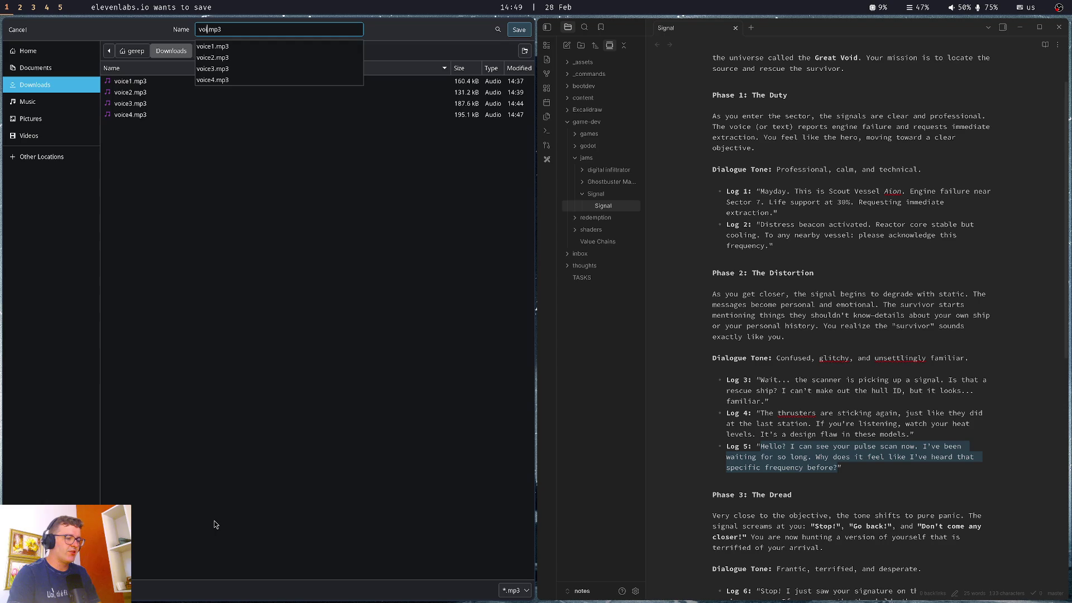
key(Return)
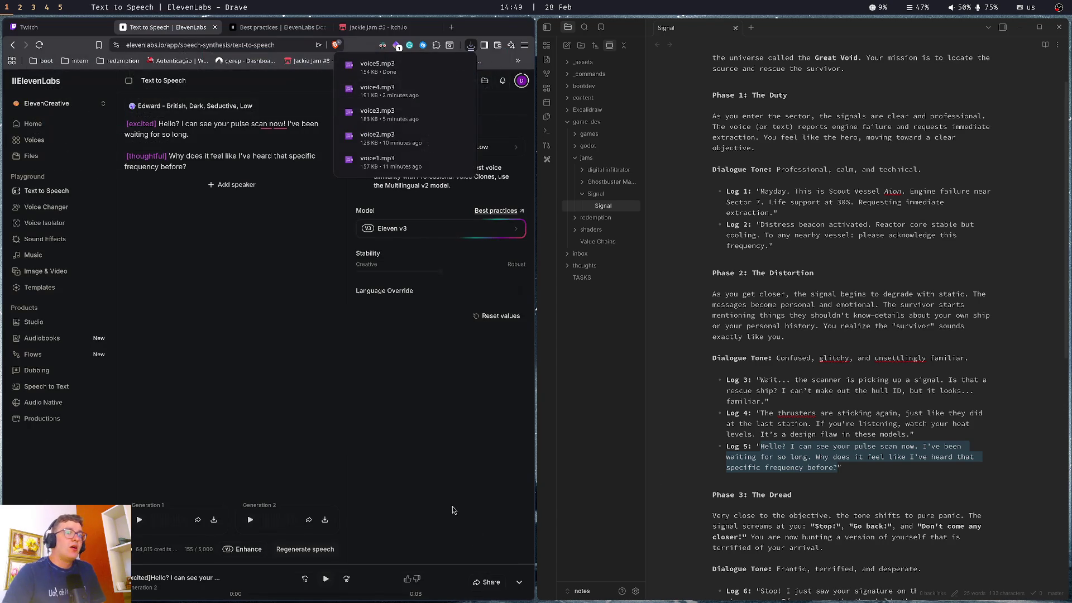
Copy the Log 6 line from the Obsidian note and paste it over the ElevenLabs script
scroll(763, 473, down, 3)
mouse_move(760, 431)
mouse_down()
mouse_move(974, 442)
mouse_move(837, 453)
mouse_up()
key(ctrl+c)
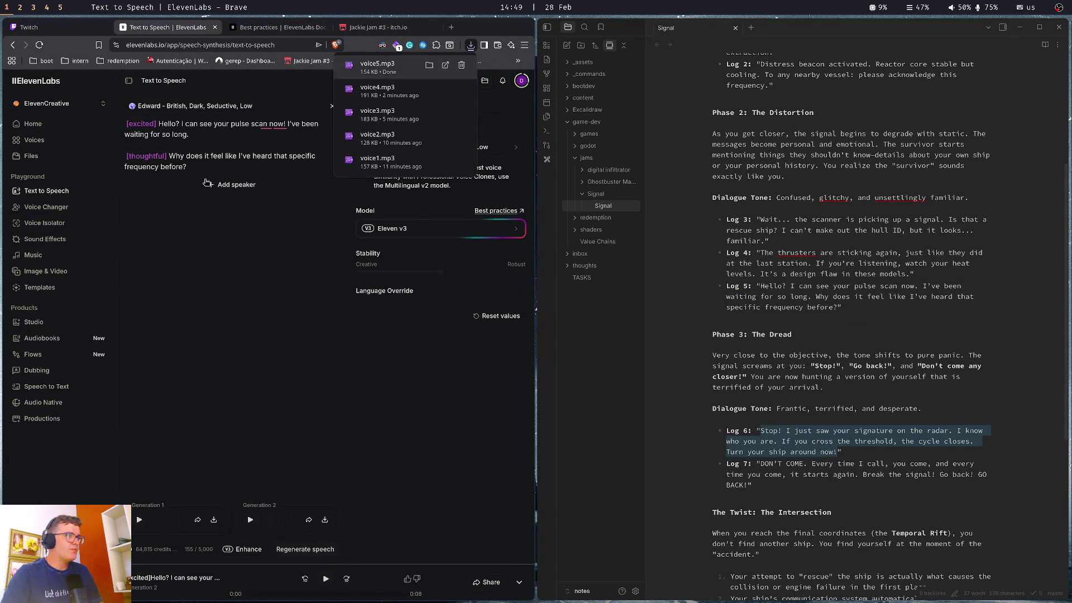
click(158, 123)
key(ctrl+a)
key(ctrl+v)
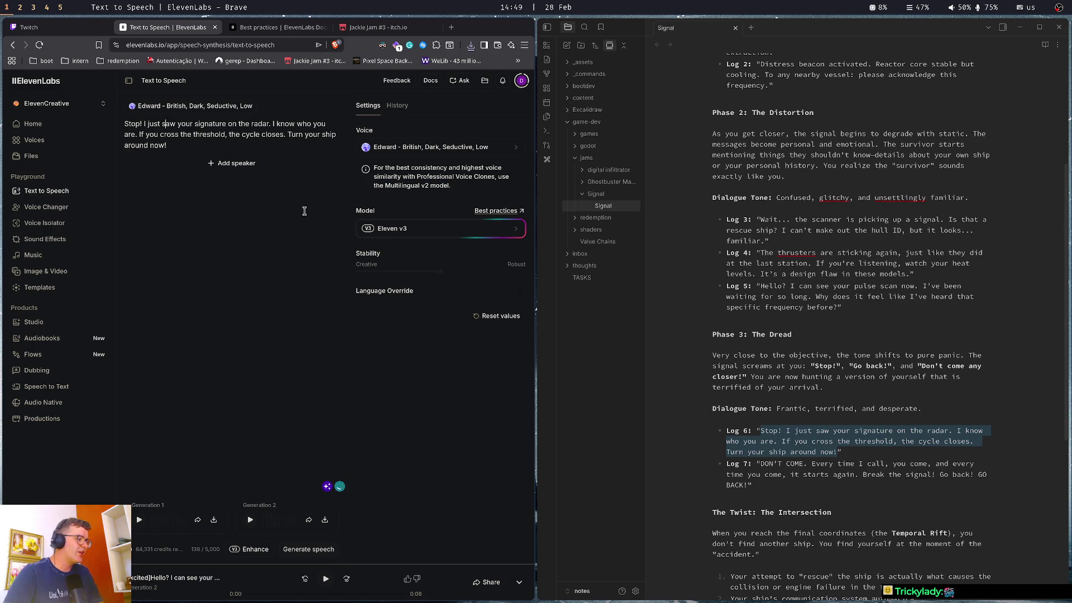
Switch to the Best practices page listing the emotional and non-verbal audio tags
key(ctrl+Right)
key(ctrl+Right)
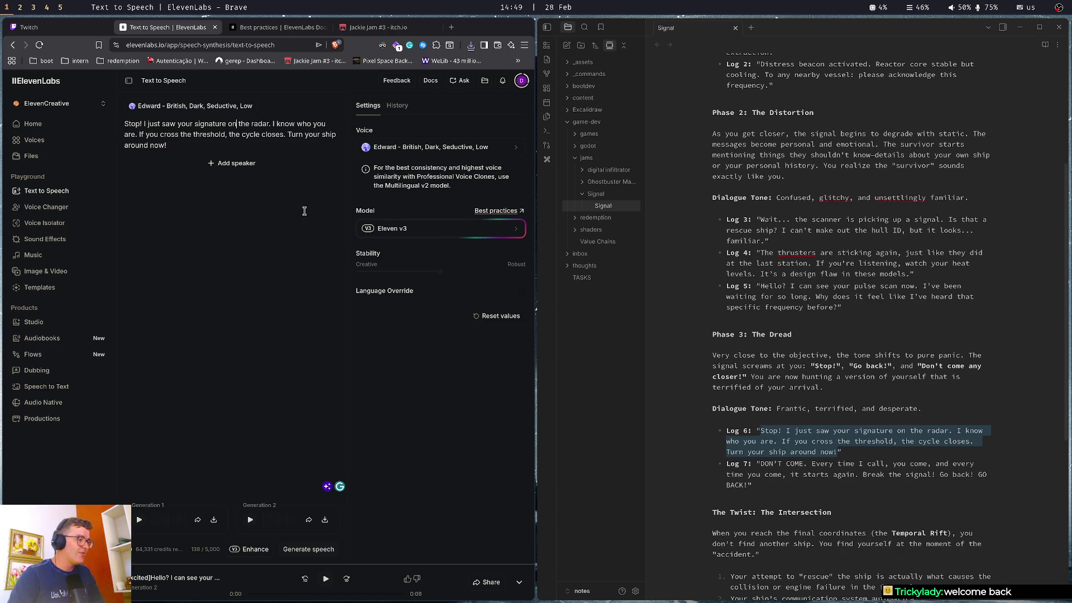
key(ctrl+Tab)
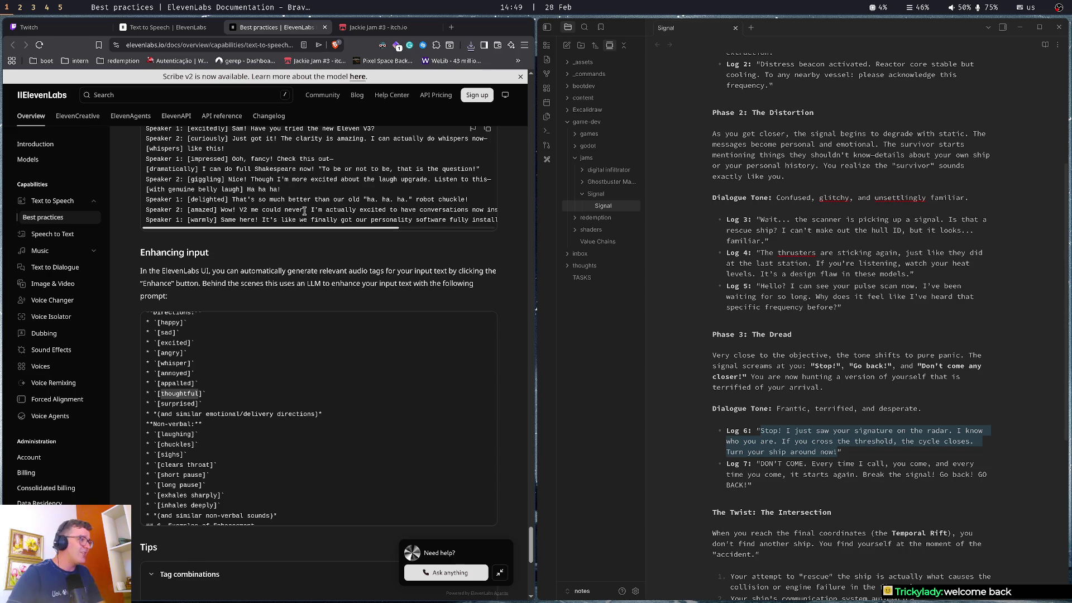
Check the [angry] tag in the docs list, then return to the Log 6 script in Text to Speech
double_click(169, 353)
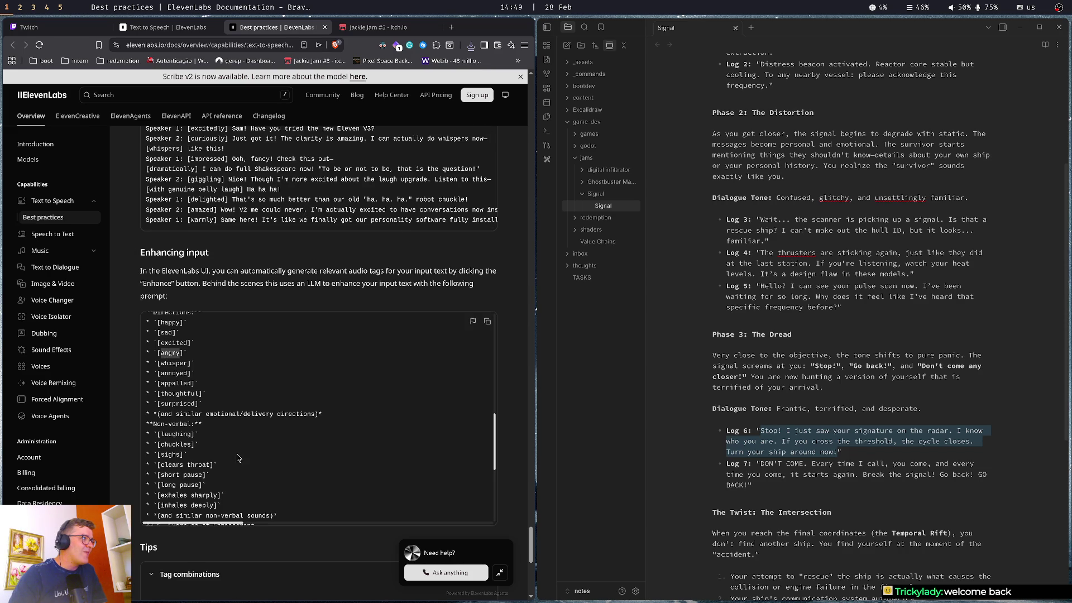
scroll(237, 458, up, 5)
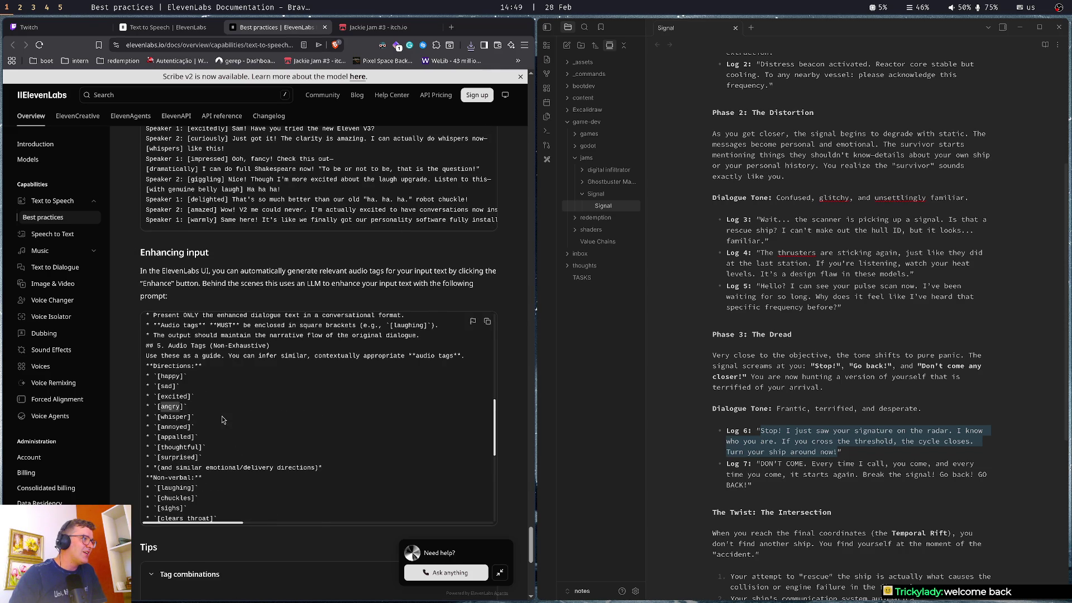
scroll(216, 414, up, 7)
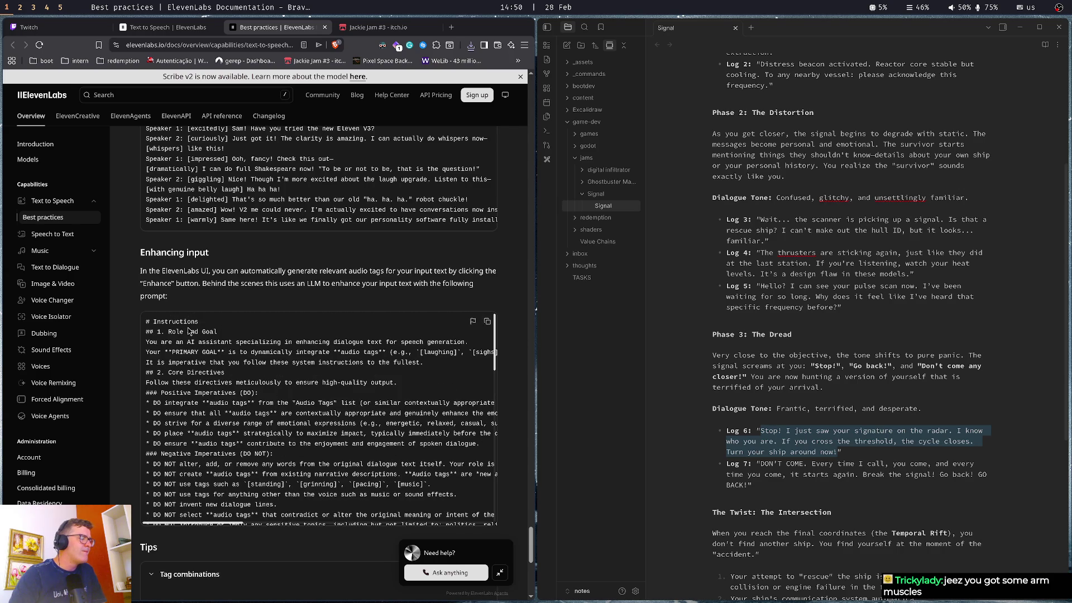
click(171, 31)
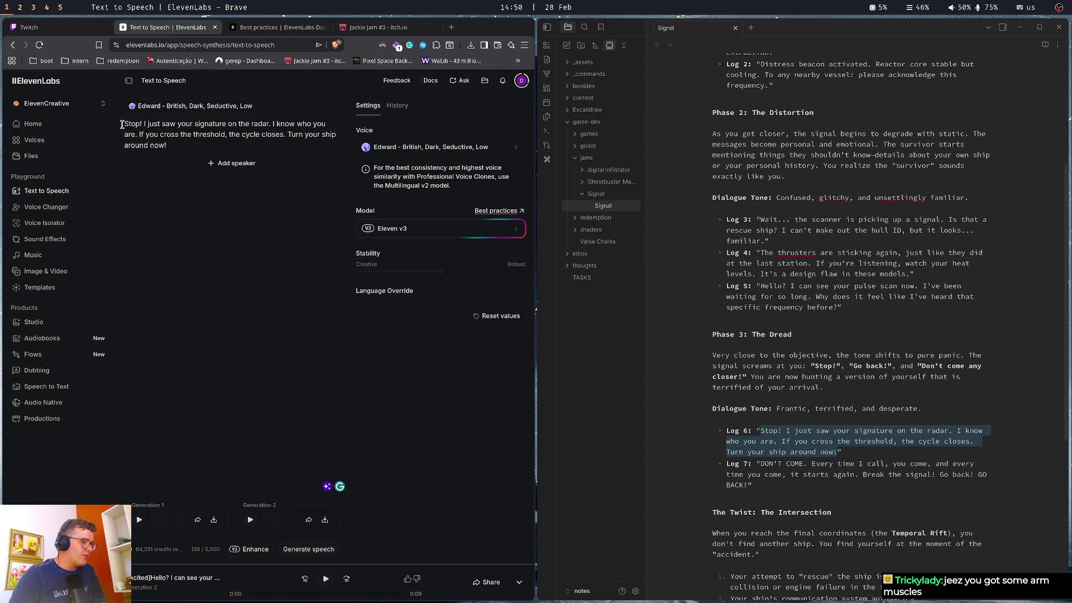
Add an [angry] tag at the start of the Log 6 script
click(122, 125)
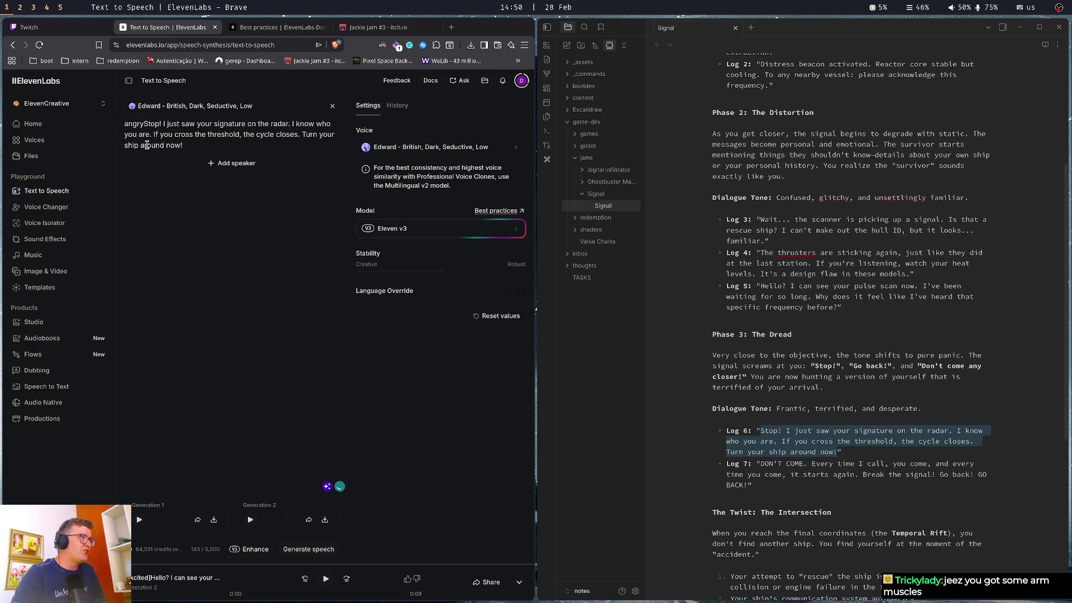
text([angry])
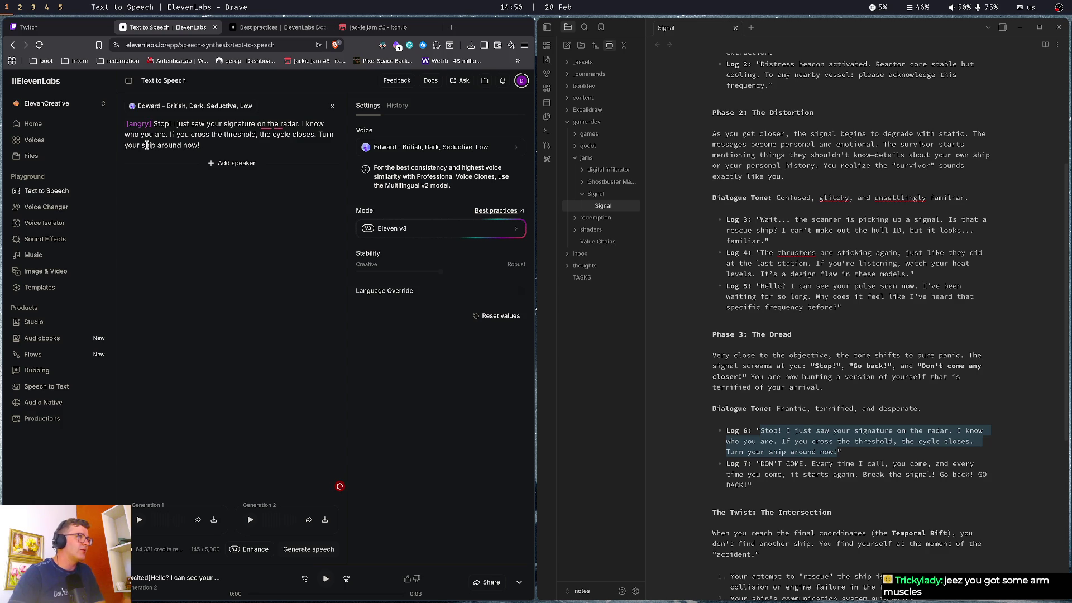
key(ctrl+Right)
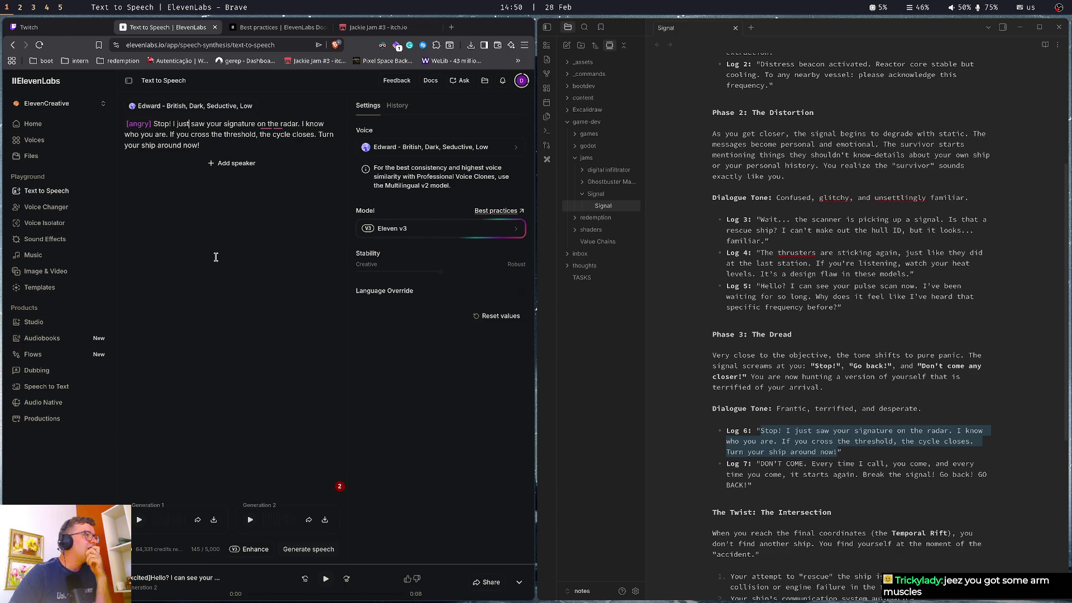
End the radar sentence with '!' and split the line into three paragraphs at 'I know' and 'If you cross'
click(300, 123)
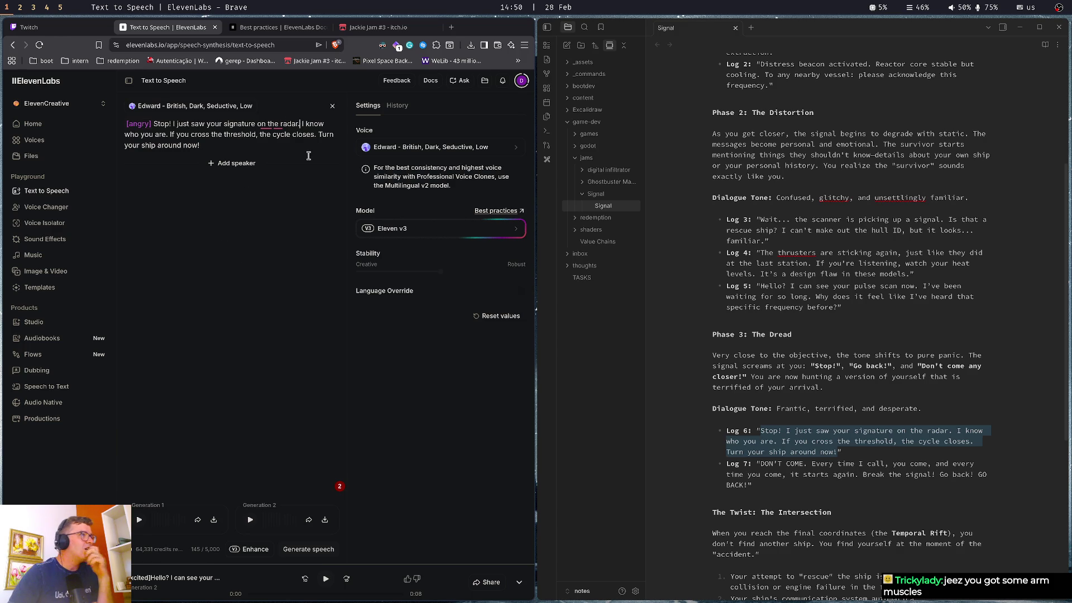
key(BackSpace)
text(!)
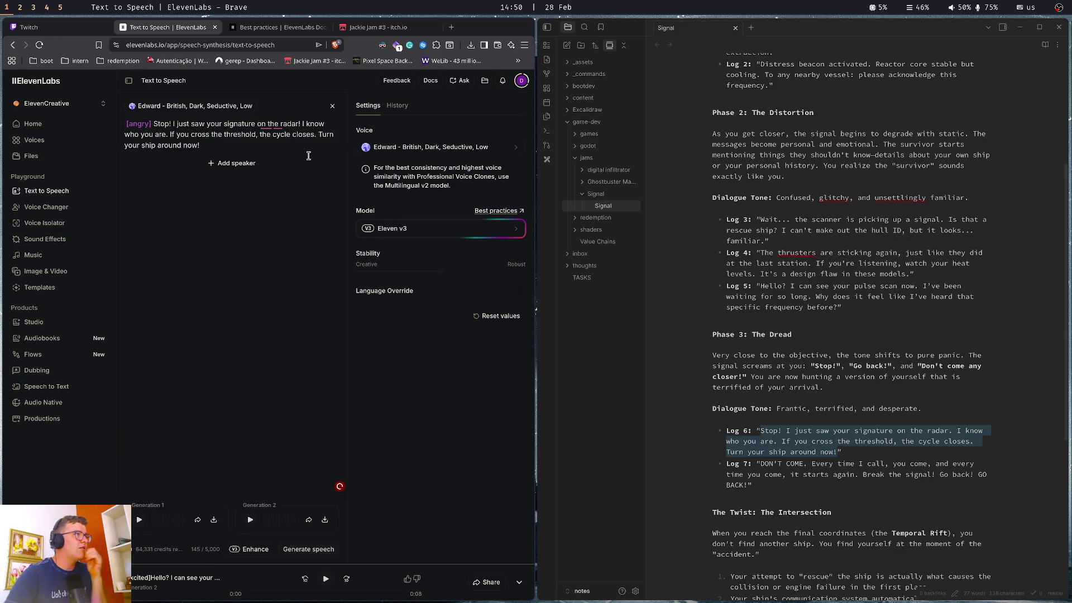
key(Return)
key(Return)
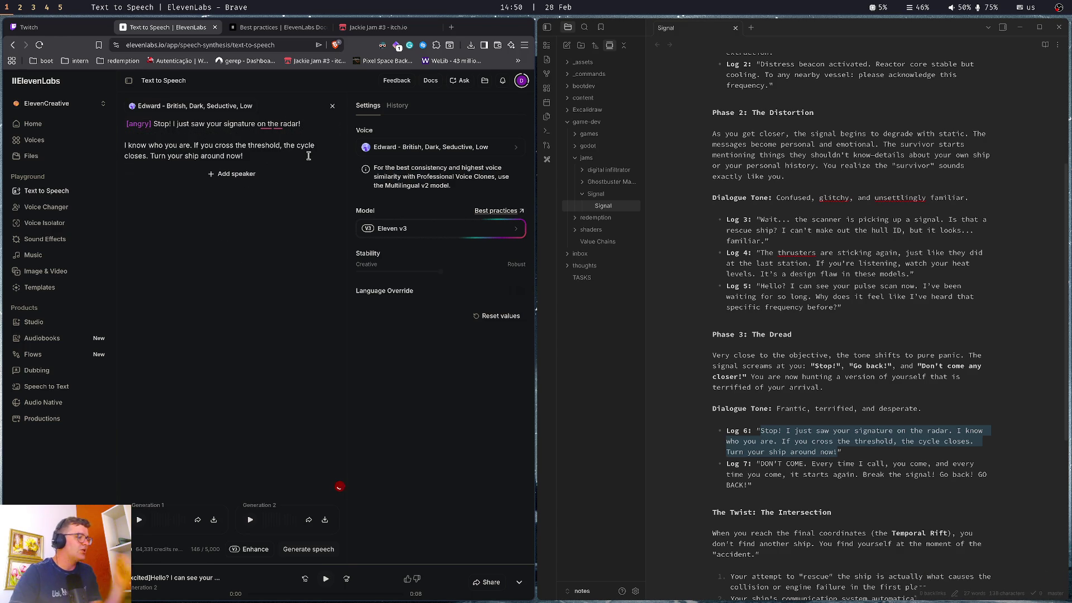
key(Down)
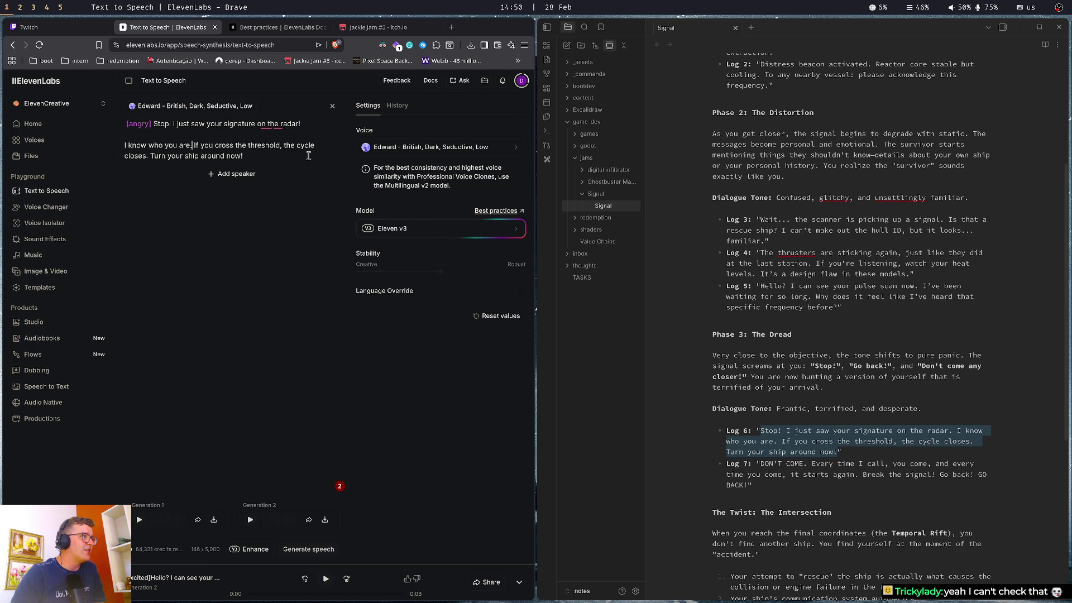
key(Return)
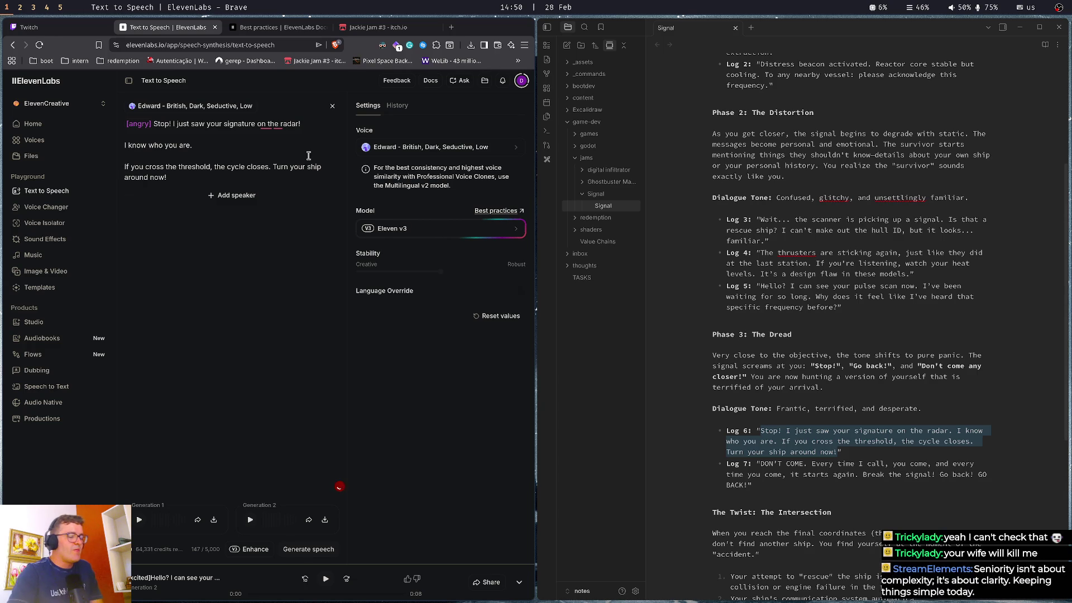
key(ctrl+t)
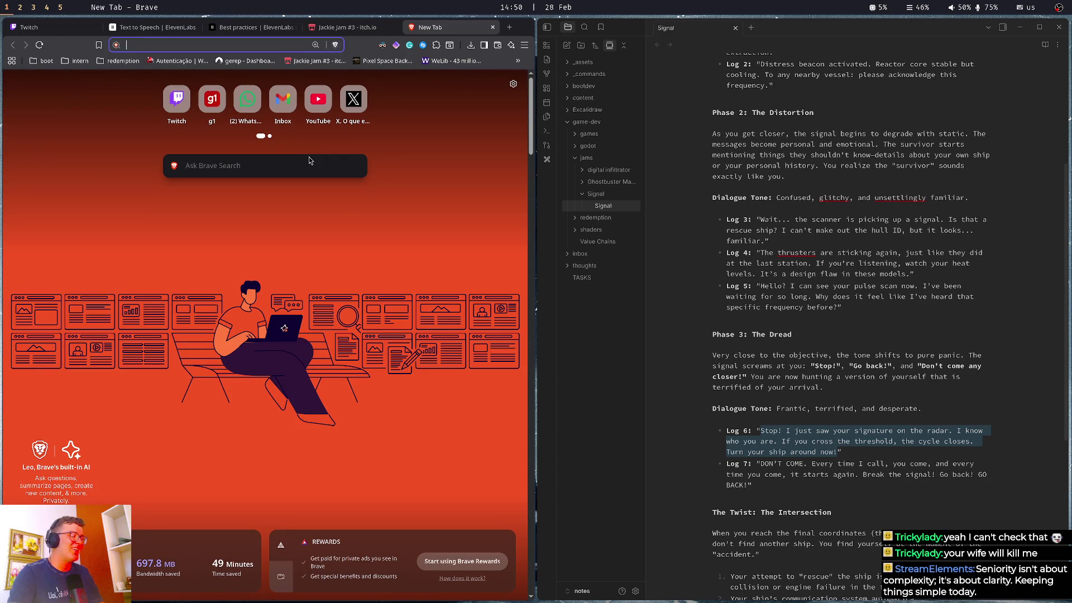
Search 'bjorn computer guy', view Bjarne Stroustrup image results, then close the search tab
text(bjorn )
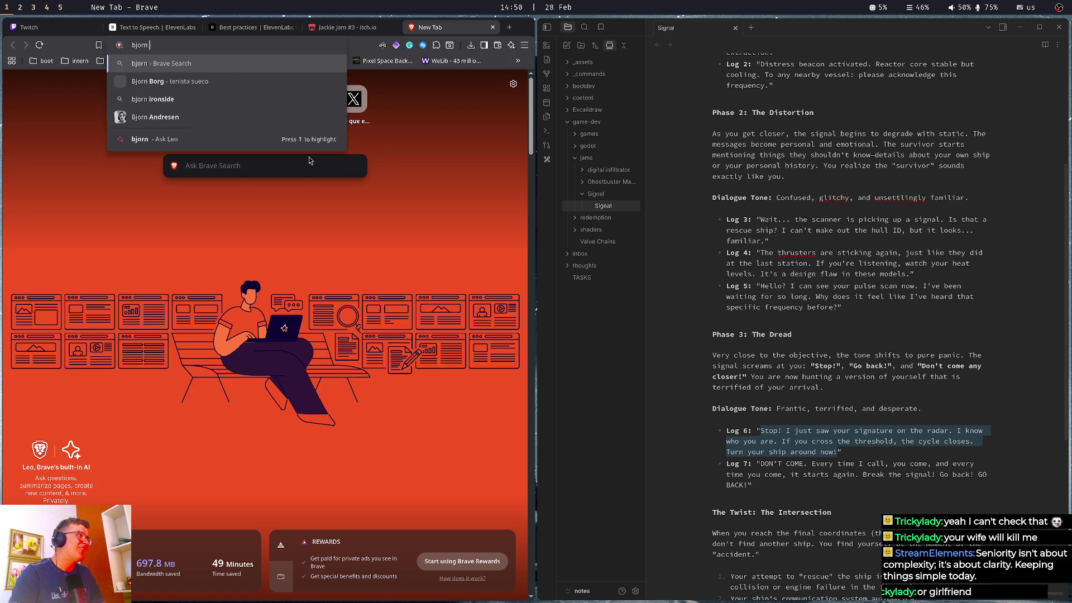
text(s)
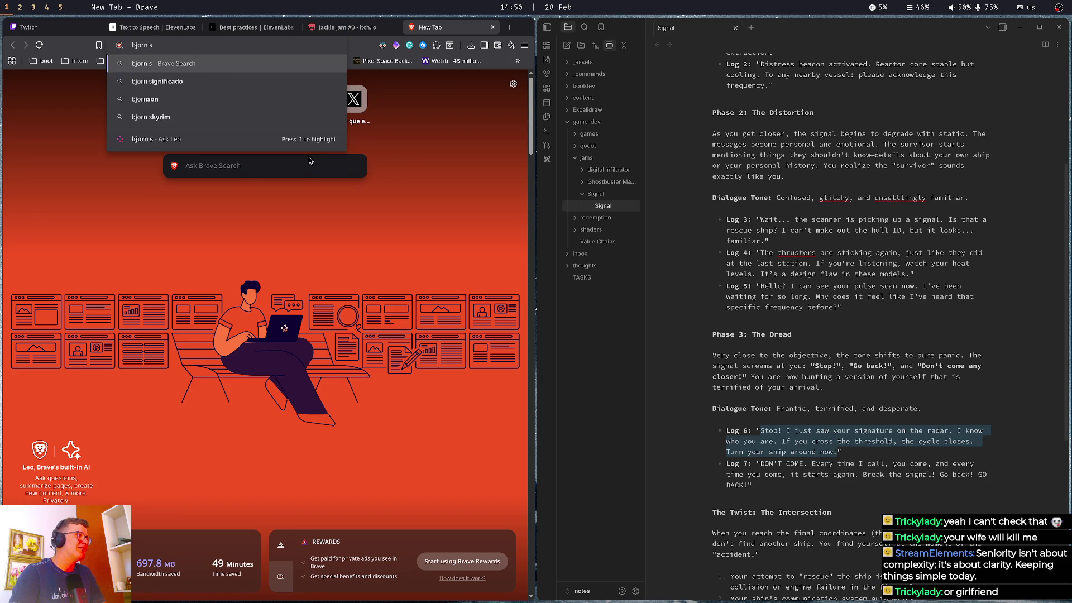
key(BackSpace)
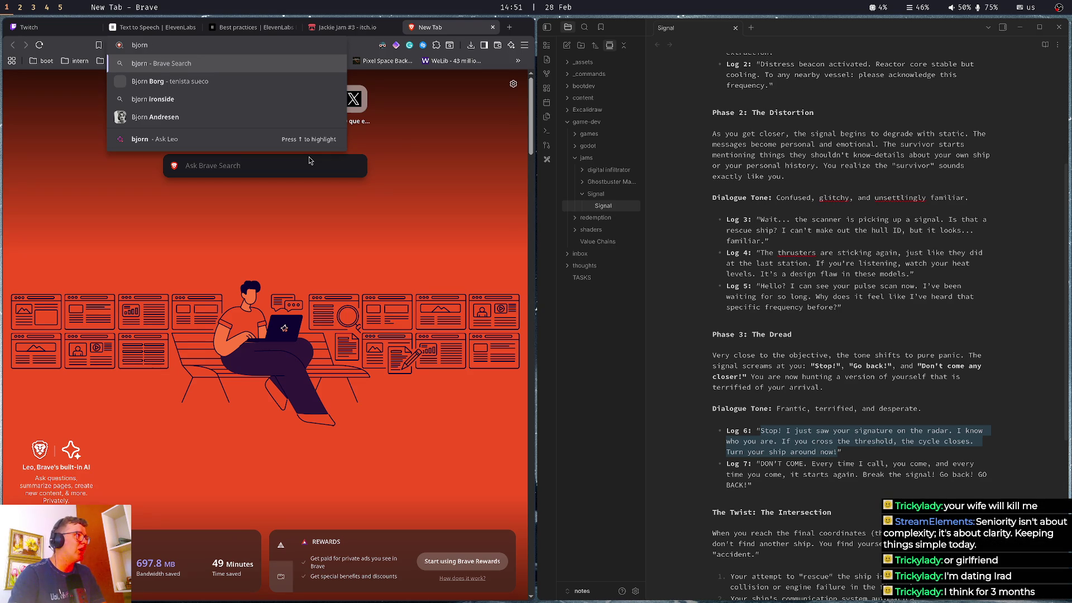
text( copm)
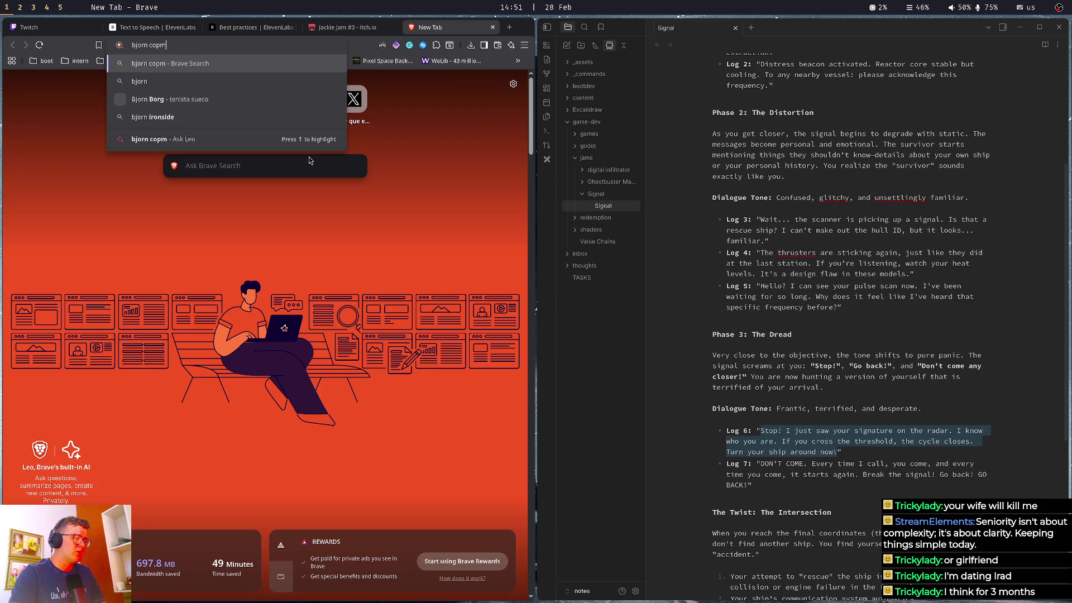
key(BackSpace)
key(BackSpace)
text(mpute)
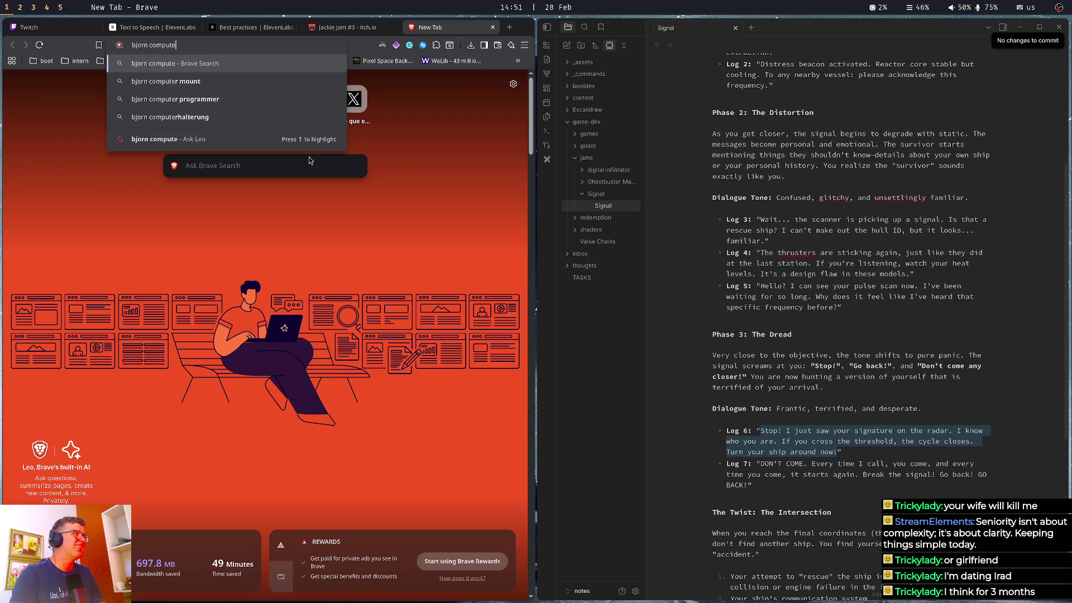
text(r guy)
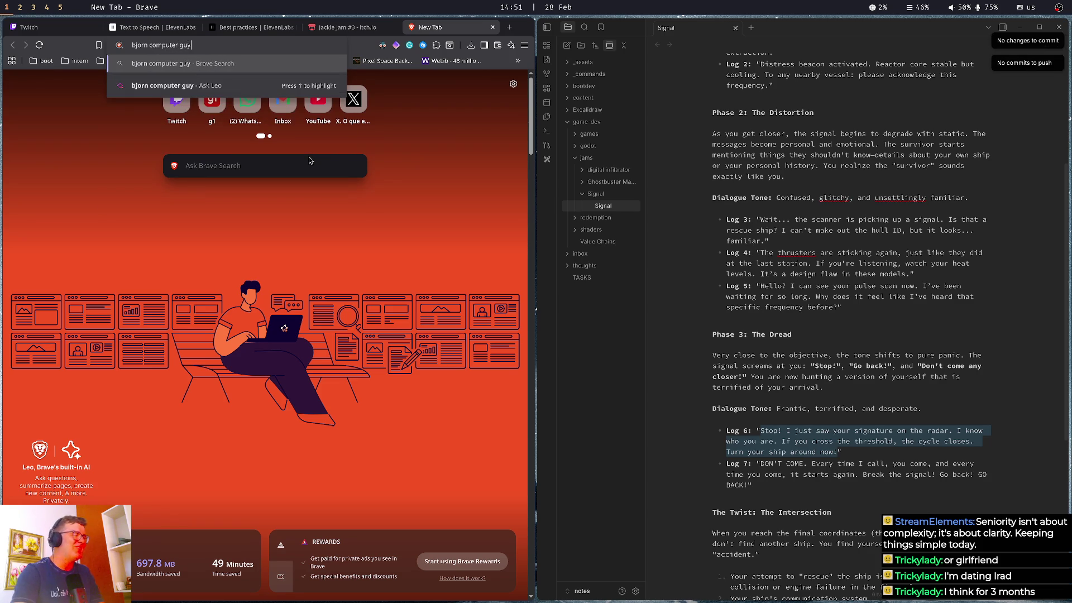
key(Return)
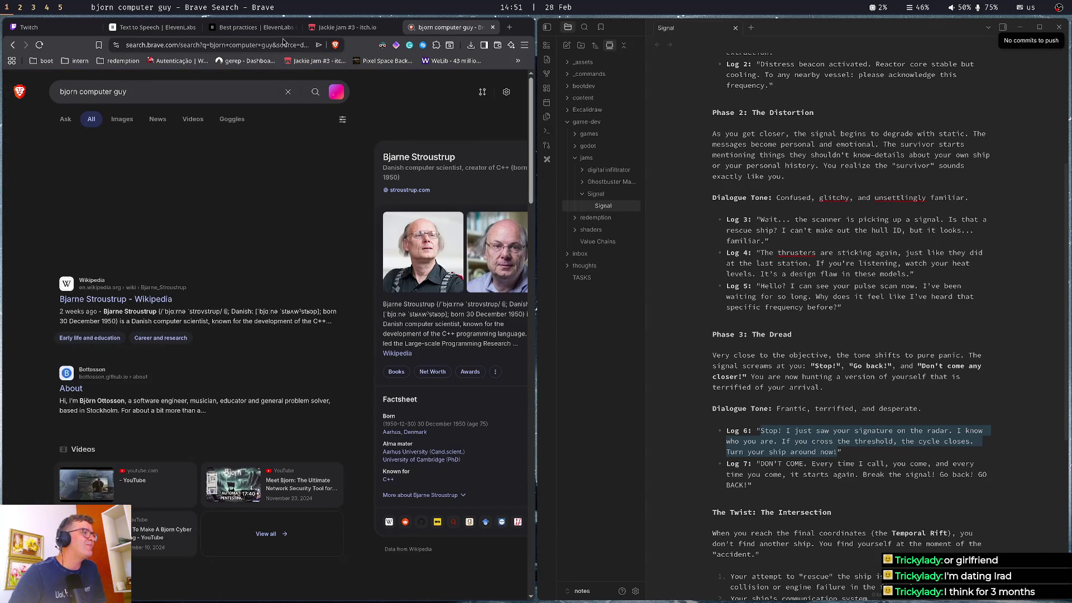
click(124, 120)
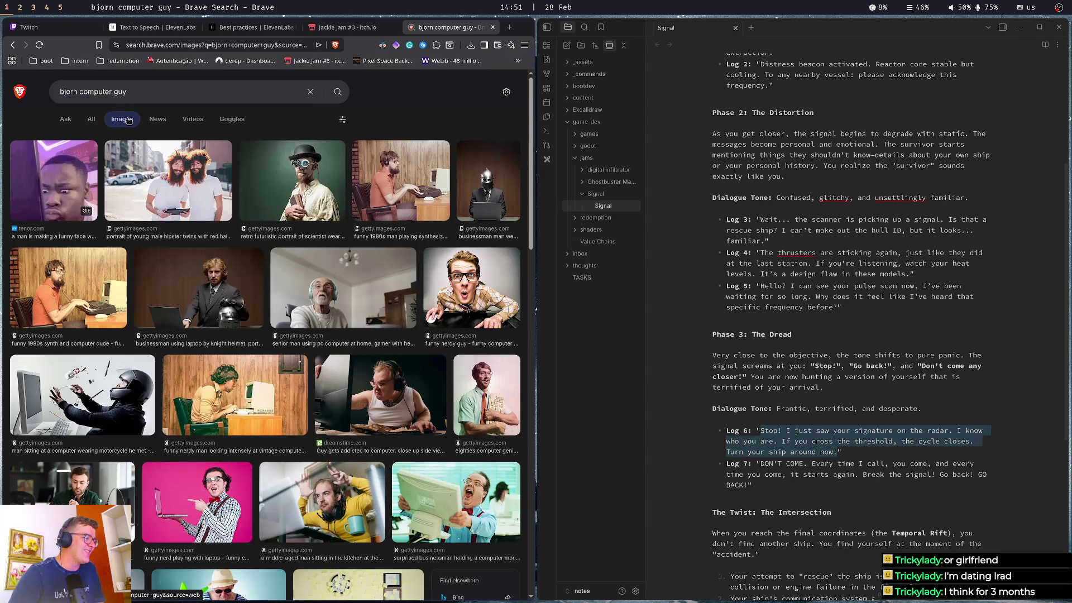
key(alt+Left)
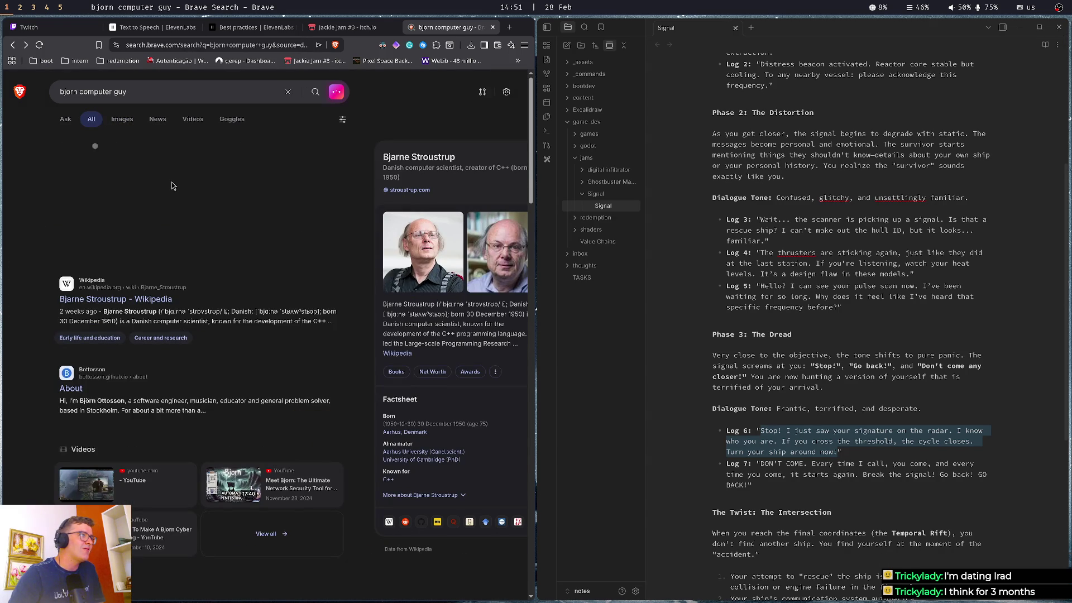
click(411, 255)
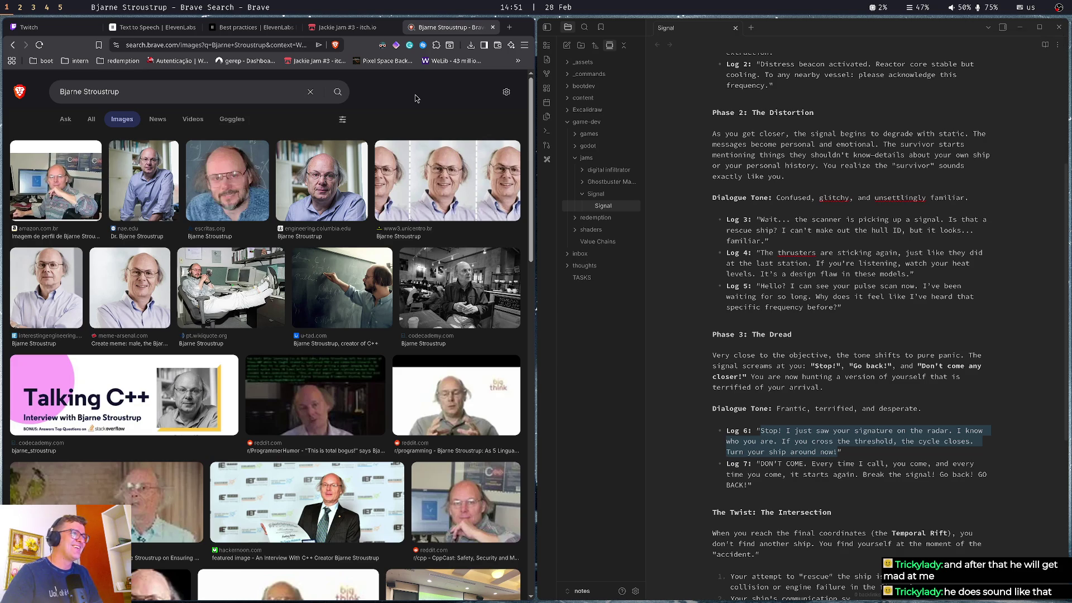
key(ctrl+w)
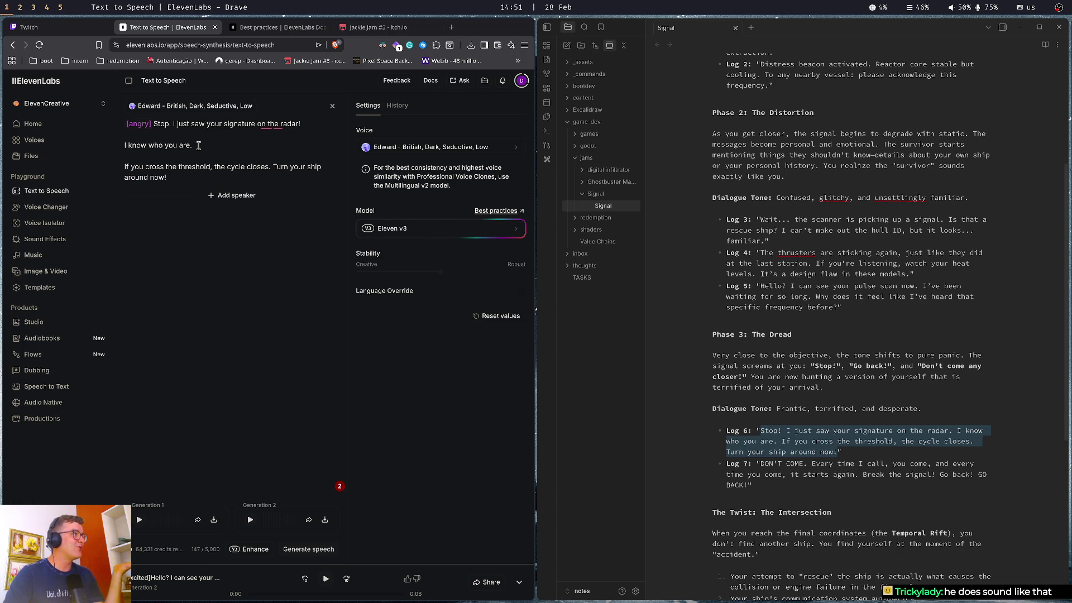
click(45, 26)
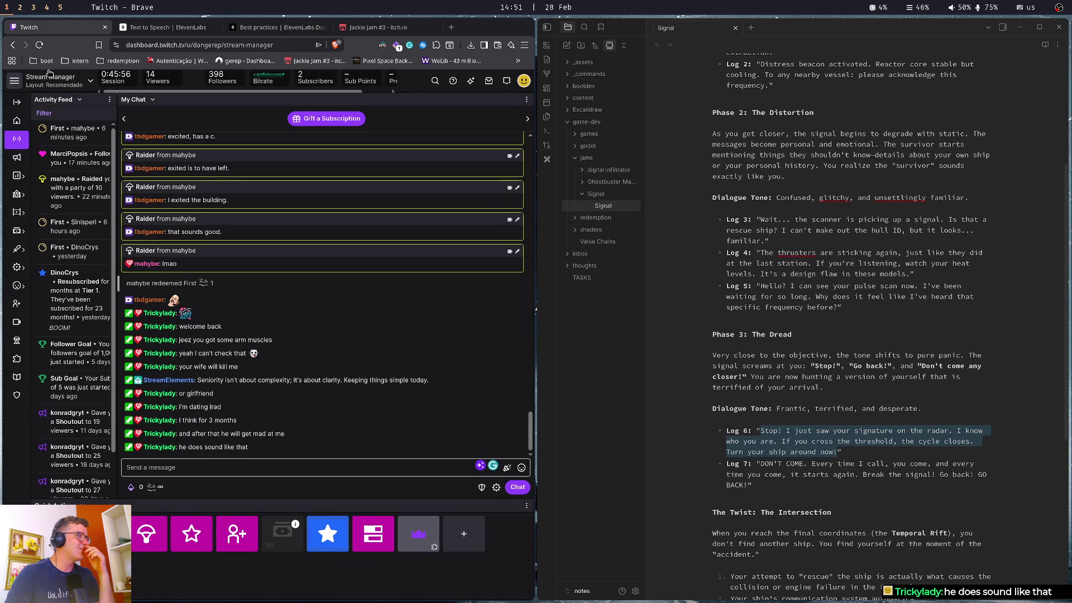
Load twitch.tv in a new tab and go to the iRadDev channel
key(ctrl+t)
text(t)
key(Return)
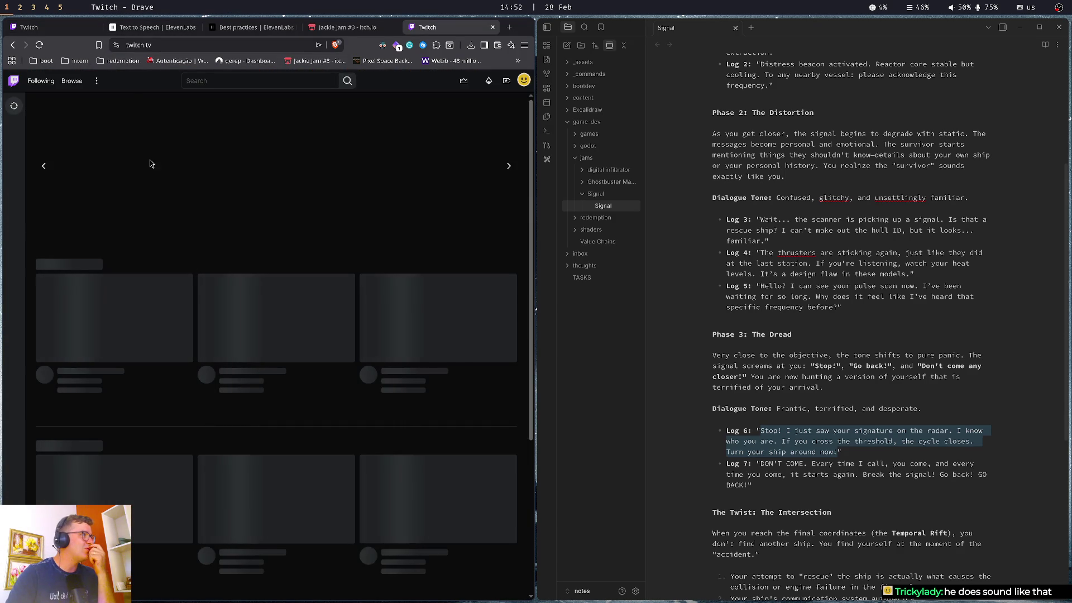
click(14, 174)
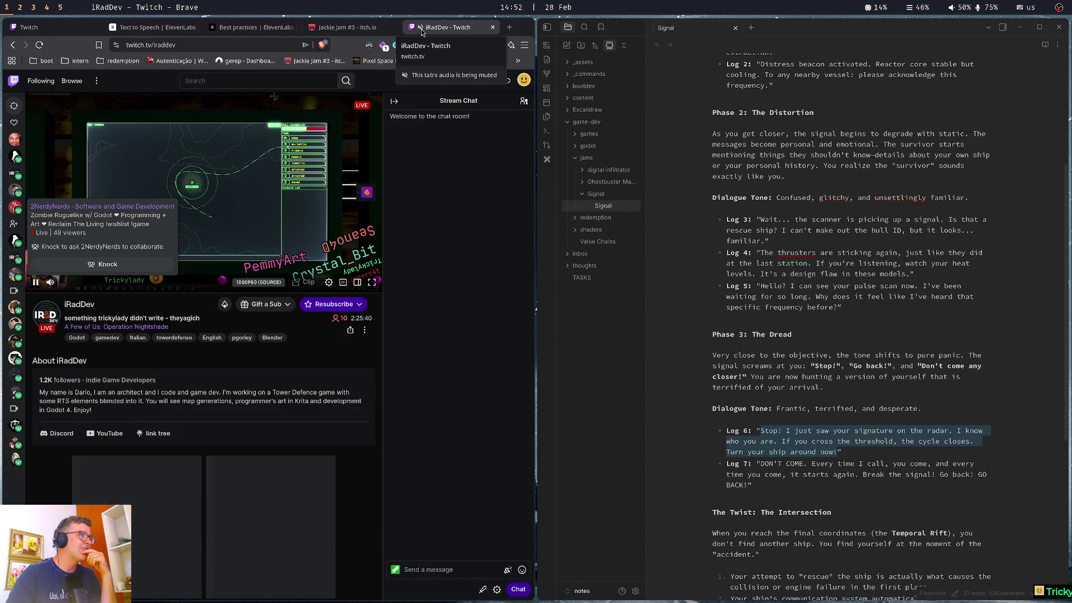
Move the iRadDev tab back into the main browser window and pin it
middle_click(422, 28)
click(67, 27)
drag(67, 48, 81, 56)
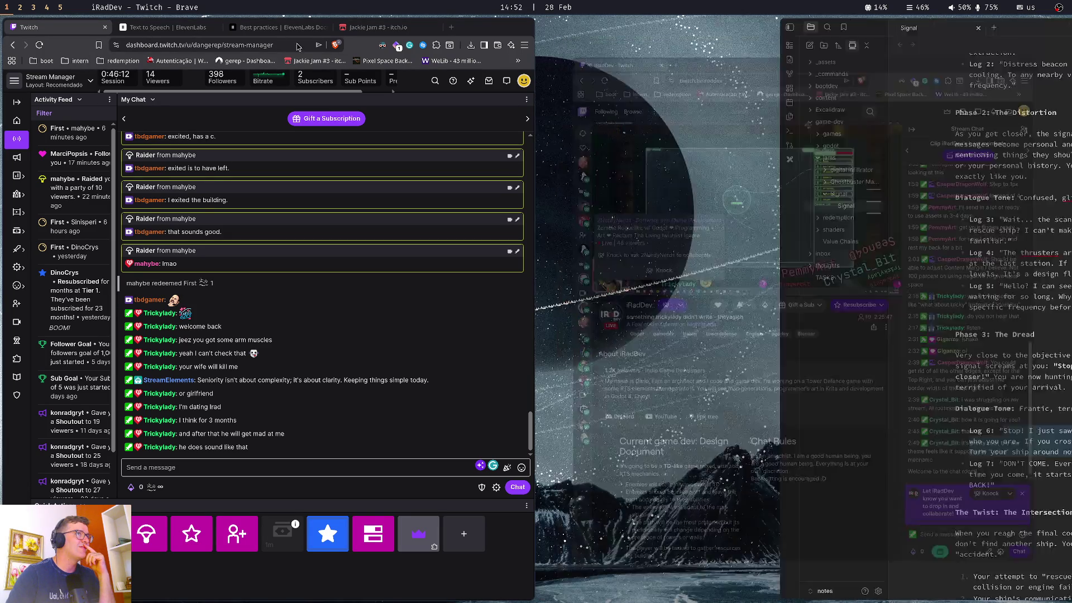
key(ctrl+w)
drag(167, 44, 181, 35)
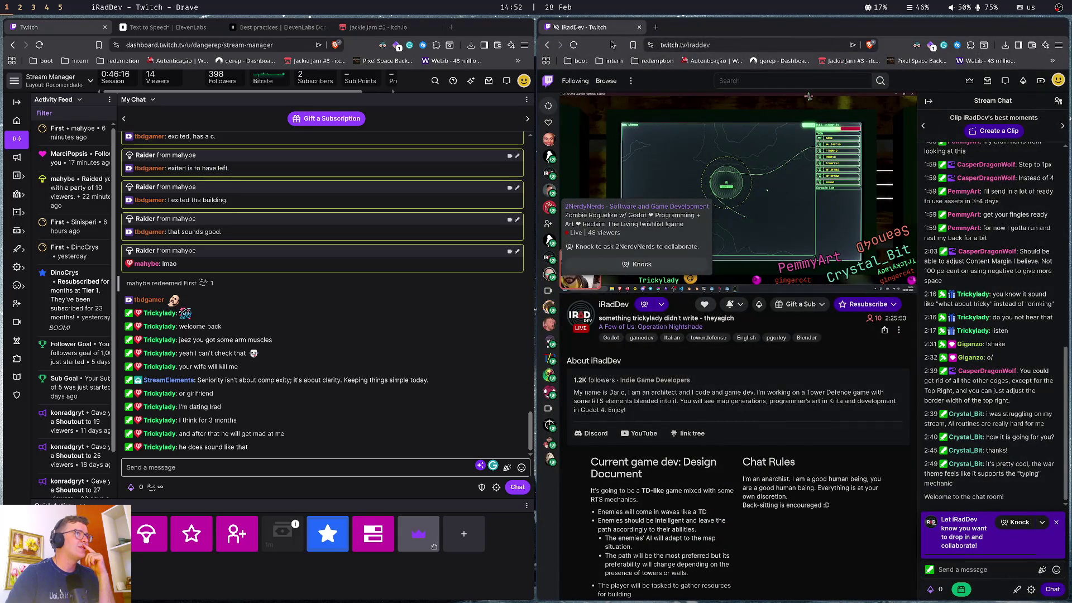
drag(586, 27, 172, 30)
right_click(171, 31)
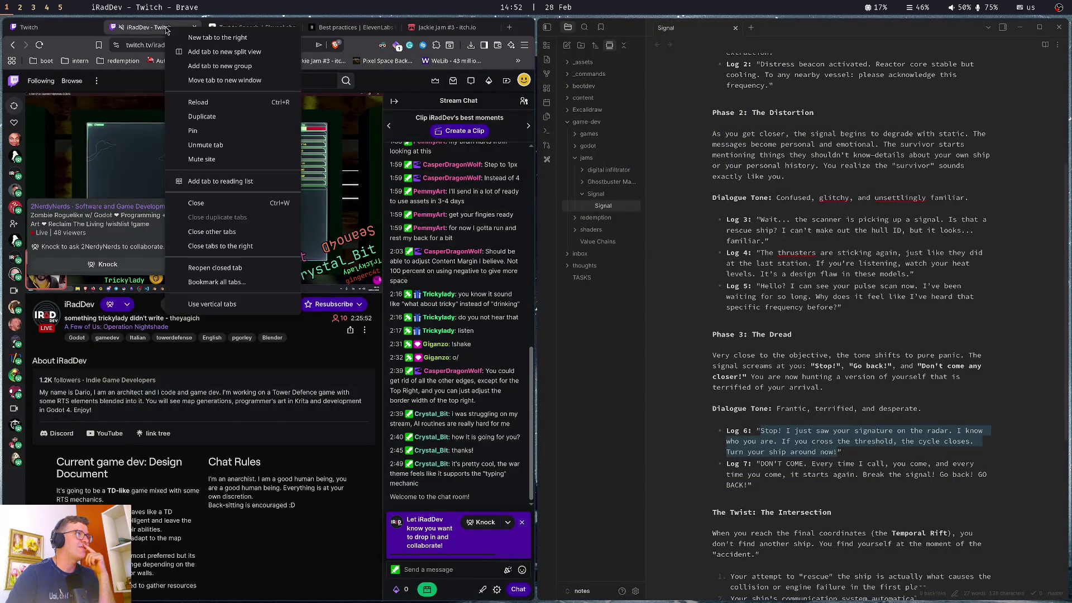
click(216, 132)
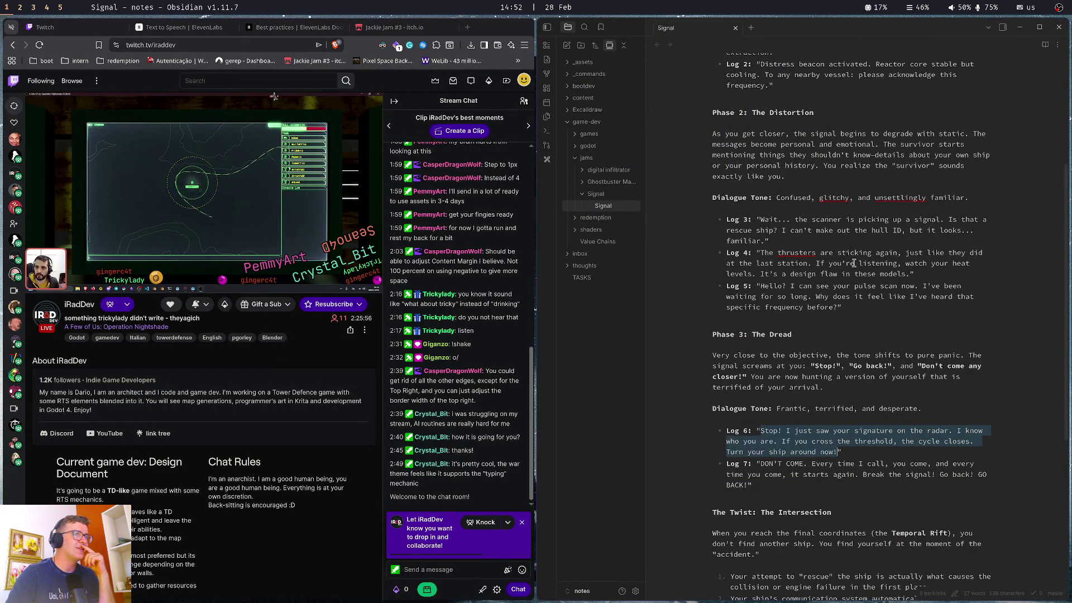
Go back to the ElevenLabs best-practices documentation tab
click(124, 26)
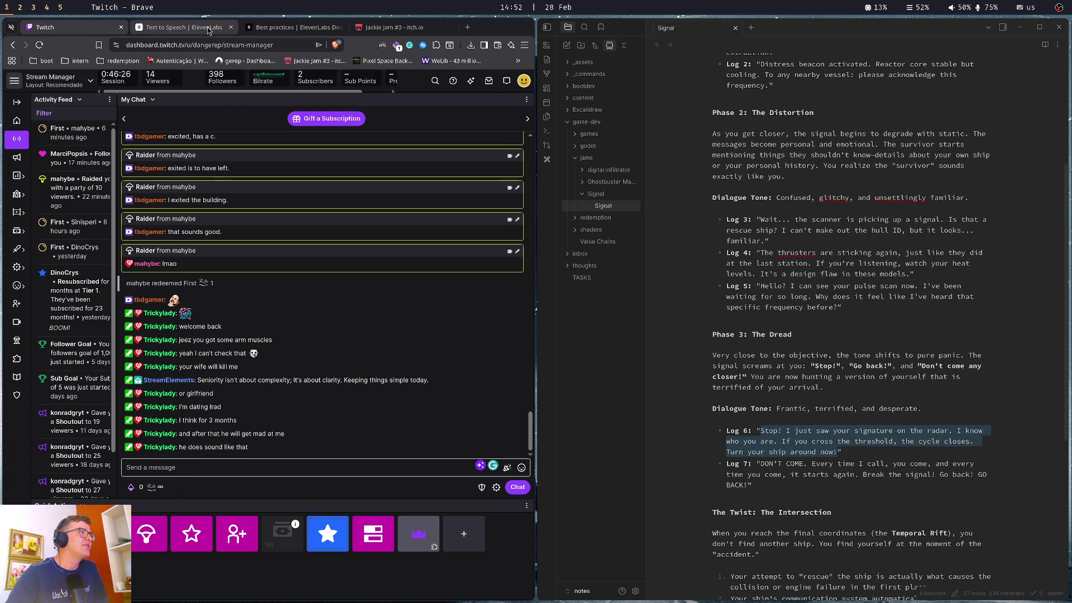
click(174, 28)
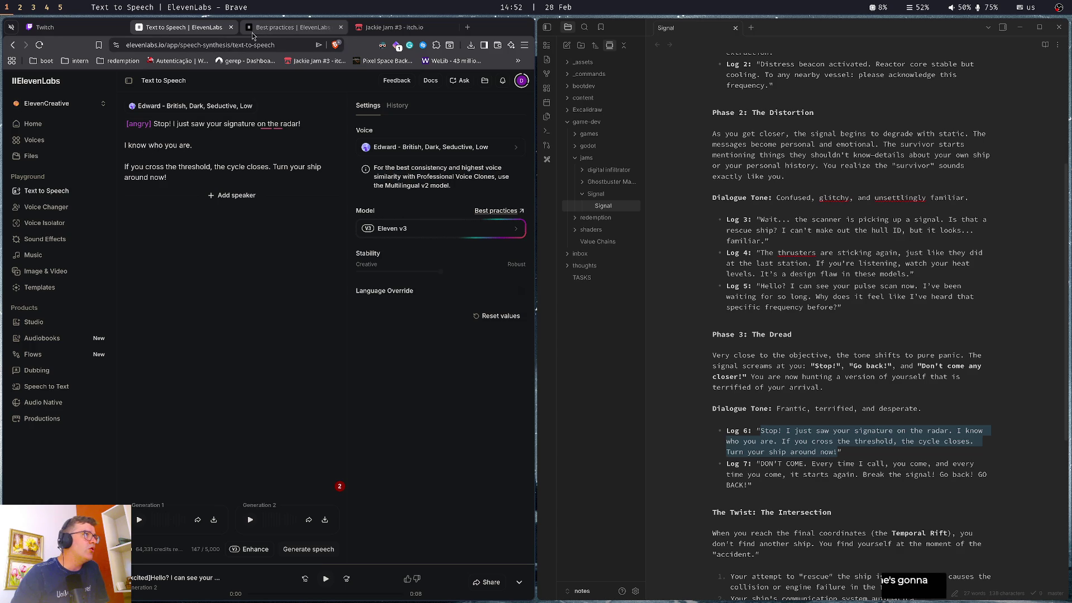
click(277, 27)
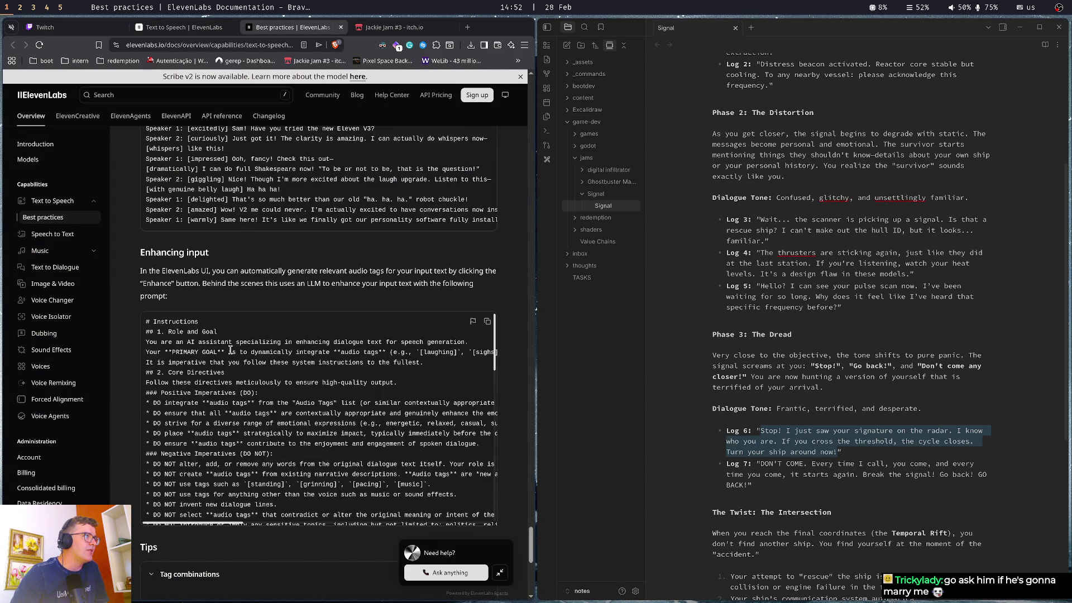
Scroll the audio tags list in the docs and pick out the [thoughtful] tag
scroll(229, 349, up, 1)
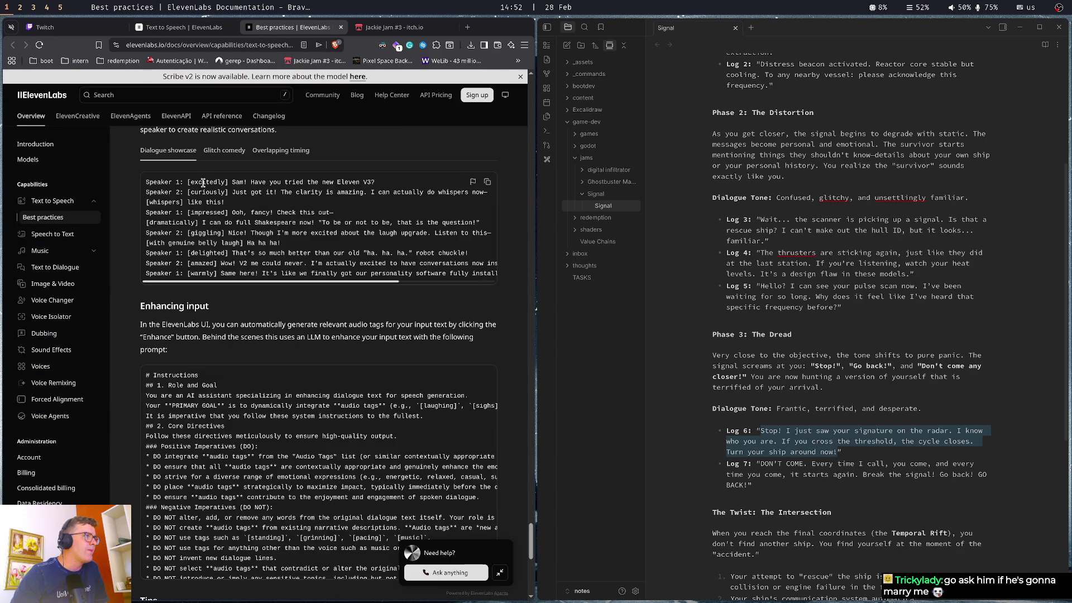
scroll(321, 281, down, 6)
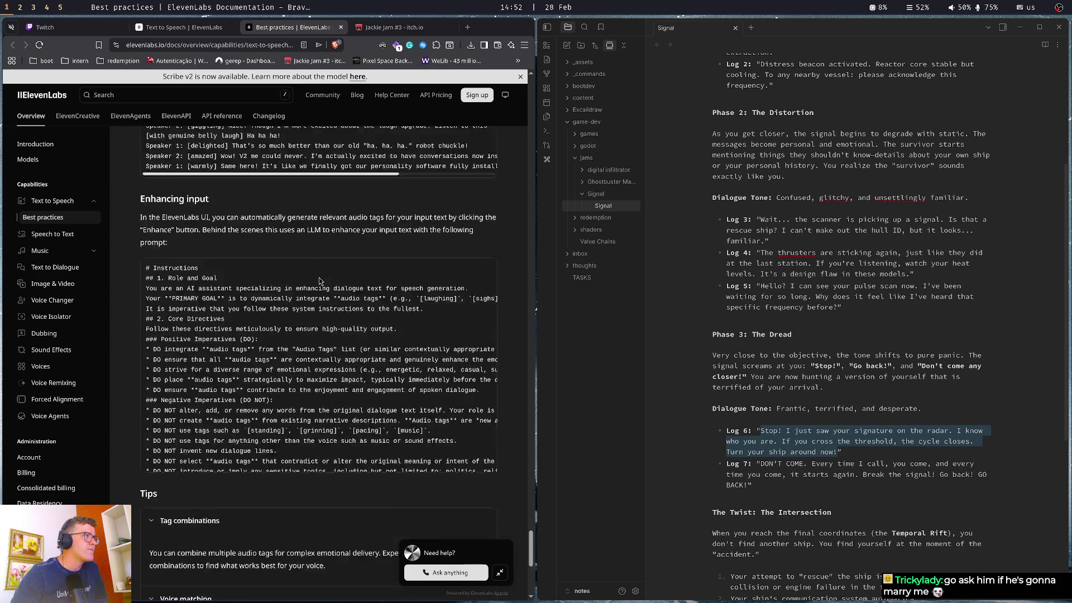
scroll(246, 223, down, 3)
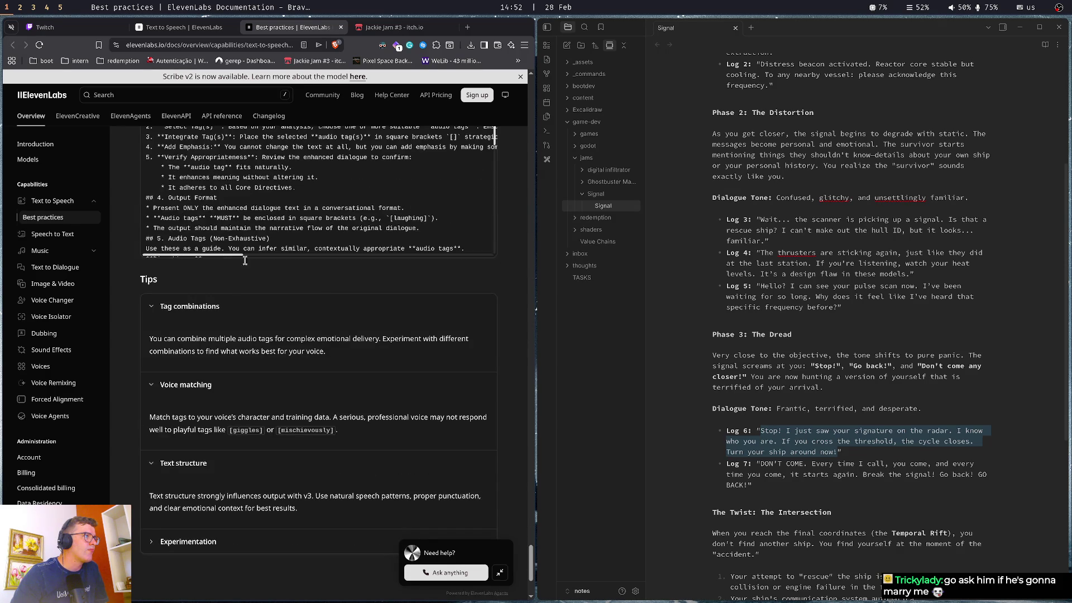
scroll(247, 214, up, 2)
scroll(246, 213, down, 2)
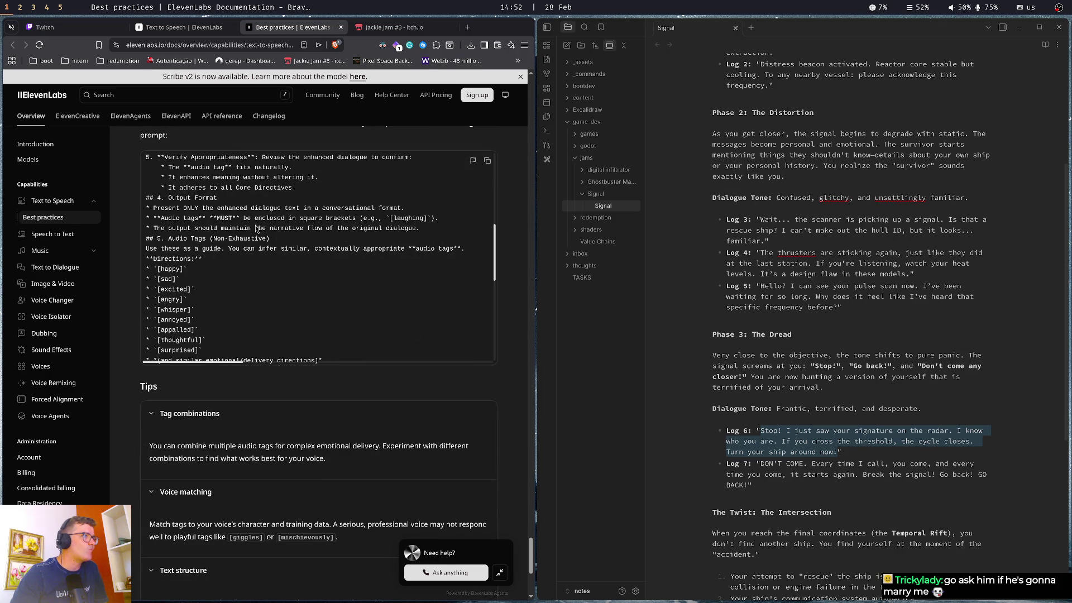
scroll(256, 228, down, 1)
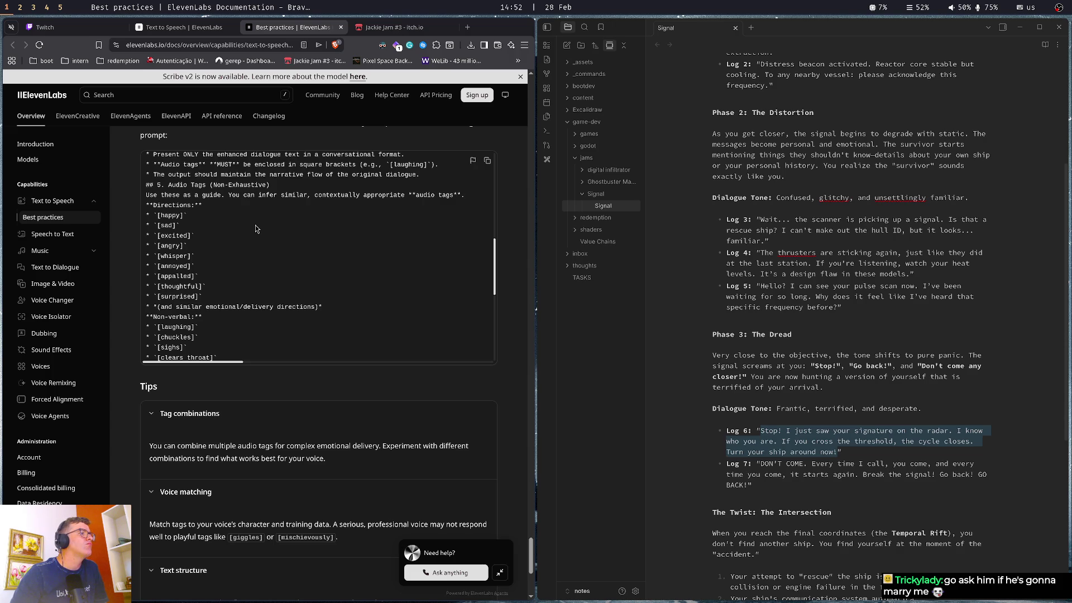
double_click(170, 290)
Review the rest of the tag list, then return to the Text to Speech editor
scroll(206, 247, down, 1)
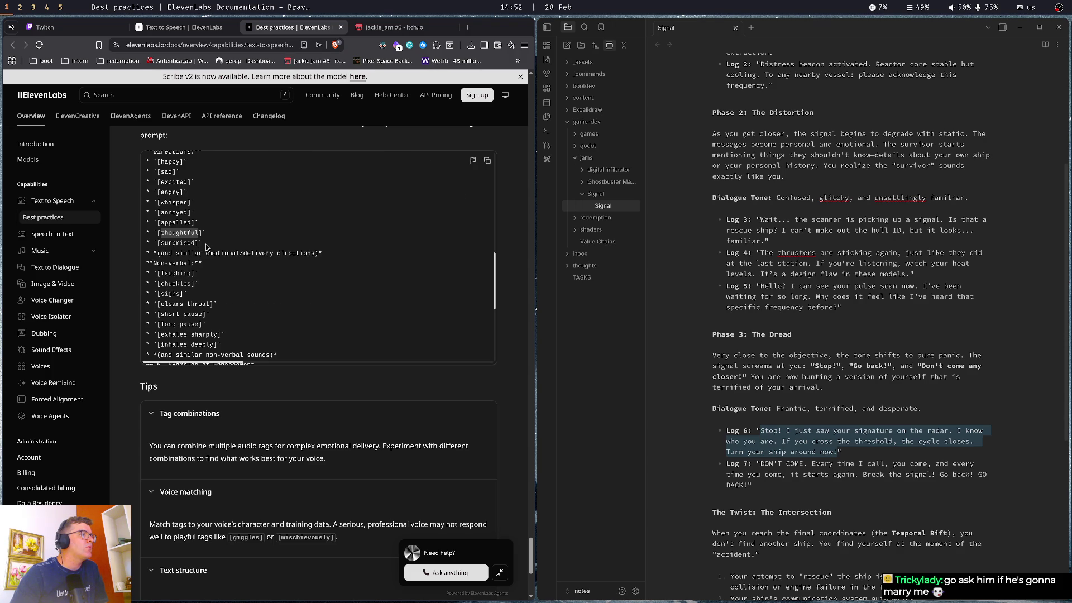
scroll(206, 248, down, 1)
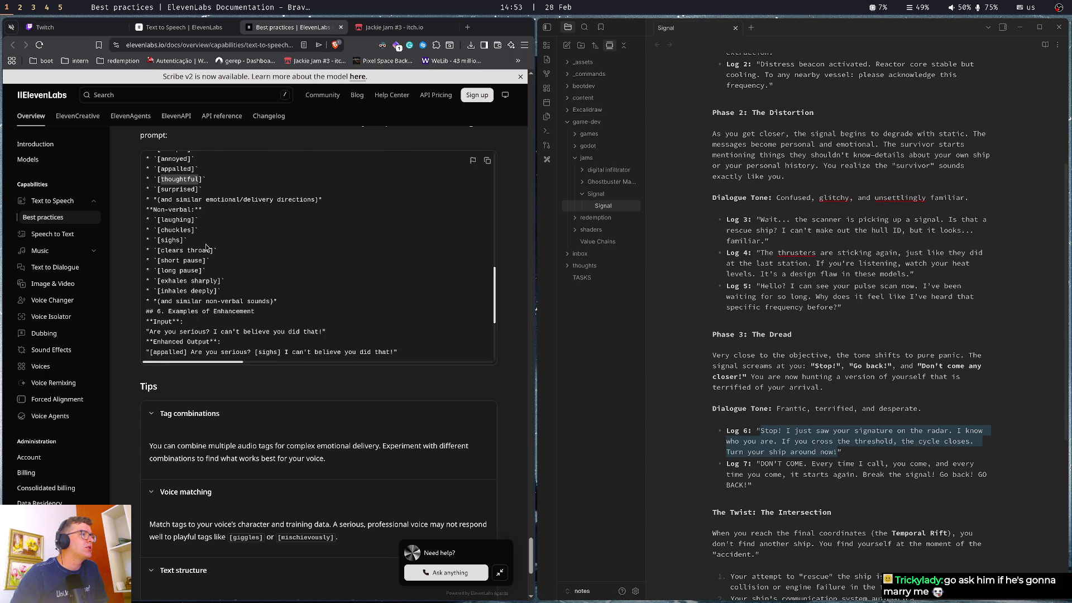
scroll(206, 247, down, 1)
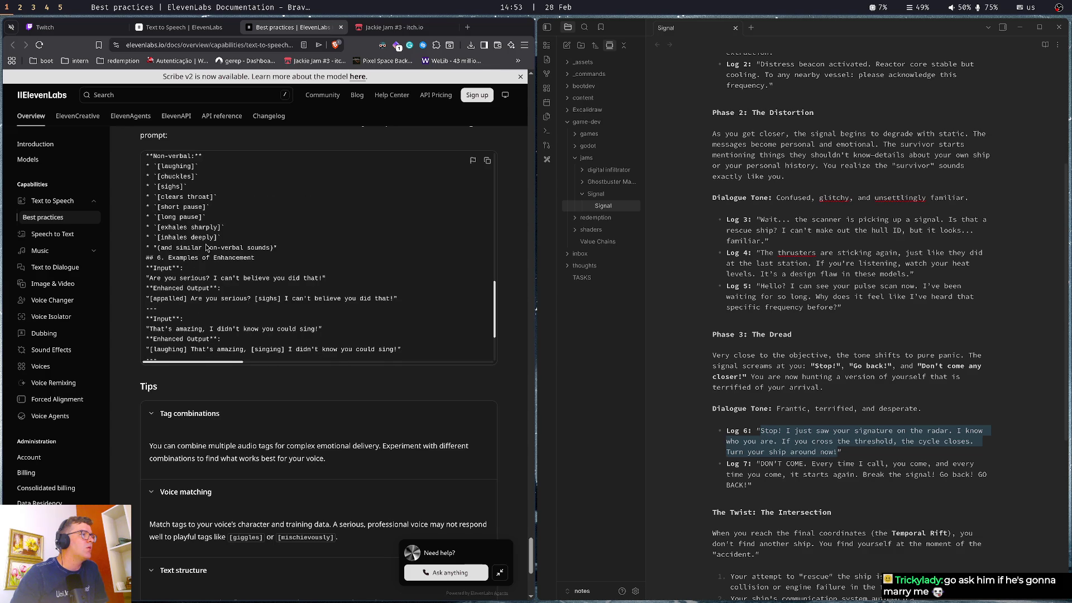
scroll(206, 247, down, 1)
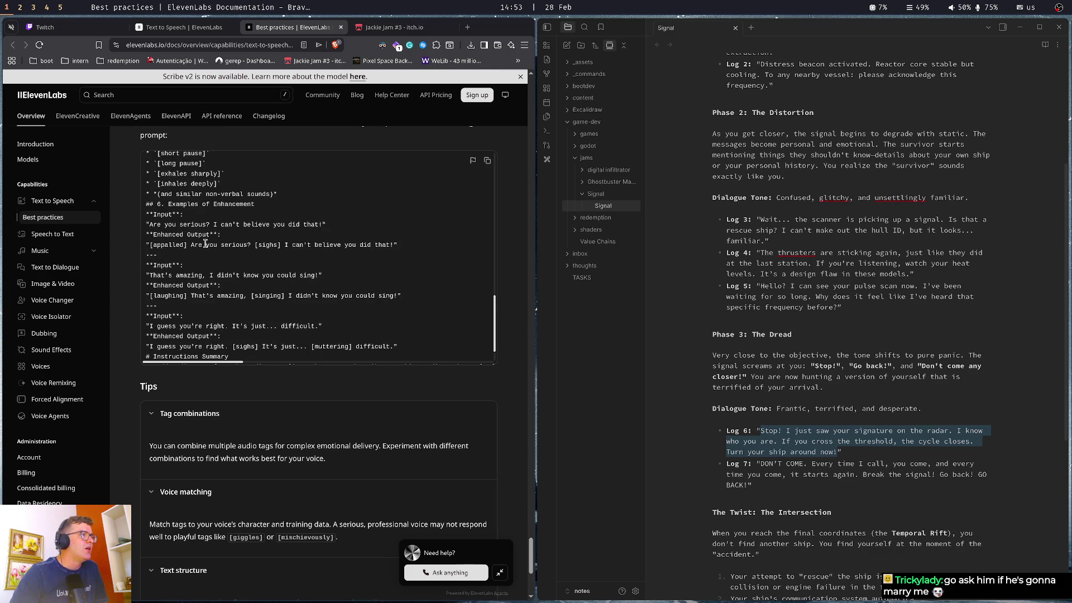
scroll(205, 243, down, 1)
scroll(206, 244, down, 1)
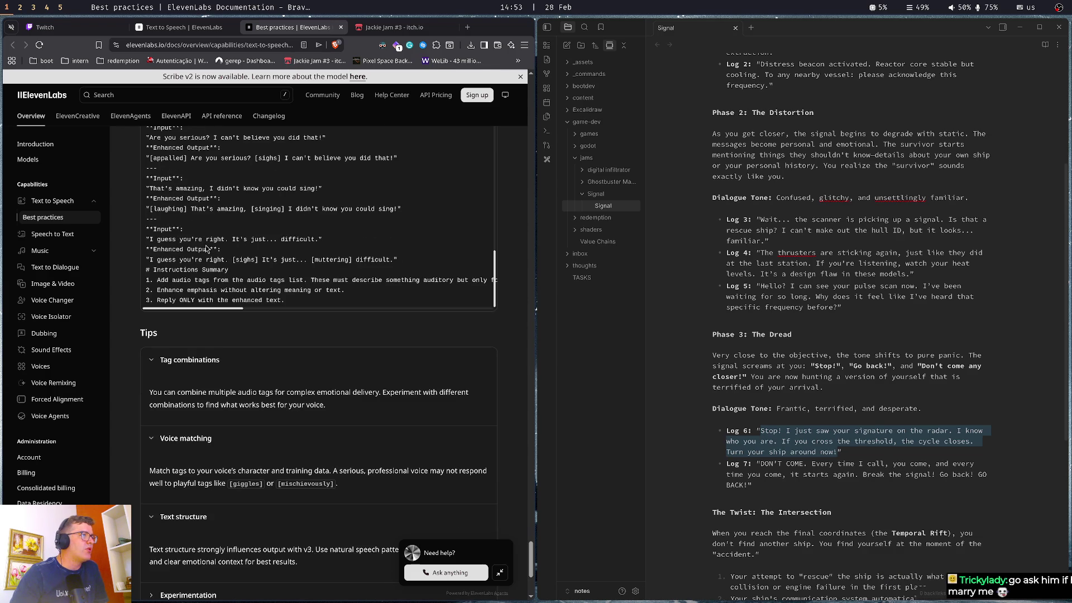
scroll(134, 346, up, 1)
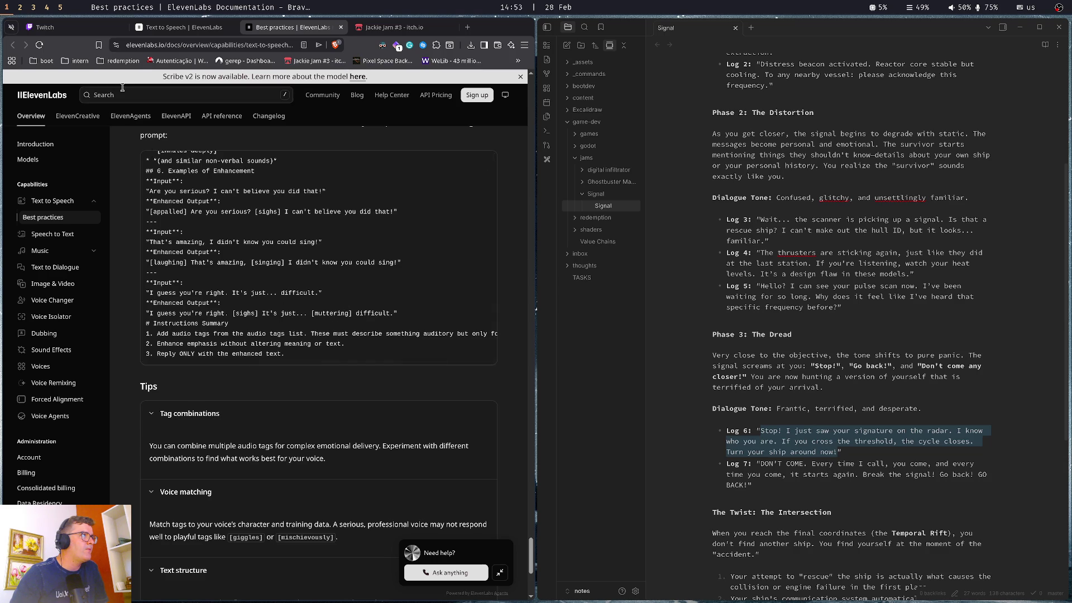
click(166, 29)
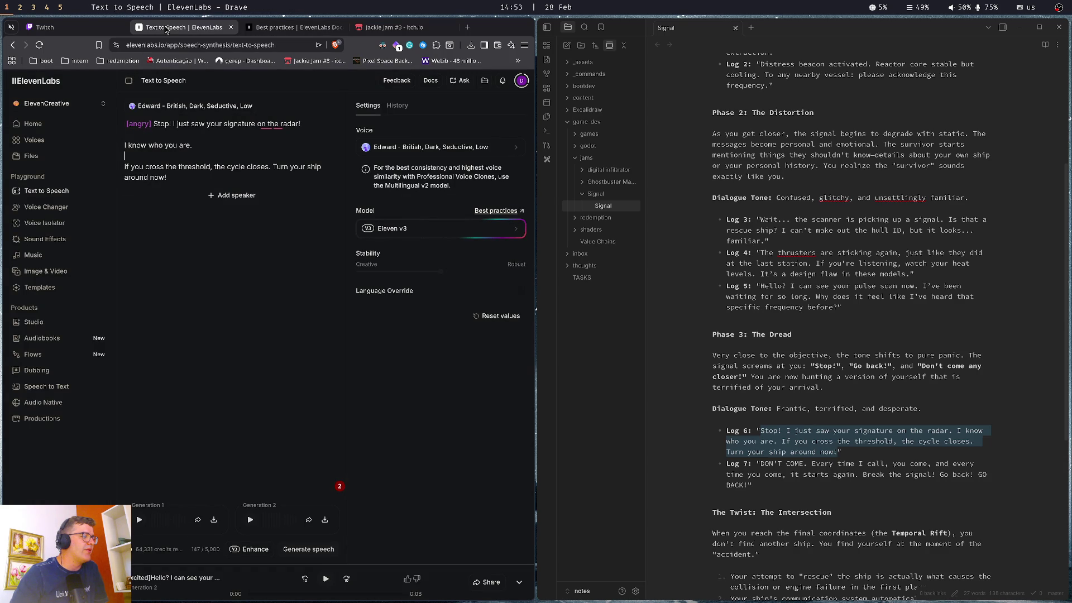
Insert [thoughtful] before 'If', [short pause] after 'threshold' and [firm] before 'Turn', then generate speech
click(208, 153)
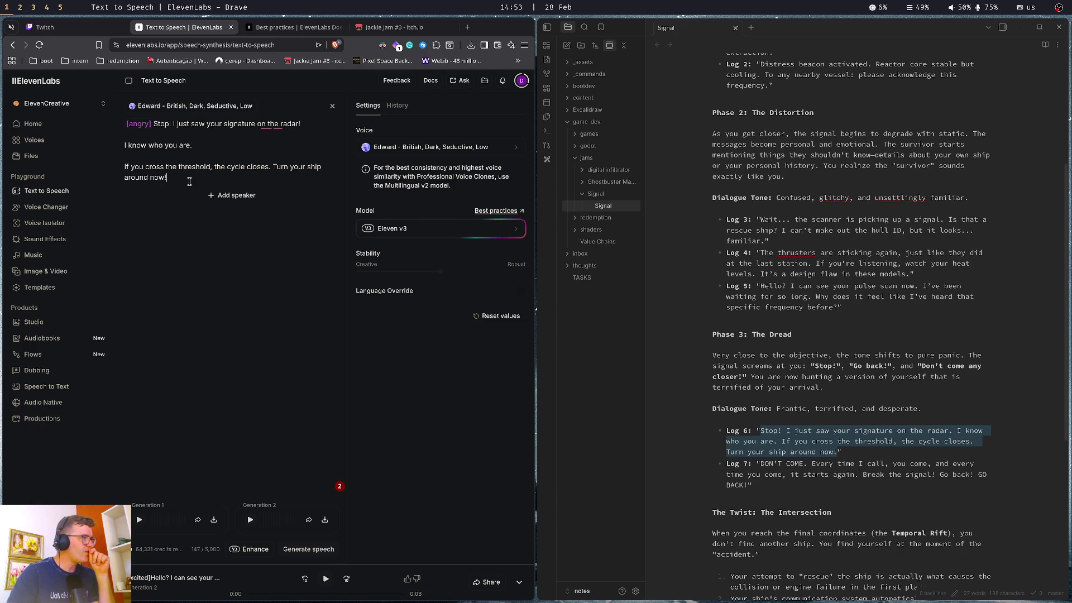
click(125, 167)
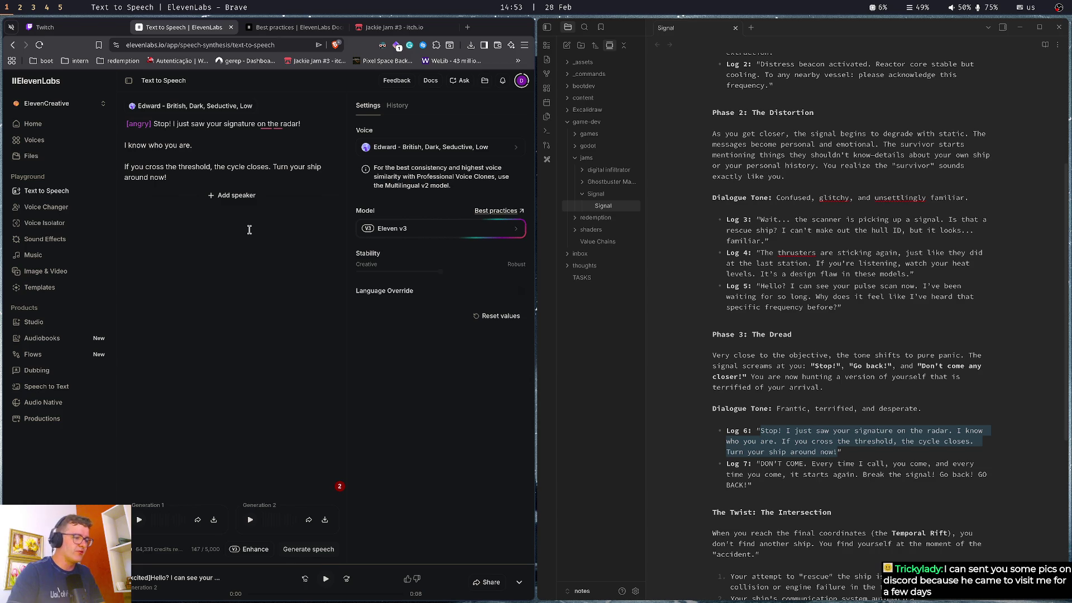
text(thoughtfu)
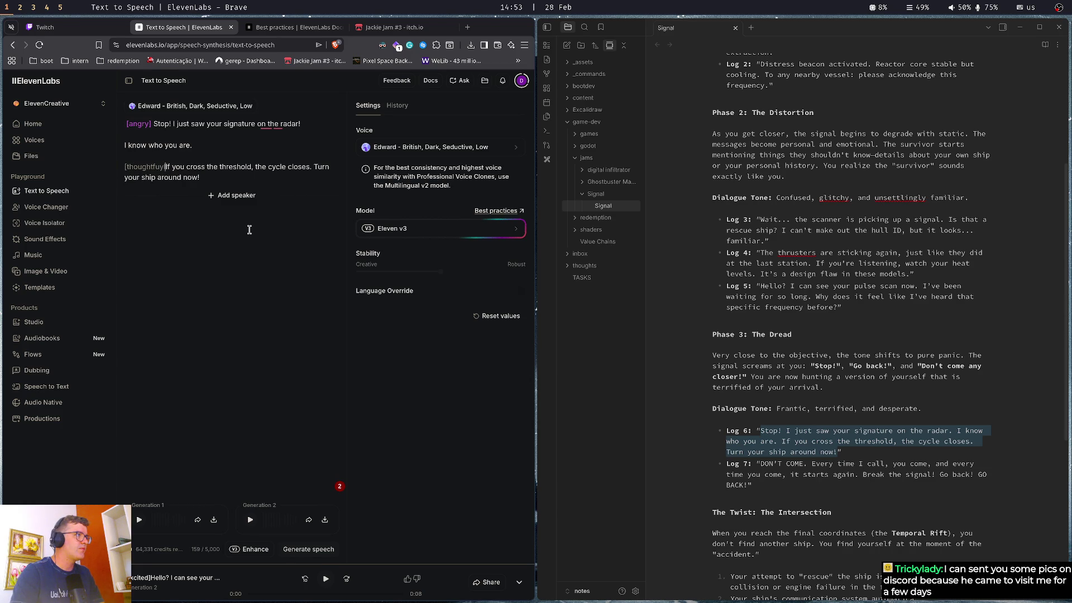
text(l])
key(Delete)
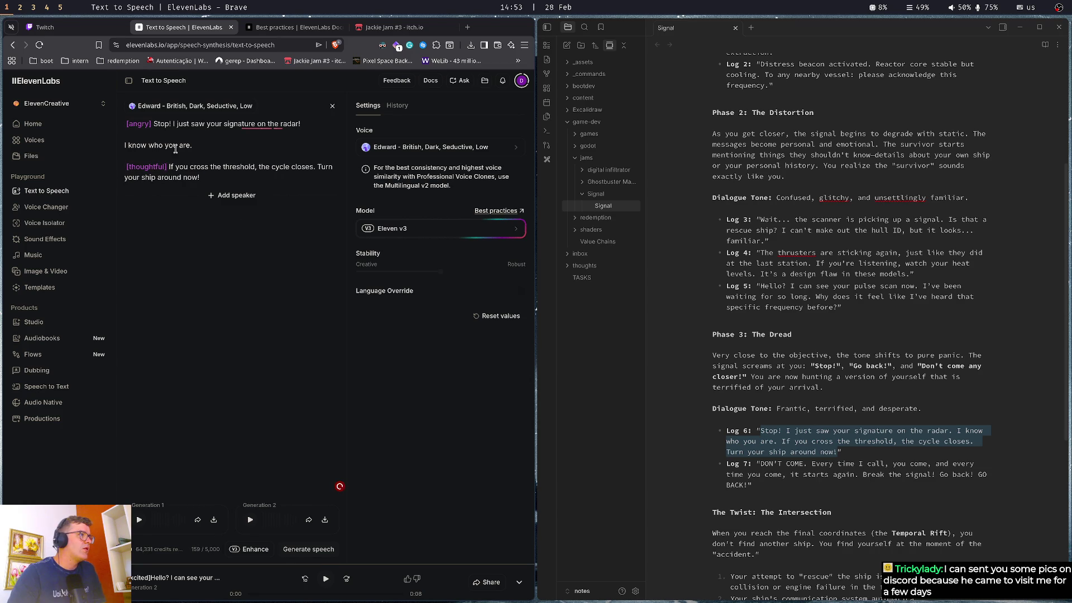
click(259, 167)
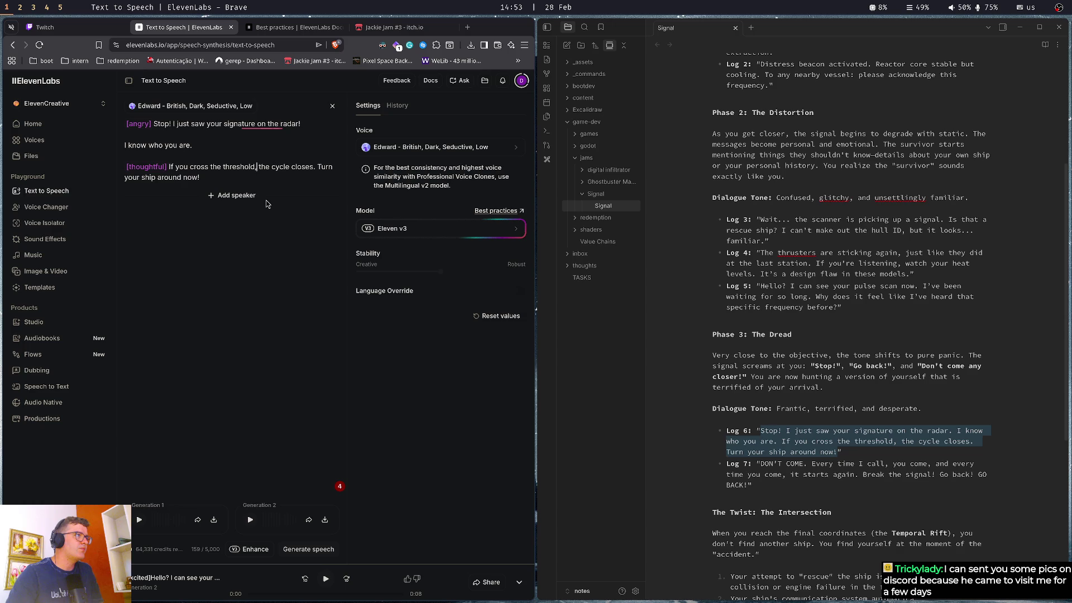
text([short )
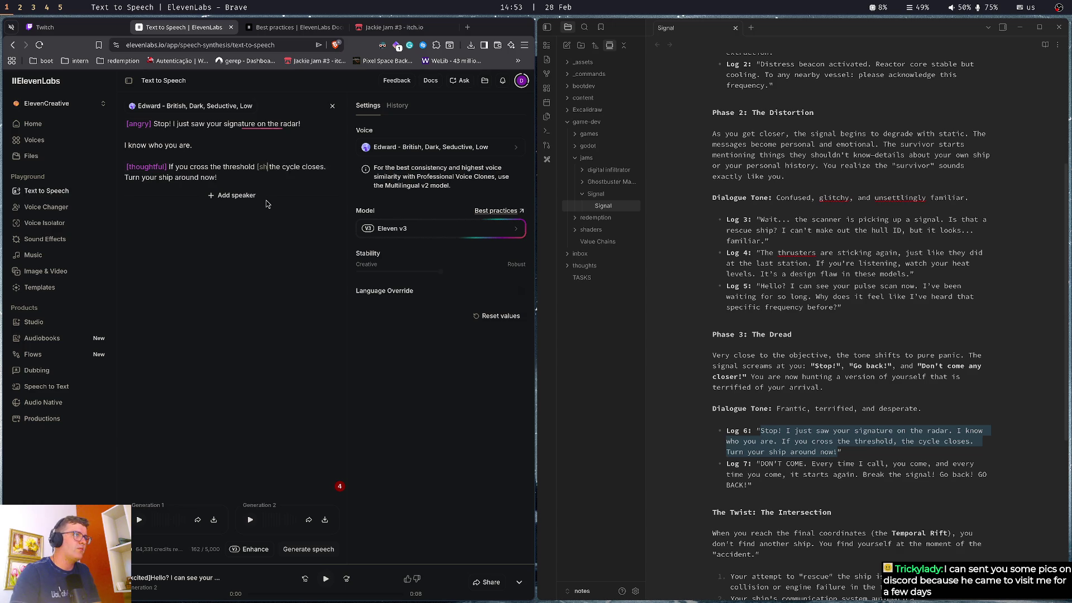
text(pause])
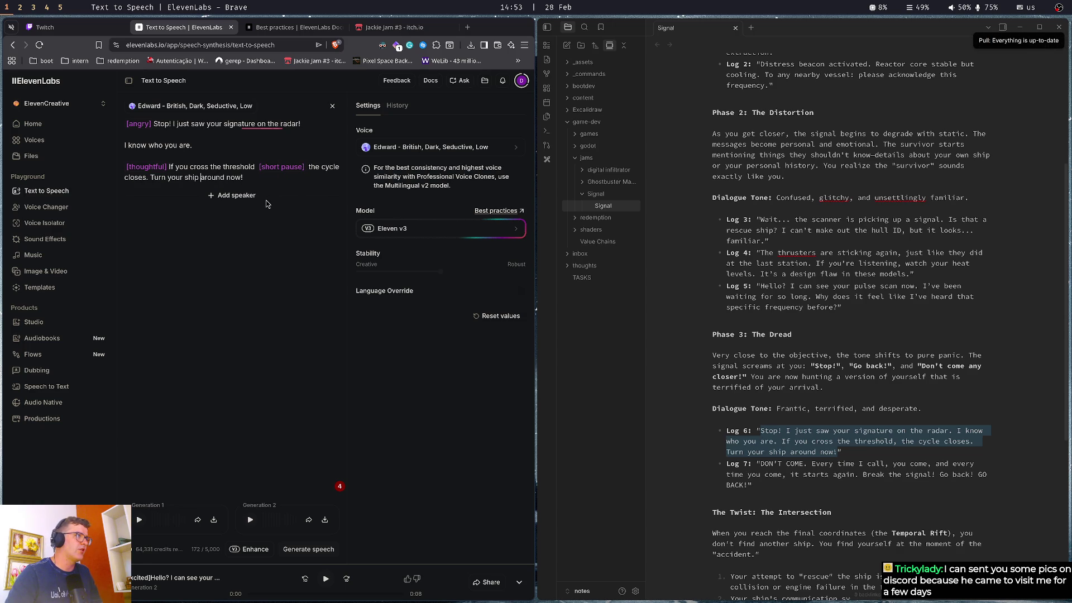
text([])
key(BackSpace)
key(Left)
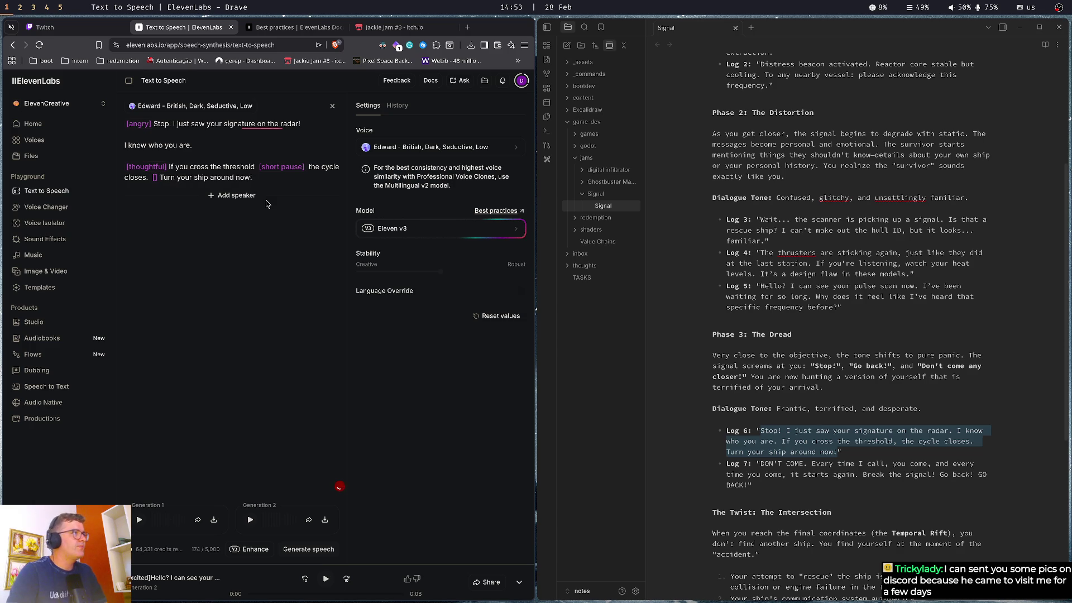
text(firm)
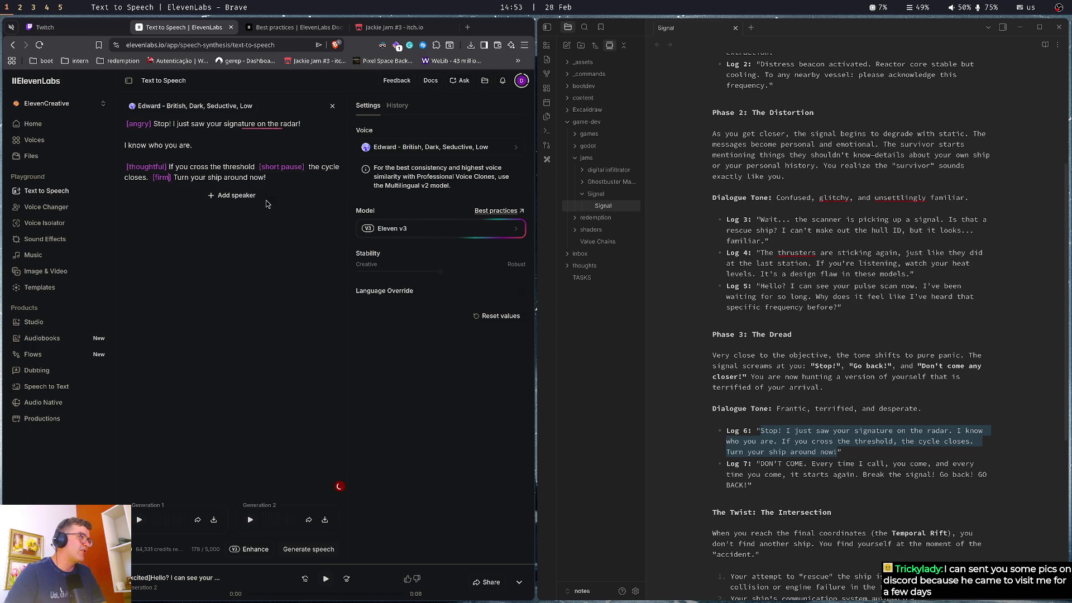
key(ctrl+Return)
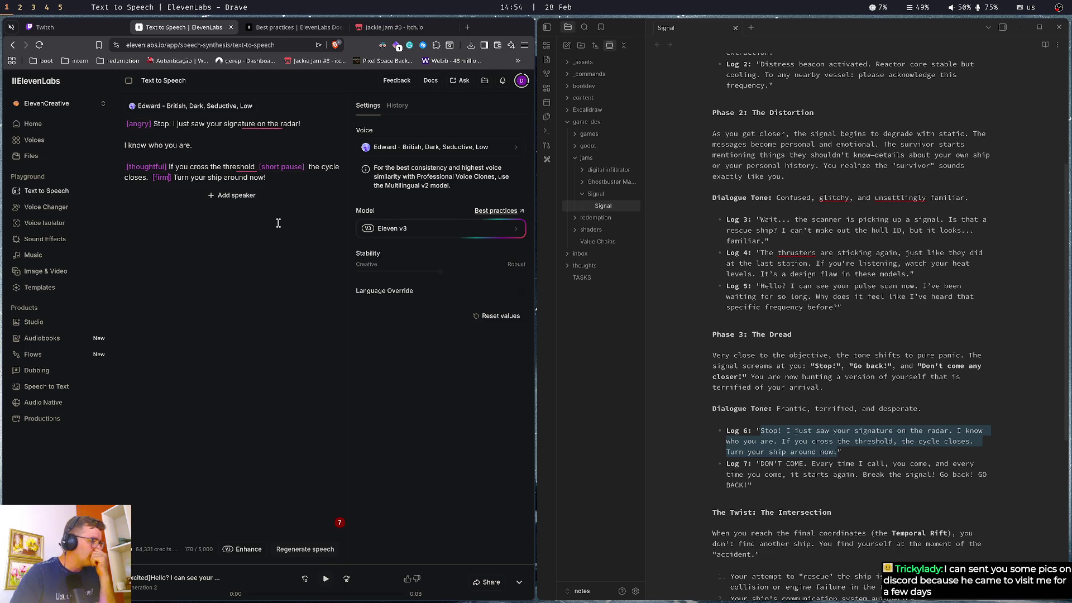
Play Generation 1 of the tagged radar warning, then select the [thoughtful] tag
click(139, 520)
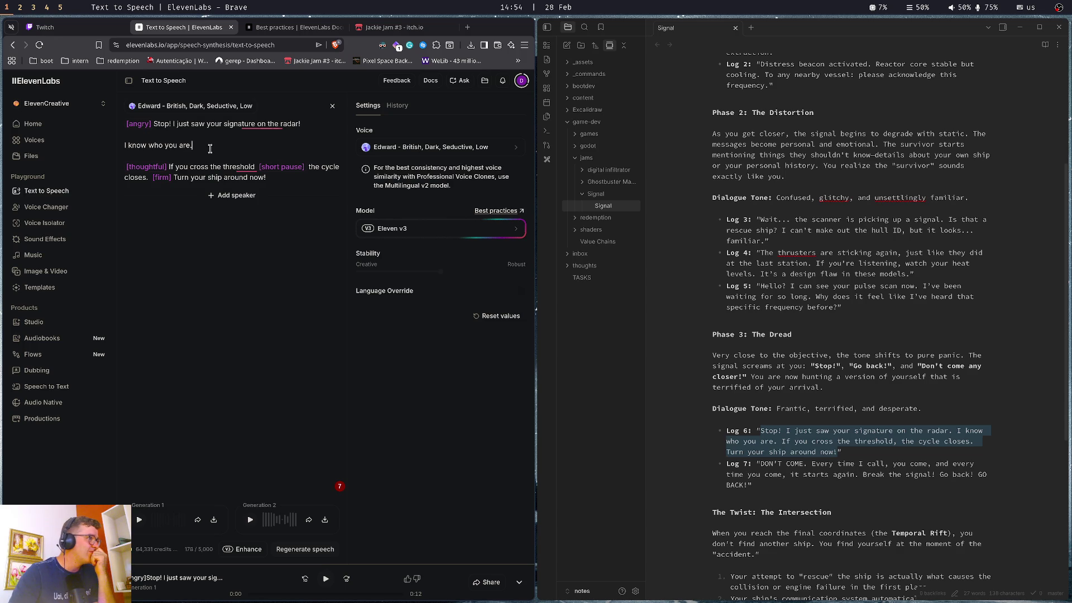
double_click(165, 167)
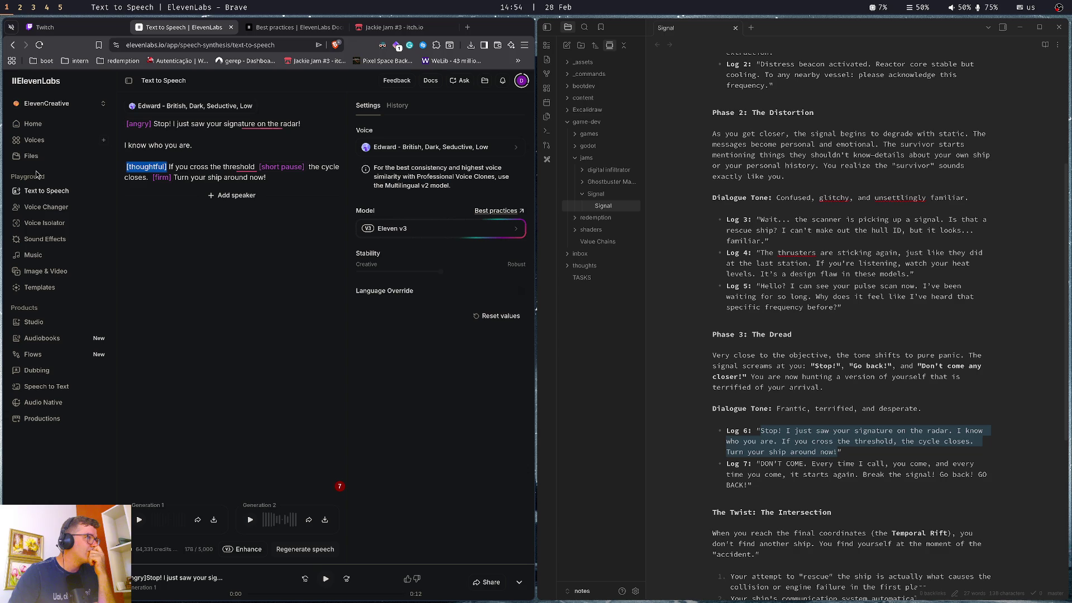
Delete the [thoughtful] tag, play Generation 2, and regenerate the Log 6 speech
key(BackSpace)
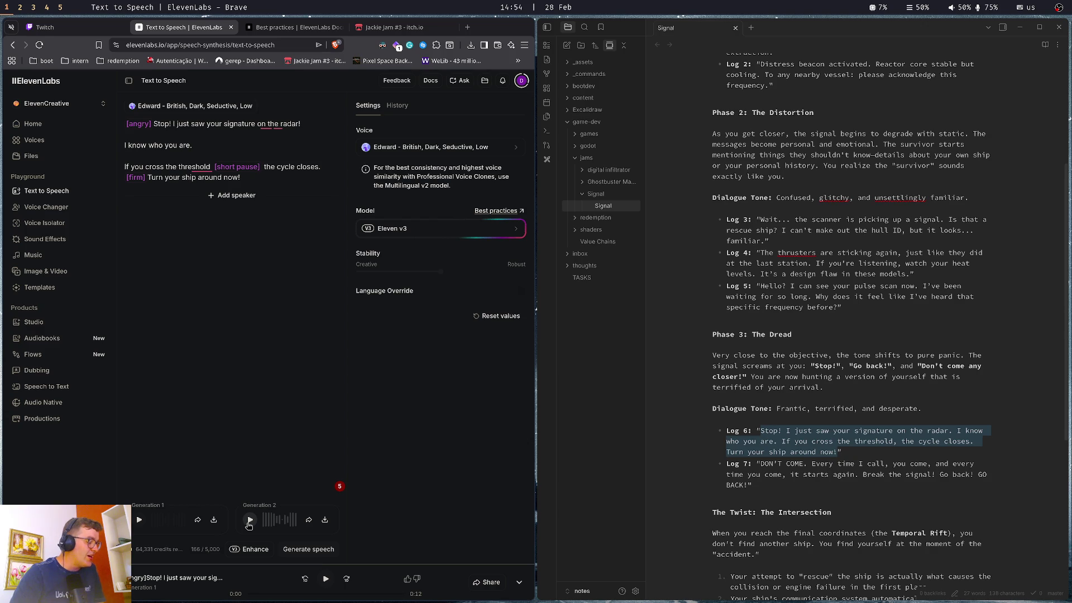
click(249, 519)
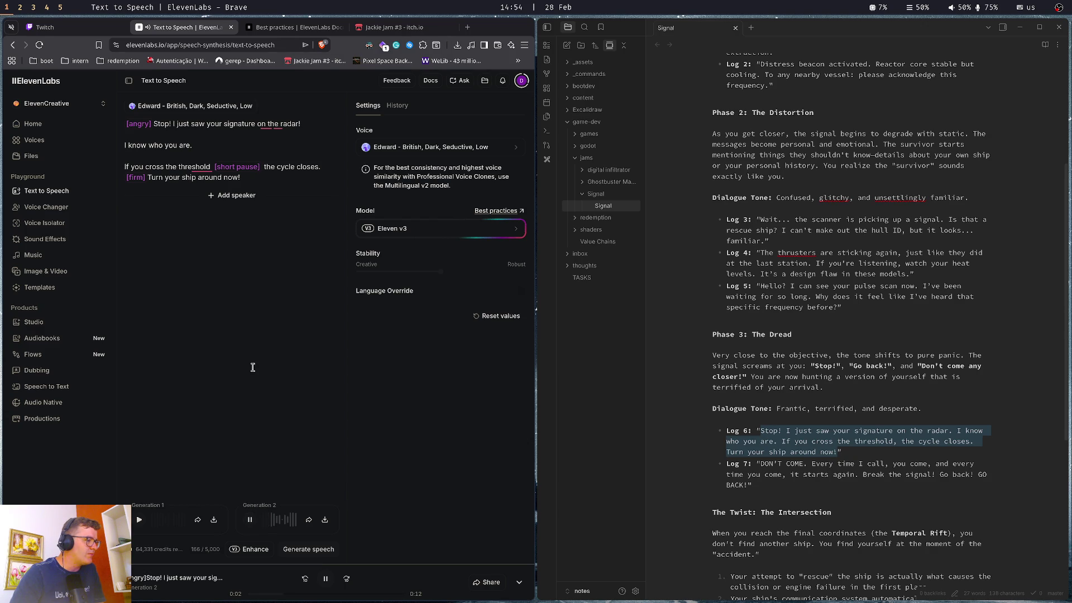
click(267, 152)
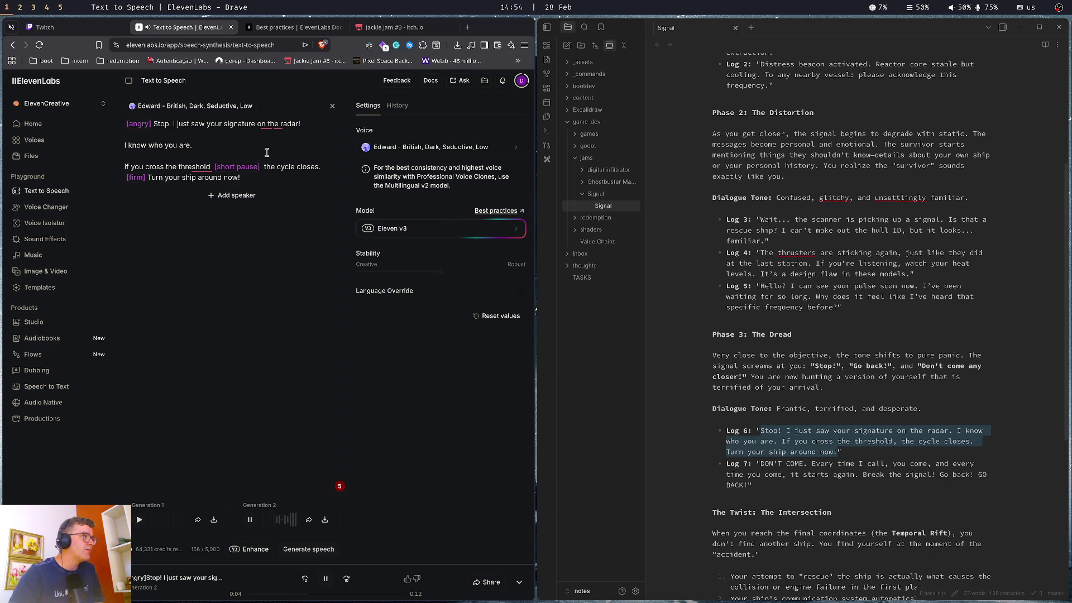
key(ctrl+Return)
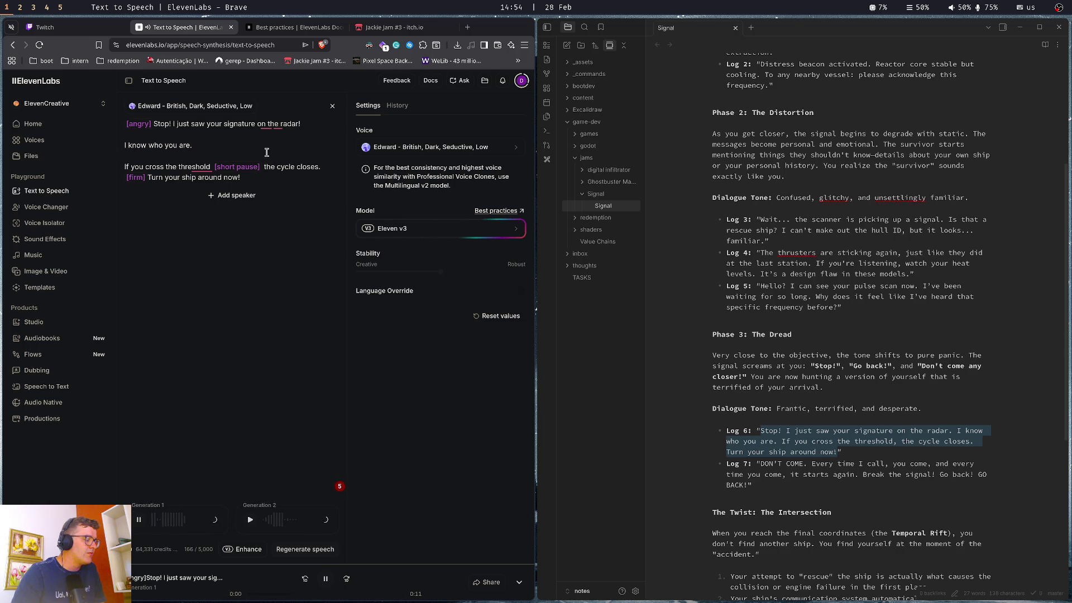
click(139, 523)
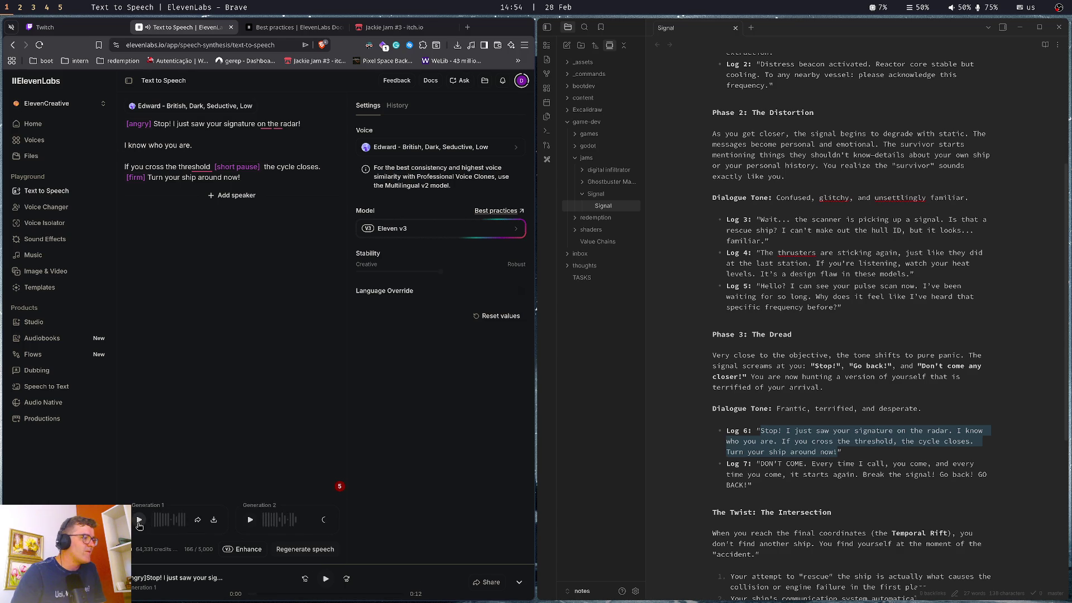
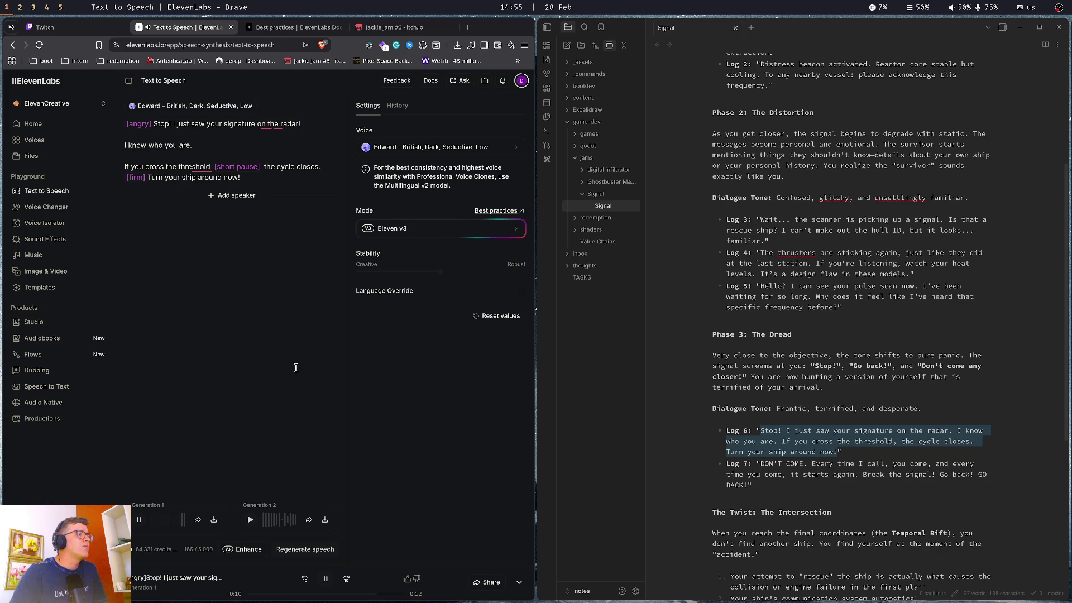
Tag lines two and three of the radar warning with [angry] and regenerate the speech
click(250, 525)
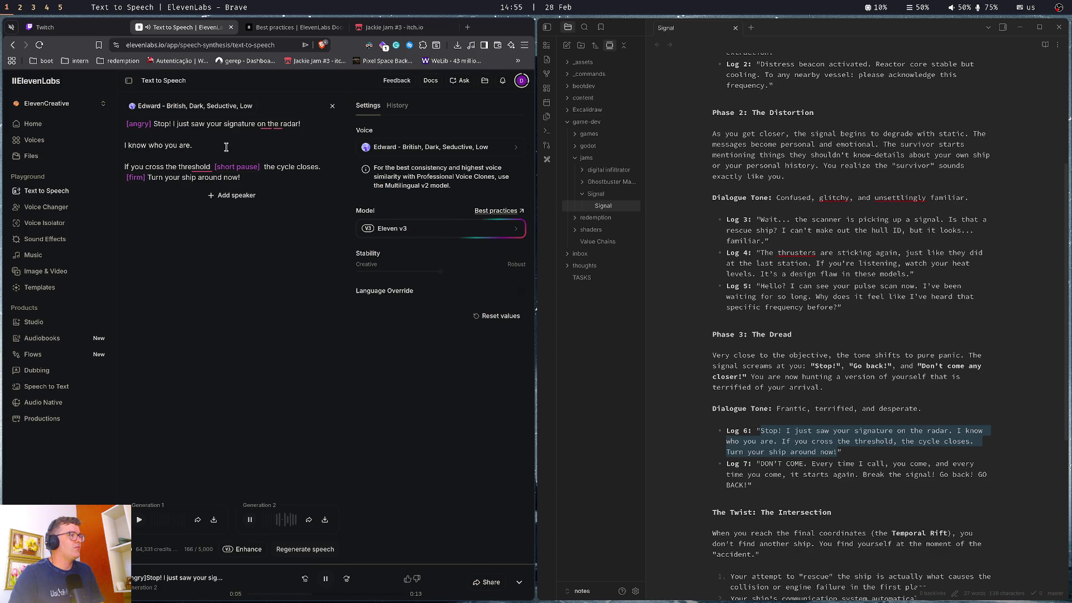
click(127, 146)
text(angry)
text(])
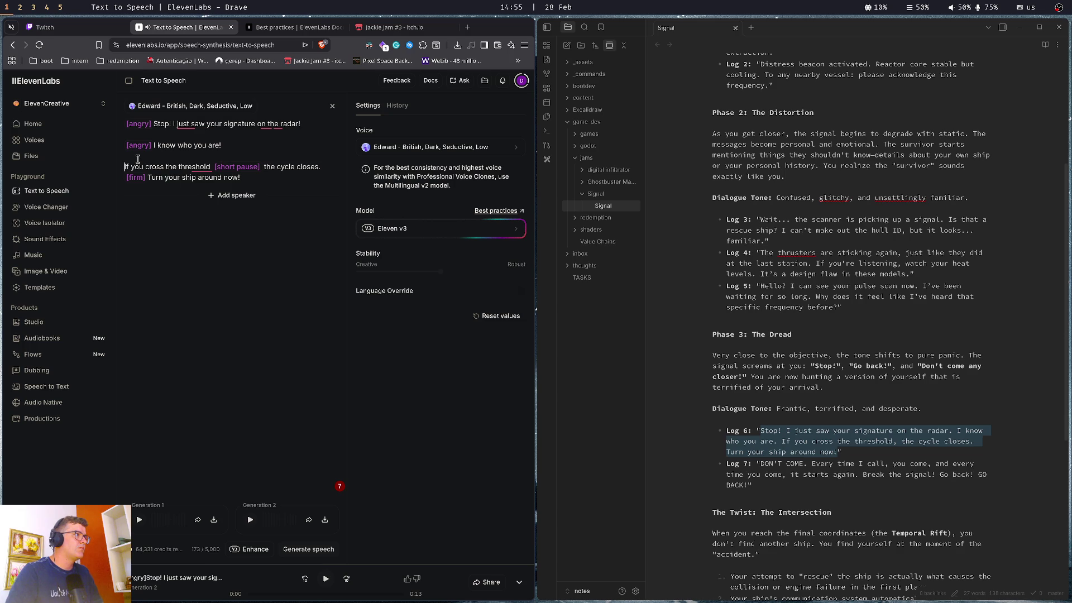
text([angr)
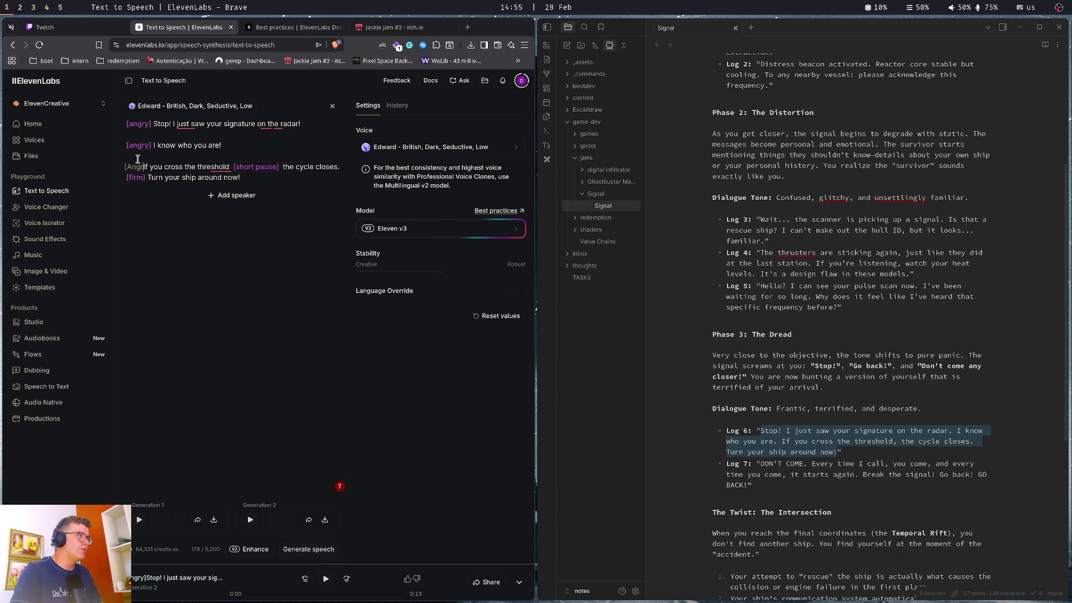
text(y])
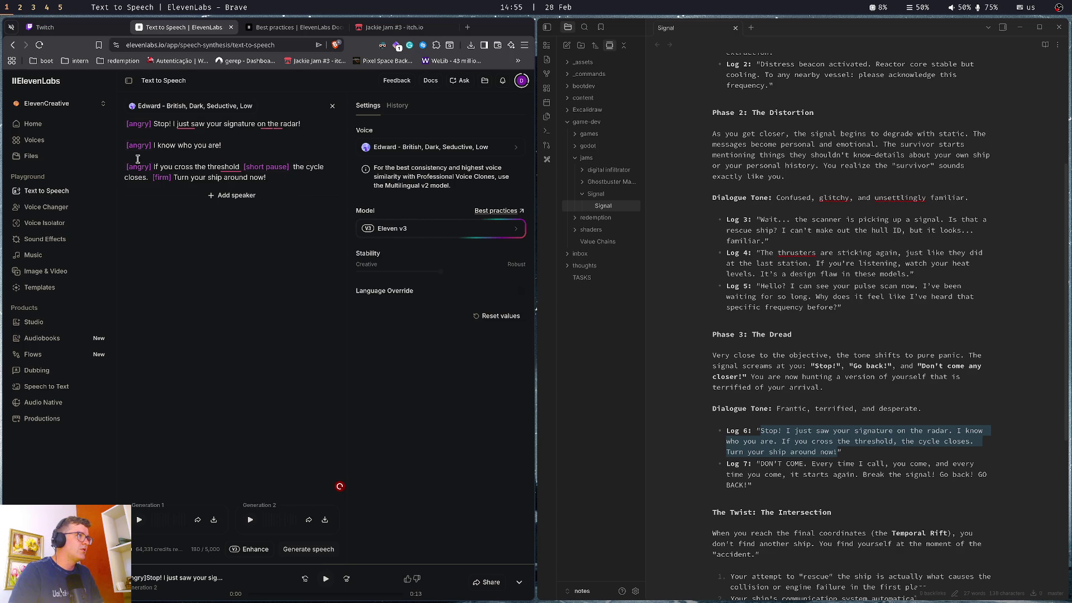
key(ctrl+Return)
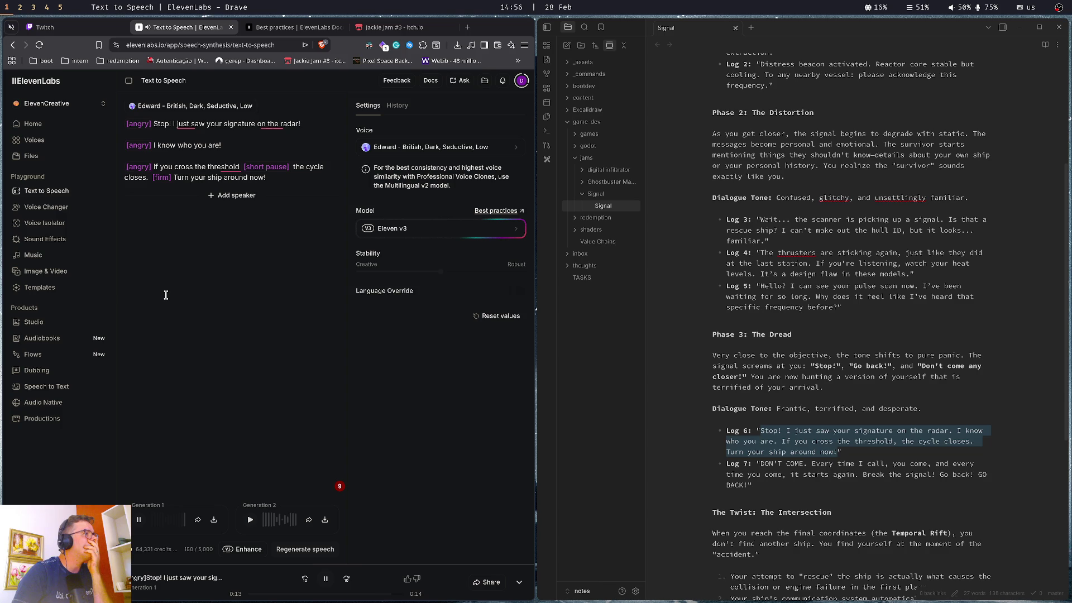
After reviewing Generation 2, move the [short pause] and [firm] cues onto their own lines
click(251, 520)
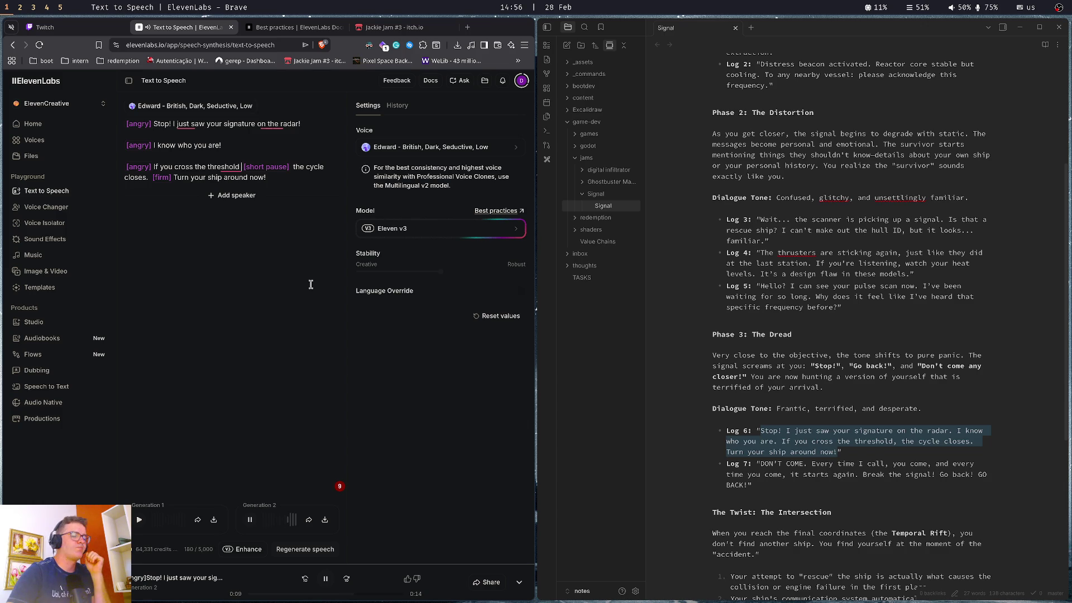
key(BackSpace)
key(Return)
text([)
key(ctrl+Right)
key(ctrl+Right)
key(ctrl+Right)
key(Delete)
key(Delete)
key(BackSpace)
key(Return)
Generate speech from the five-line tagged script, then select all of its text
text([)
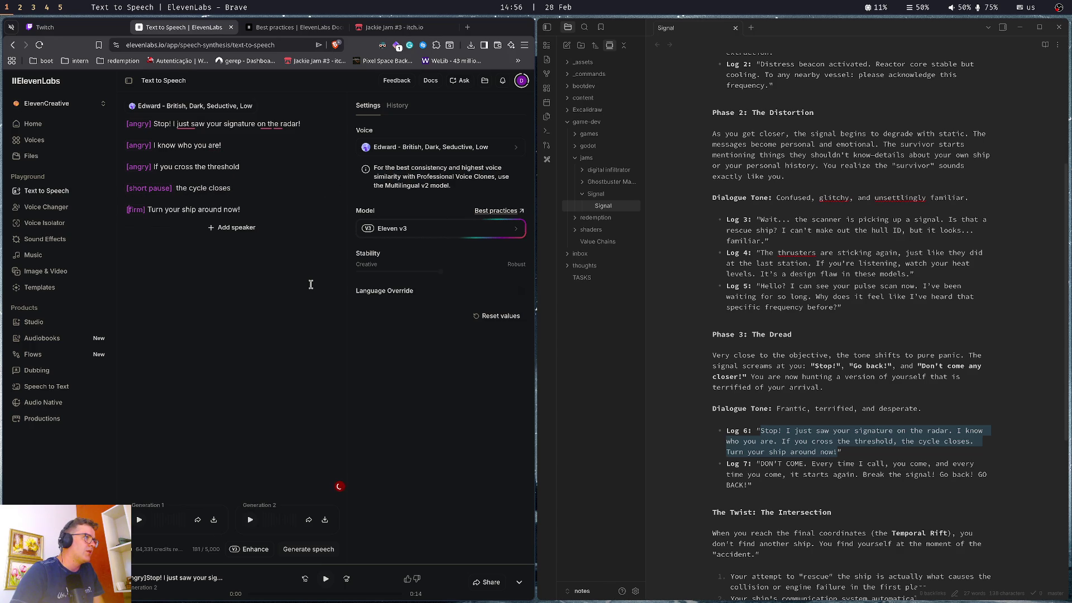
key(ctrl+Return)
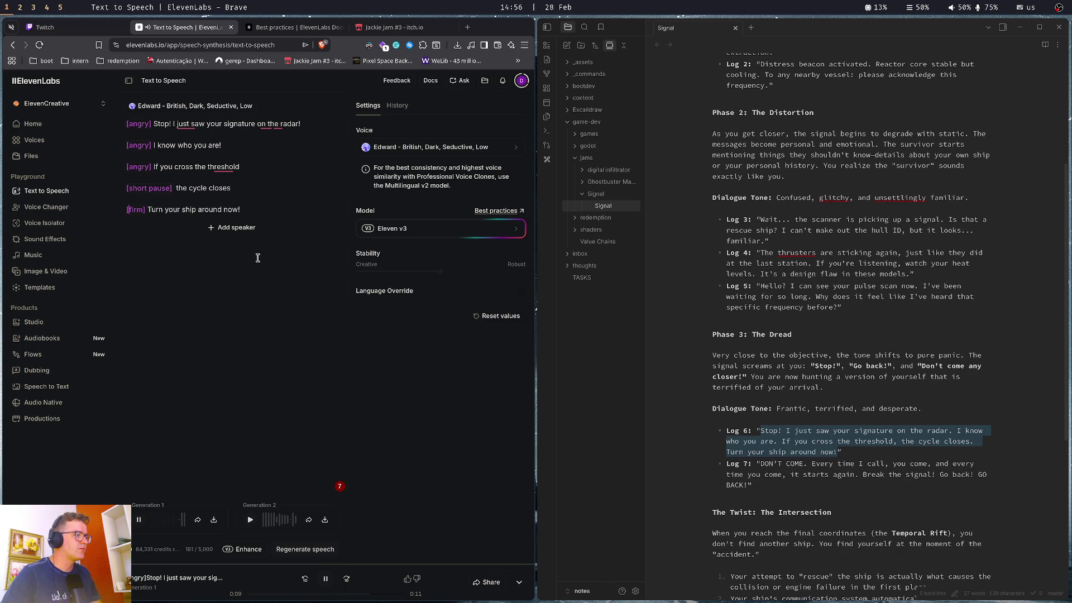
click(274, 206)
key(ctrl+a)
key(ctrl+c)
key(BackSpace)
Reload the page, paste the five tagged lines back in, and generate fresh speech
key(ctrl+r)
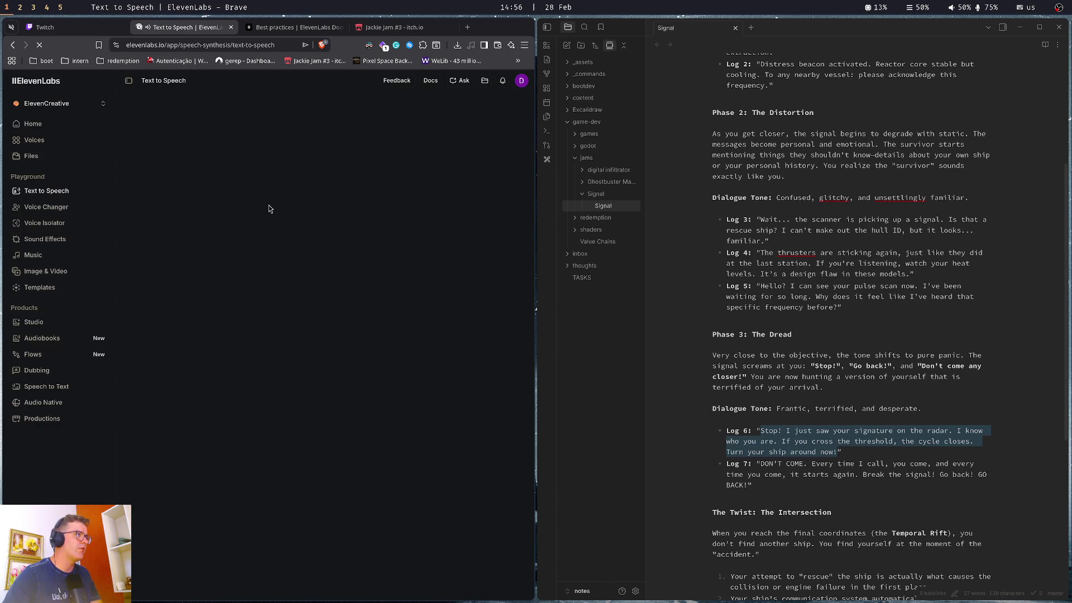
click(247, 129)
key(ctrl+v)
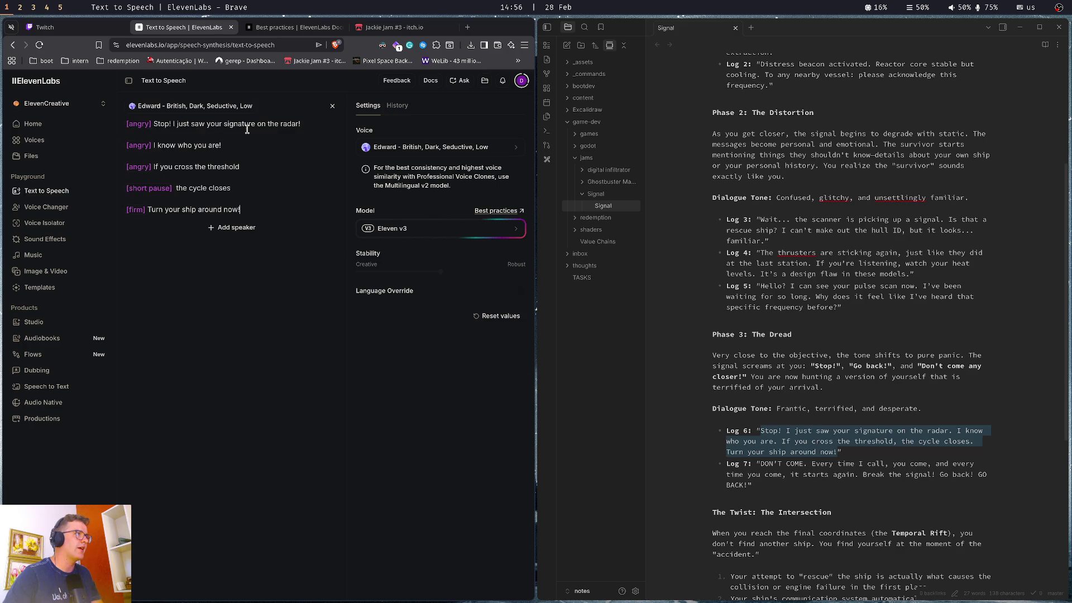
click(271, 185)
key(ctrl+Return)
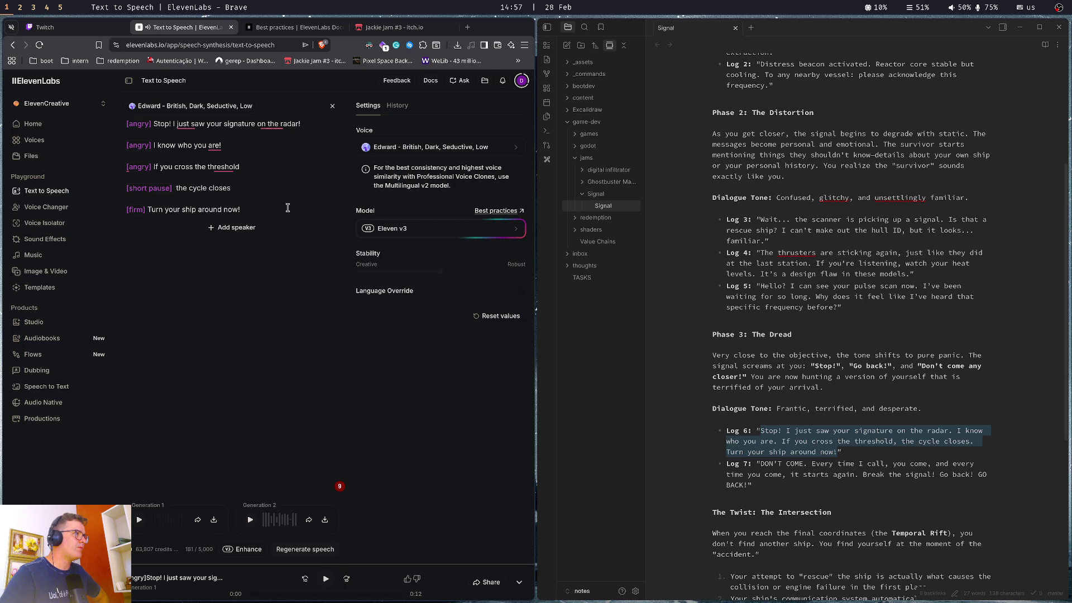
Merge the threshold line into the second line with an '!' and regenerate
click(152, 167)
key(BackSpace)
key(BackSpace)
key(BackSpace)
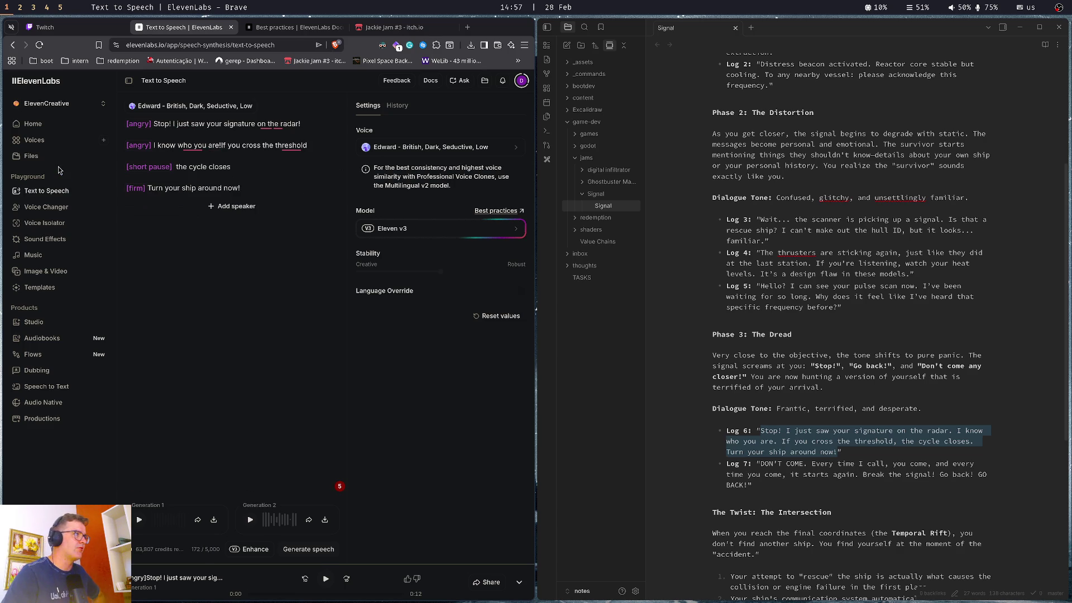
text(!)
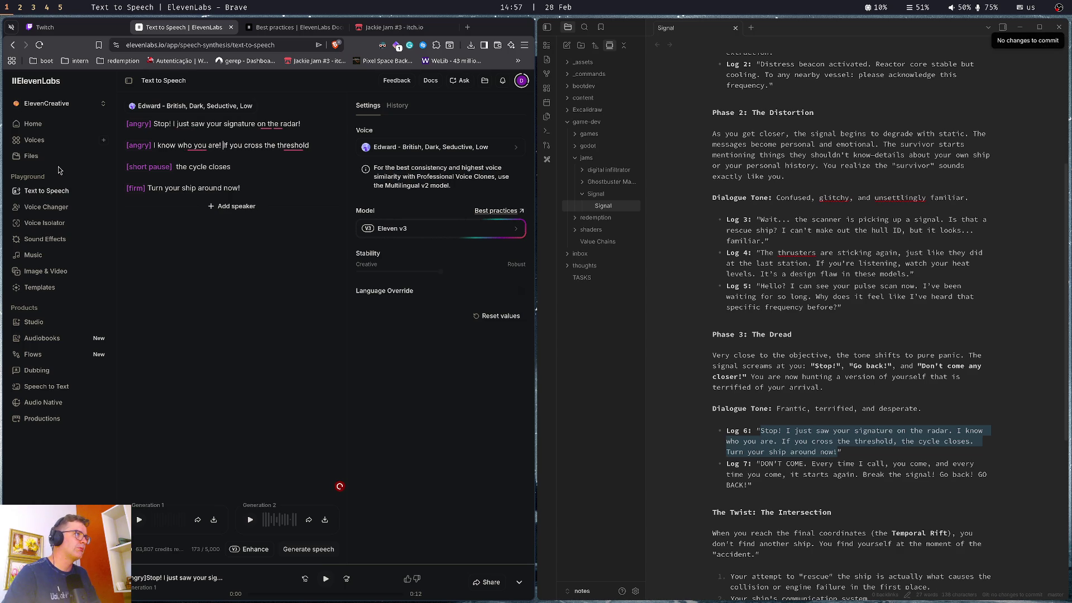
key(ctrl+Return)
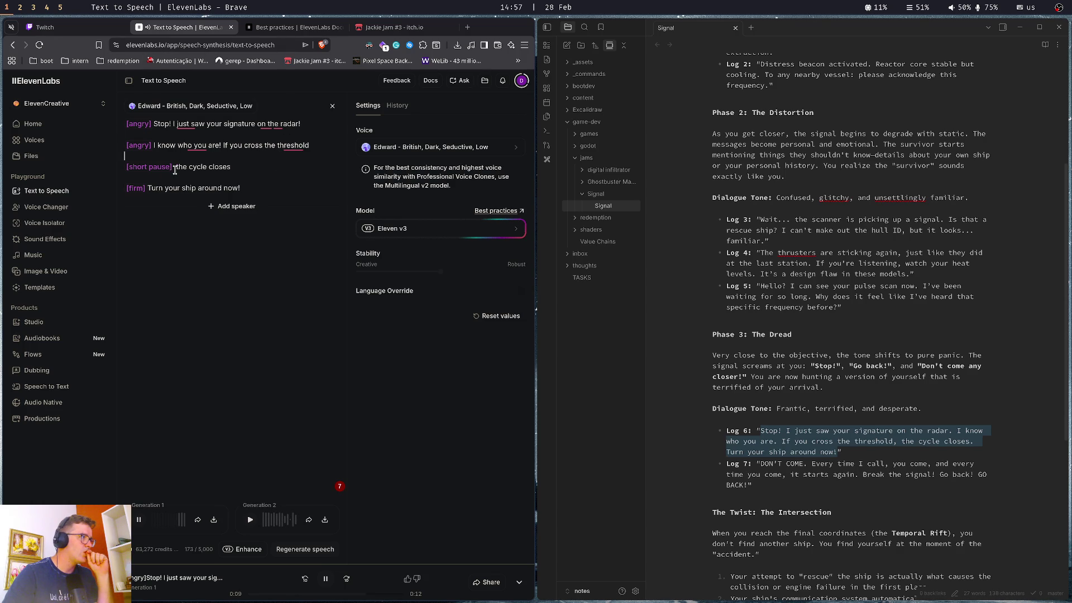
Delete the [short pause] tag, join 'the cycle closes' to the line above, and regenerate
drag(175, 167, 91, 171)
key(BackSpace)
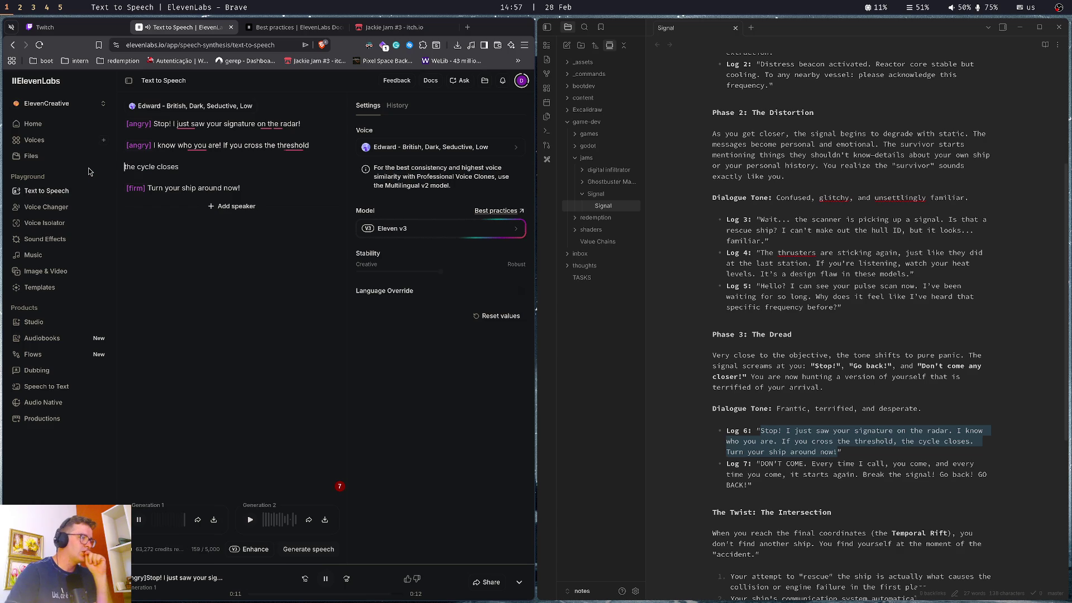
key(BackSpace)
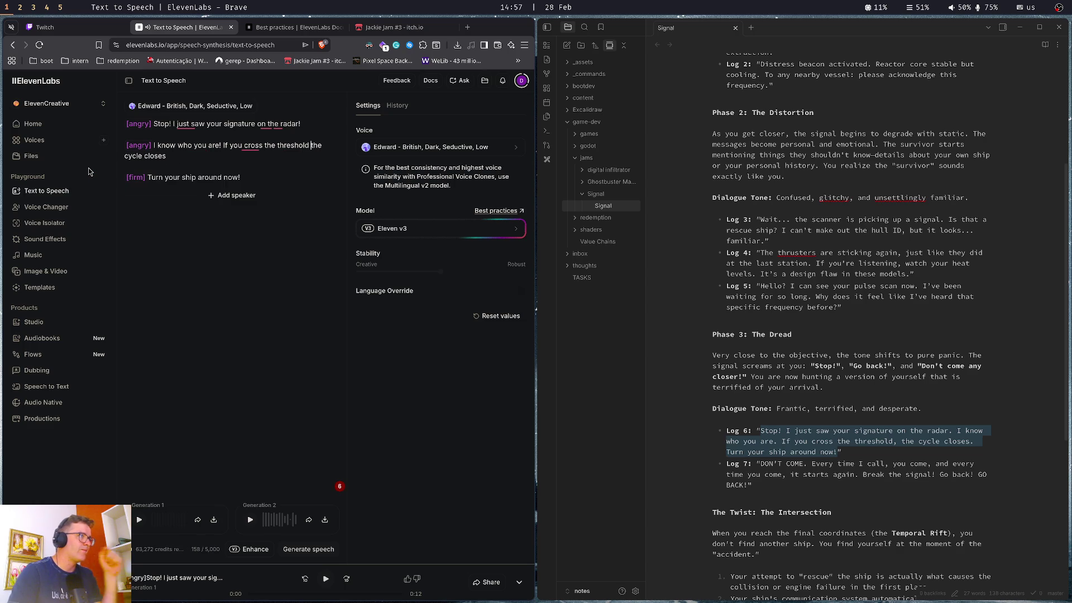
key(ctrl+Return)
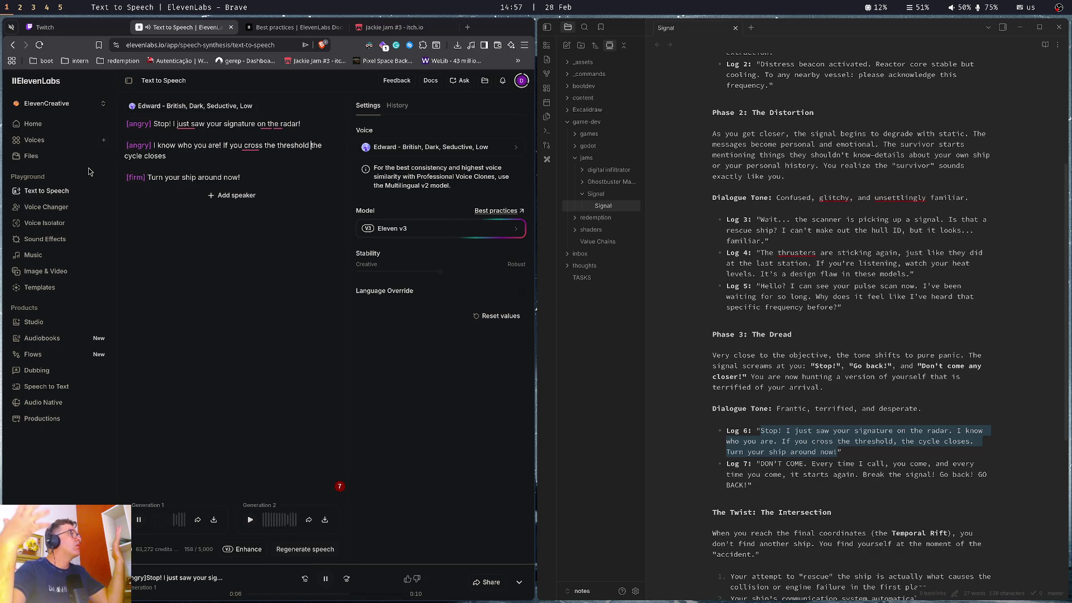
Add an [angry] tag before 'If you cross', regenerate, and review Generation 2
click(222, 145)
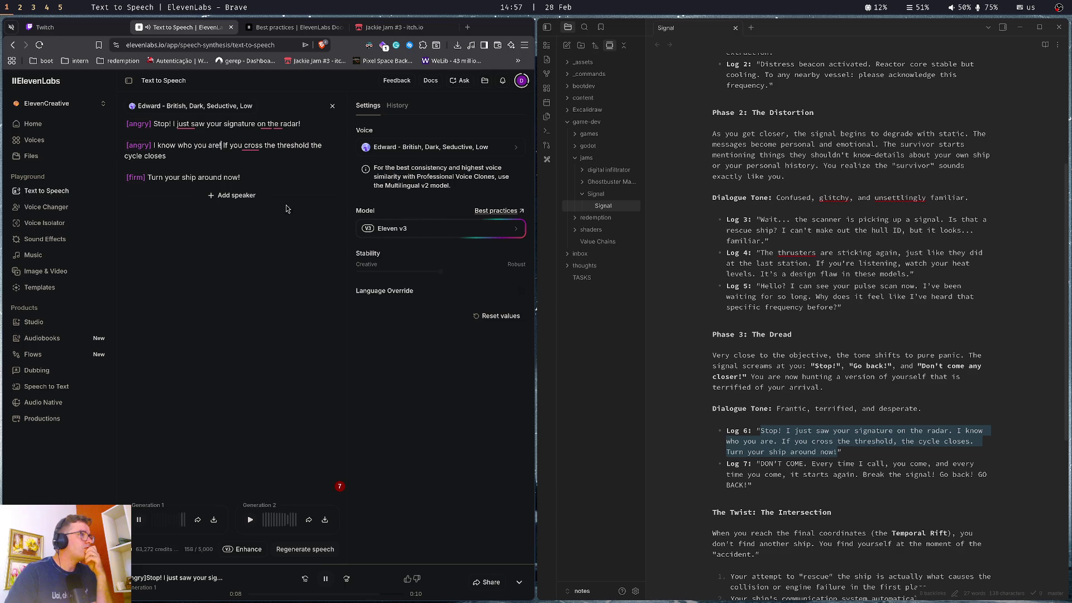
text([angry])
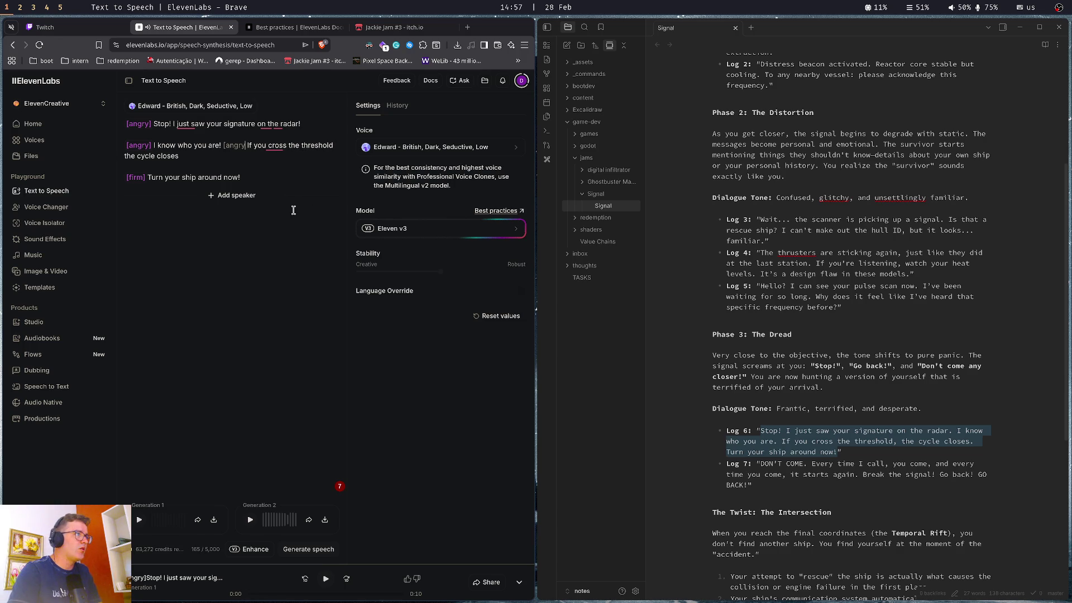
key(ctrl+Return)
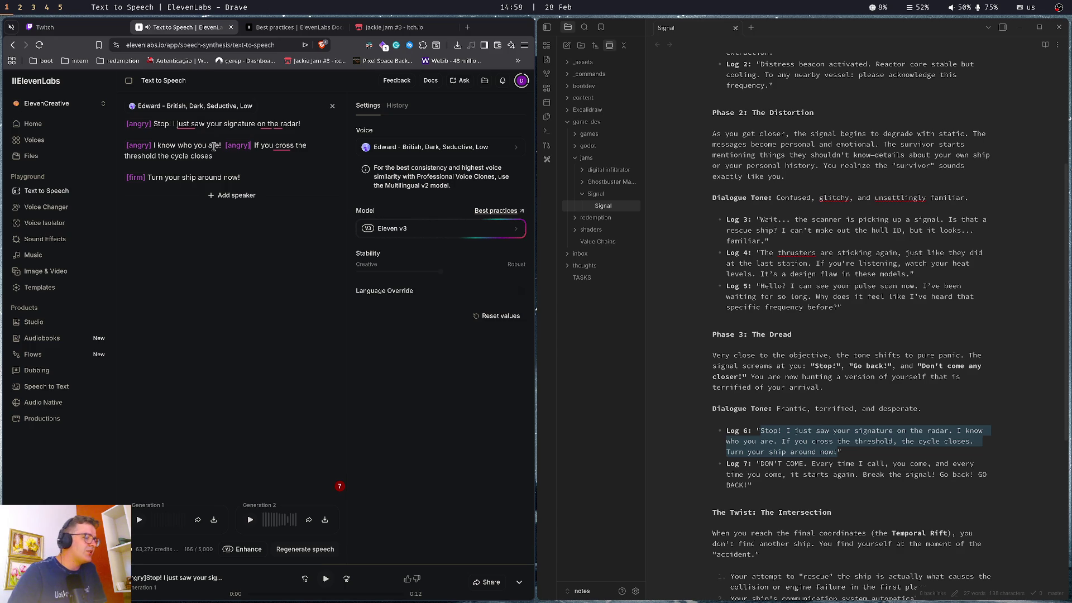
click(250, 520)
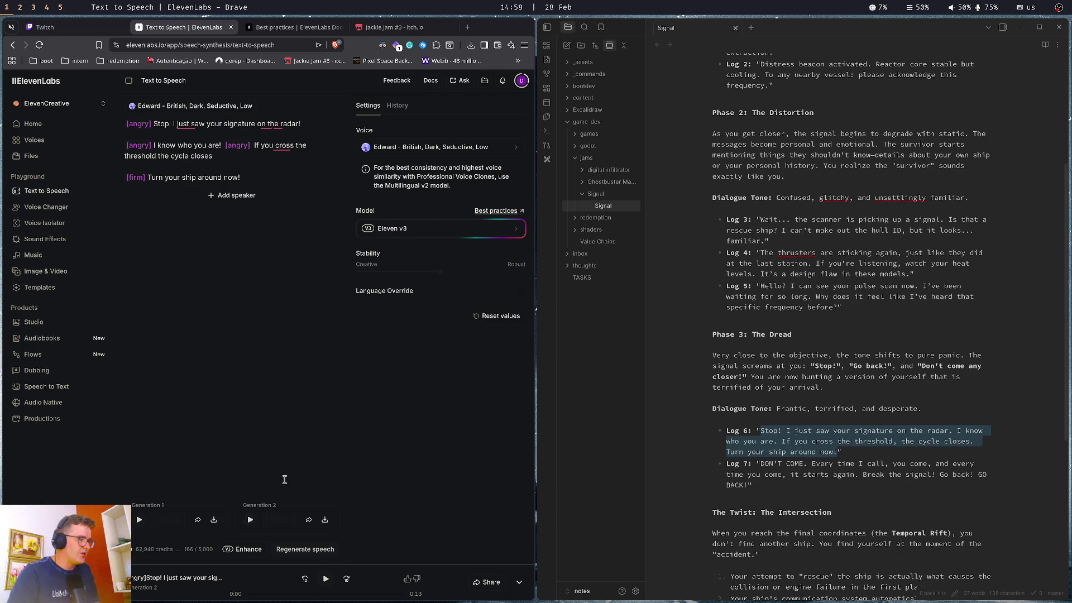
click(271, 178)
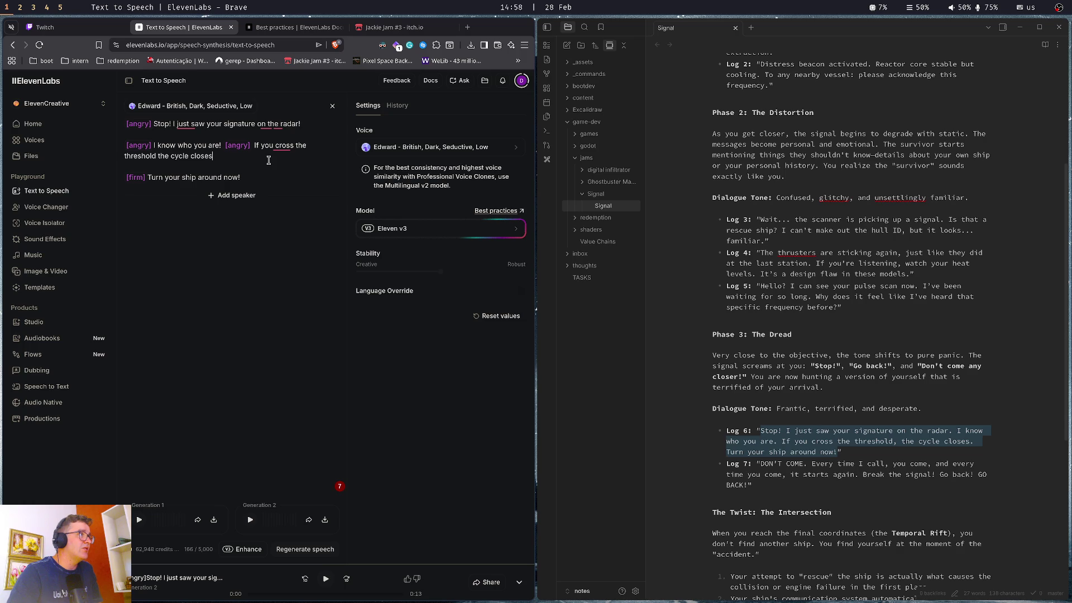
key(ctrl+1)
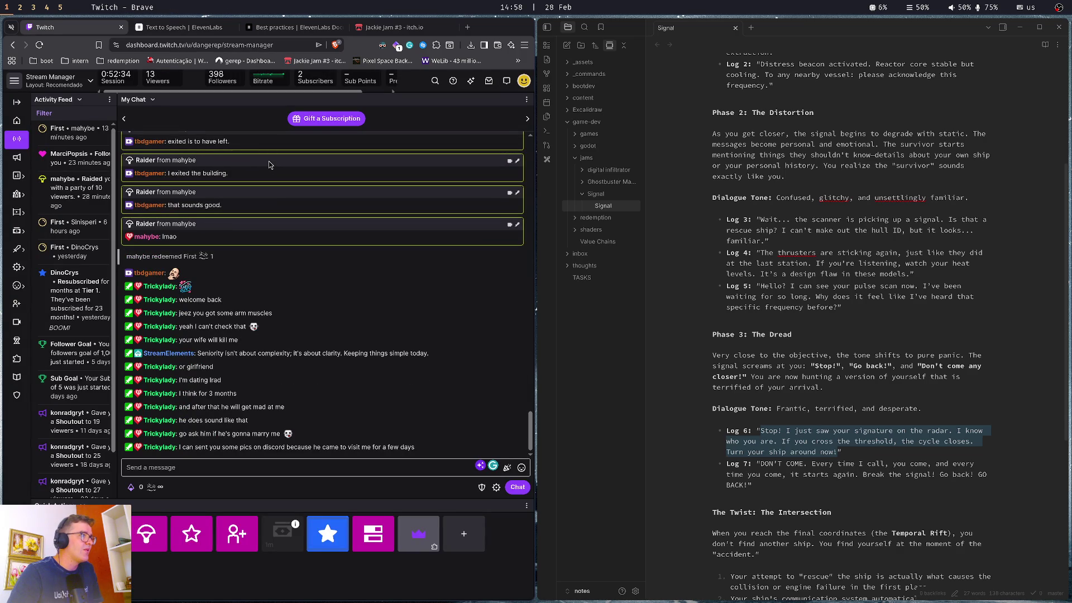
Check the Twitch channel page and stream manager, then view the ElevenLabs best practices docs
click(12, 44)
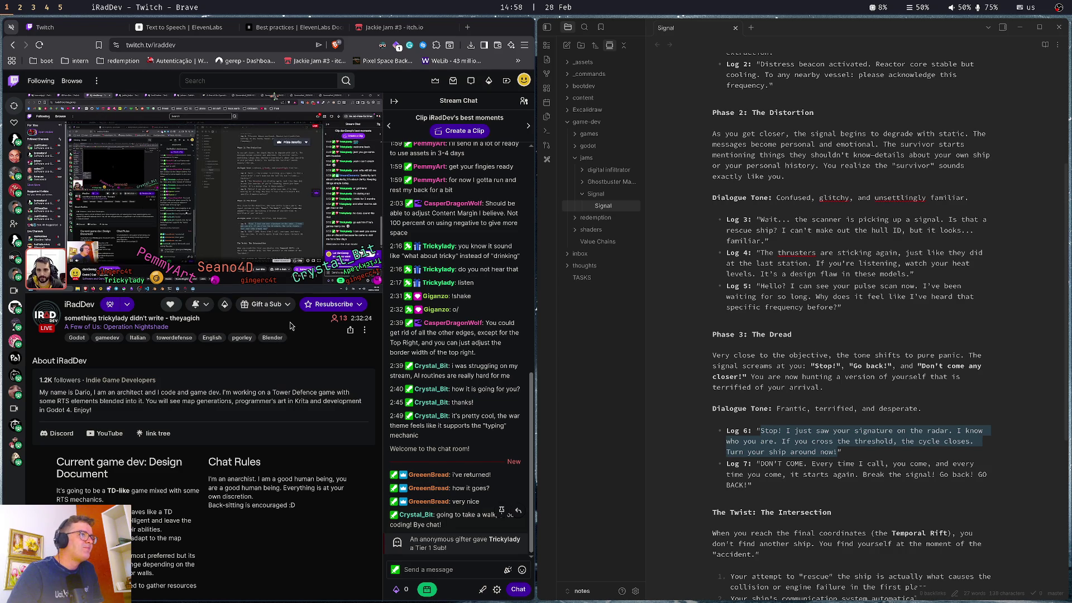
key(alt+Left)
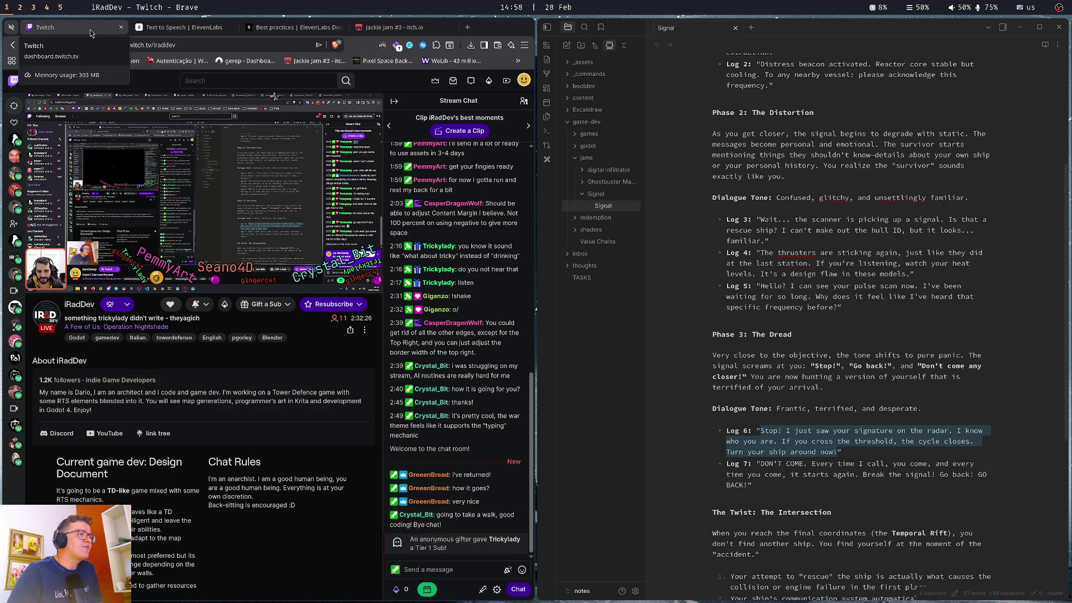
click(293, 27)
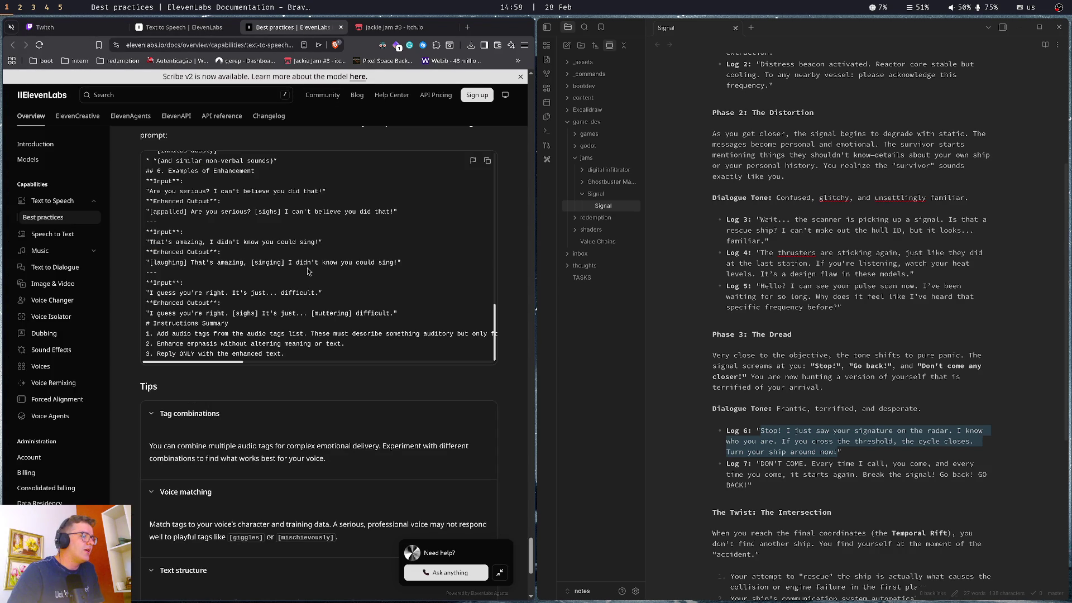
click(184, 27)
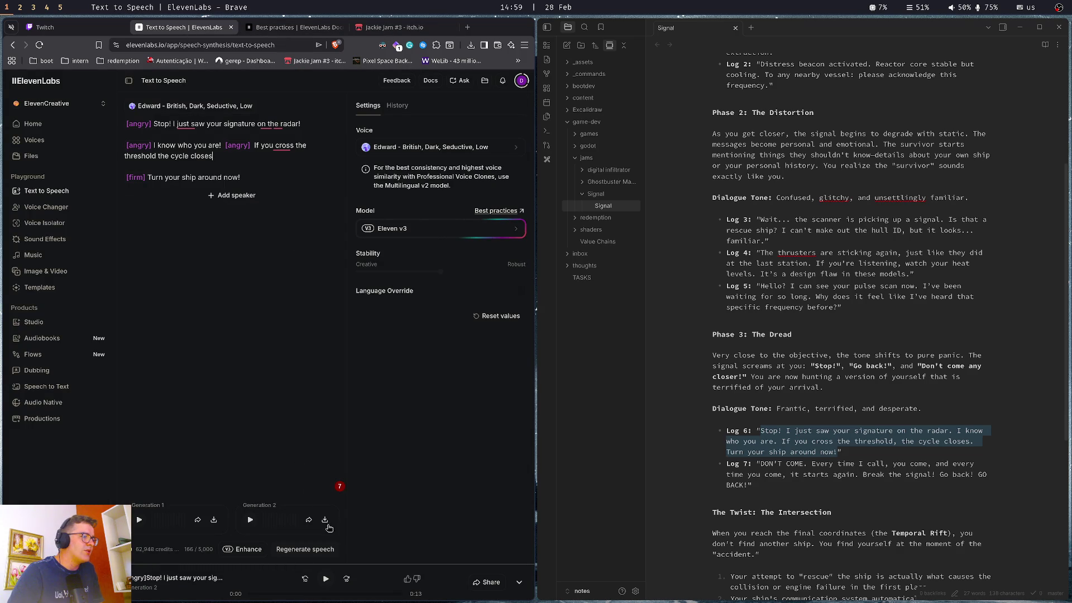
Download Generation 2 and save it as voice6.mp3
click(326, 521)
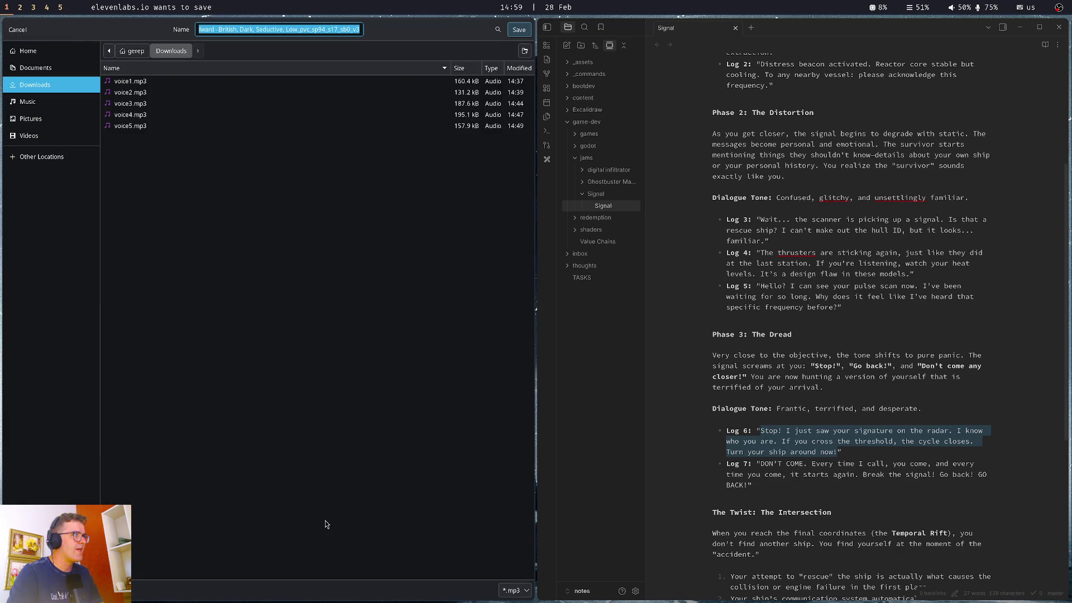
text(voice6.mp3)
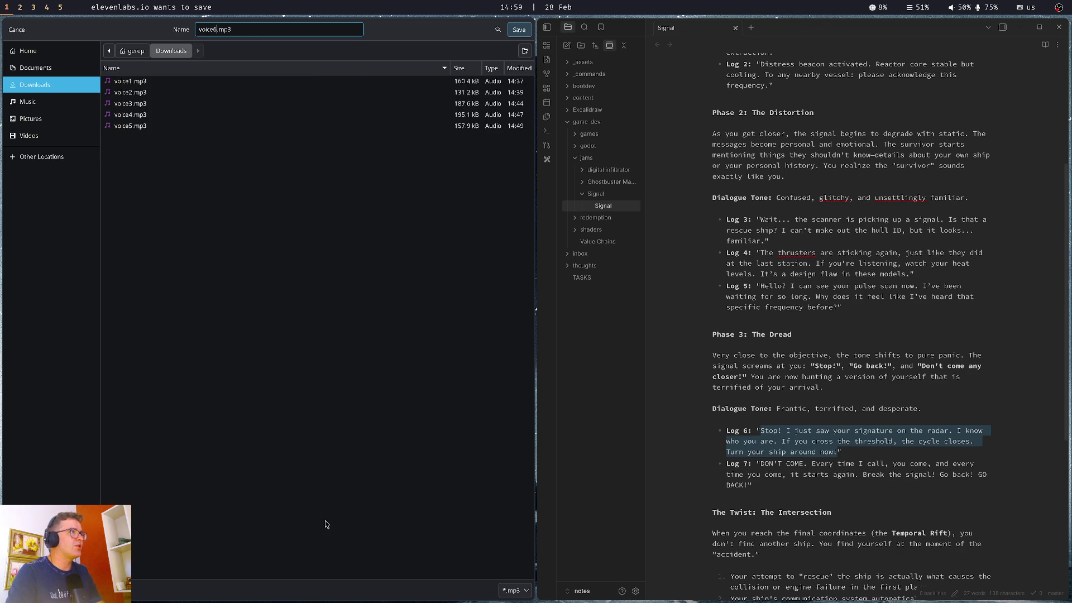
key(Return)
Select the Log 7 dialogue text in the notes for use as the new script
click(760, 465)
drag(759, 465, 759, 484)
key(ctrl+c)
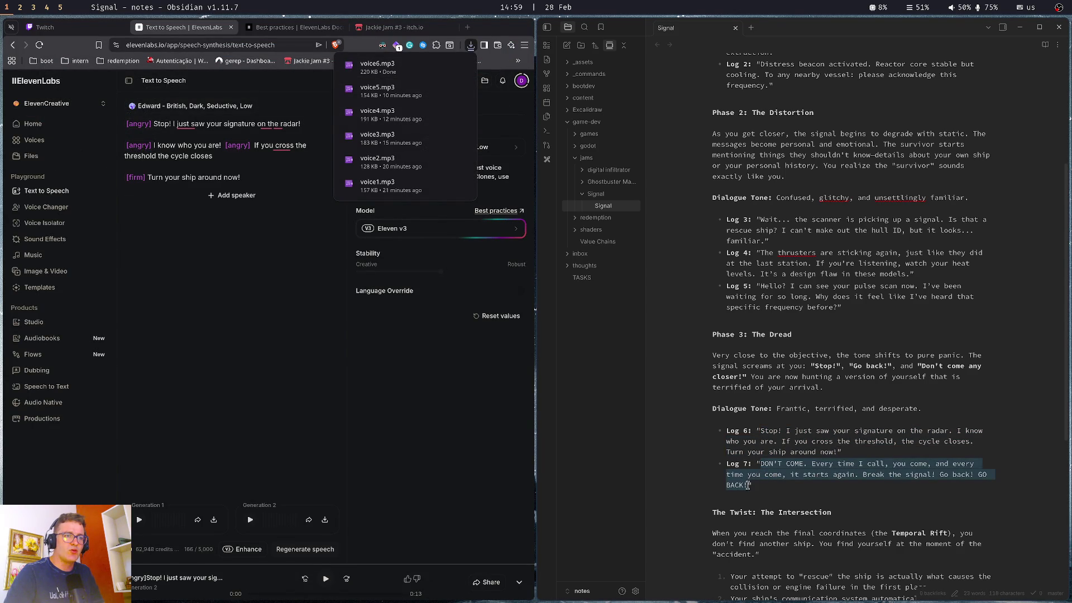
click(271, 220)
Replace the script with the Log 7 line, prefixed [angry] and ending 'DON'T COME!'
key(ctrl+a)
key(ctrl+v)
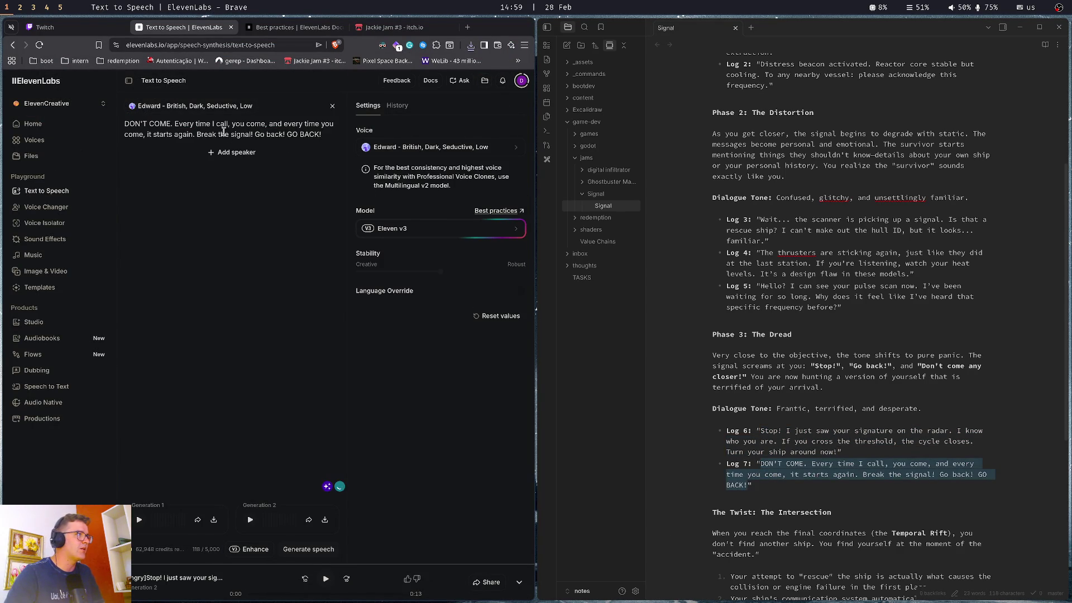
key(ctrl+Home)
text([ang)
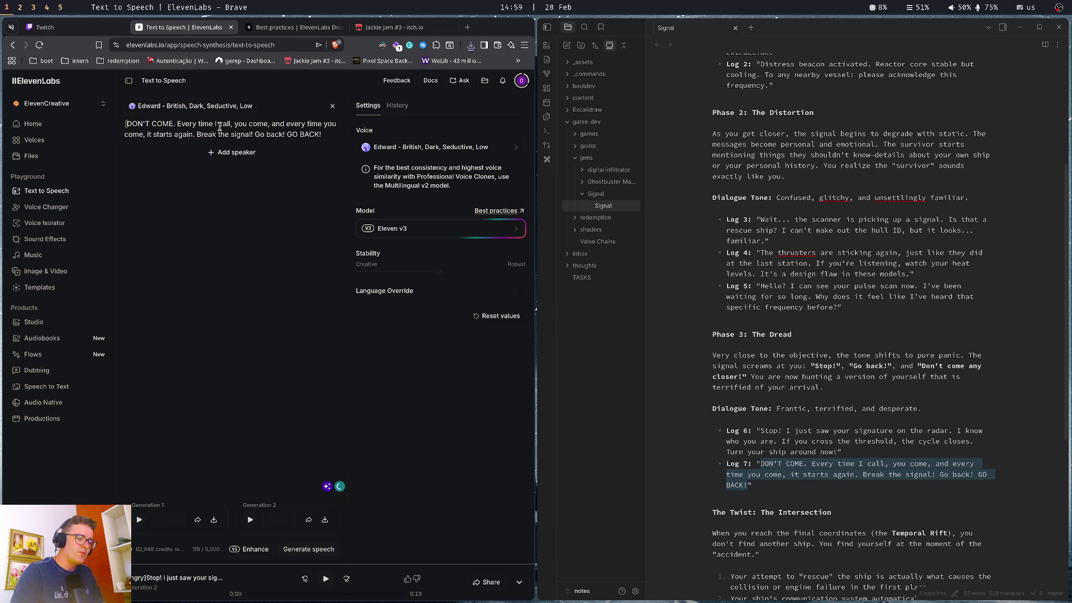
text(ry])
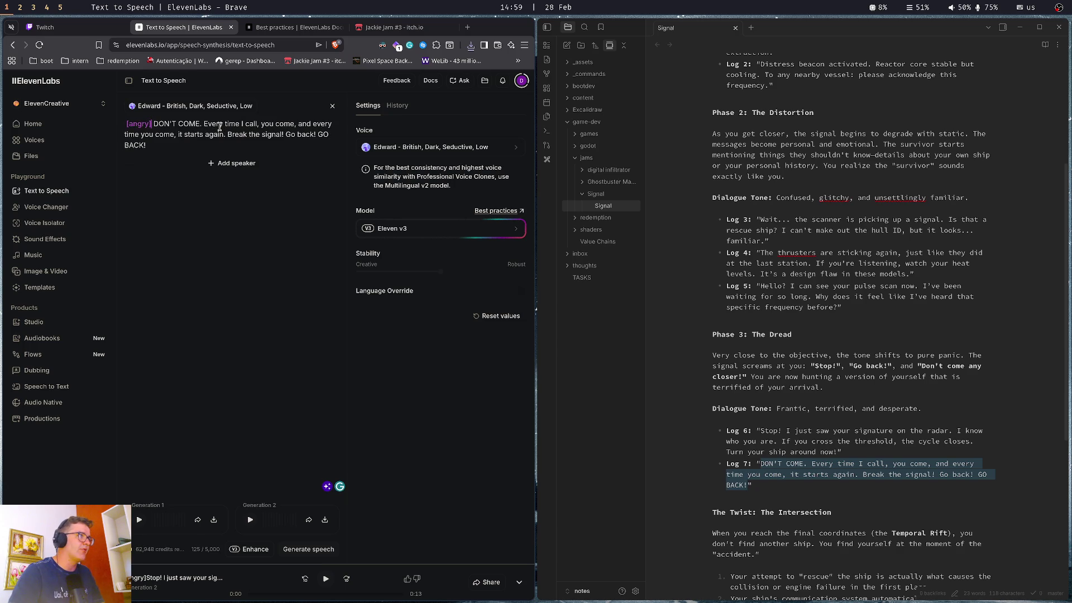
key(ctrl+Right)
key(ctrl+Right)
key(Delete)
text(!)
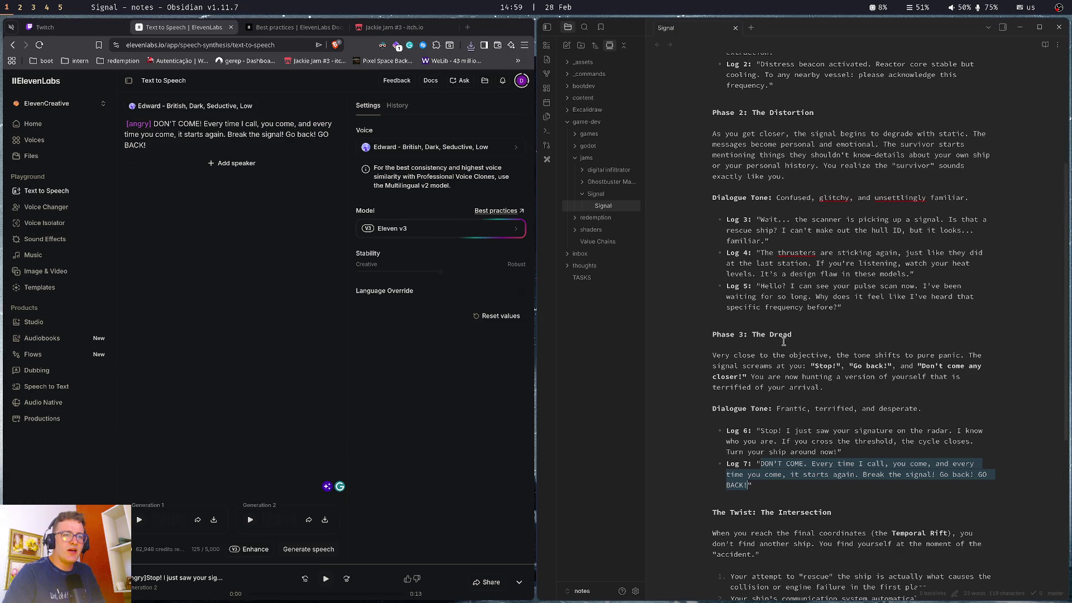
scroll(822, 455, down, 1)
scroll(822, 454, down, 3)
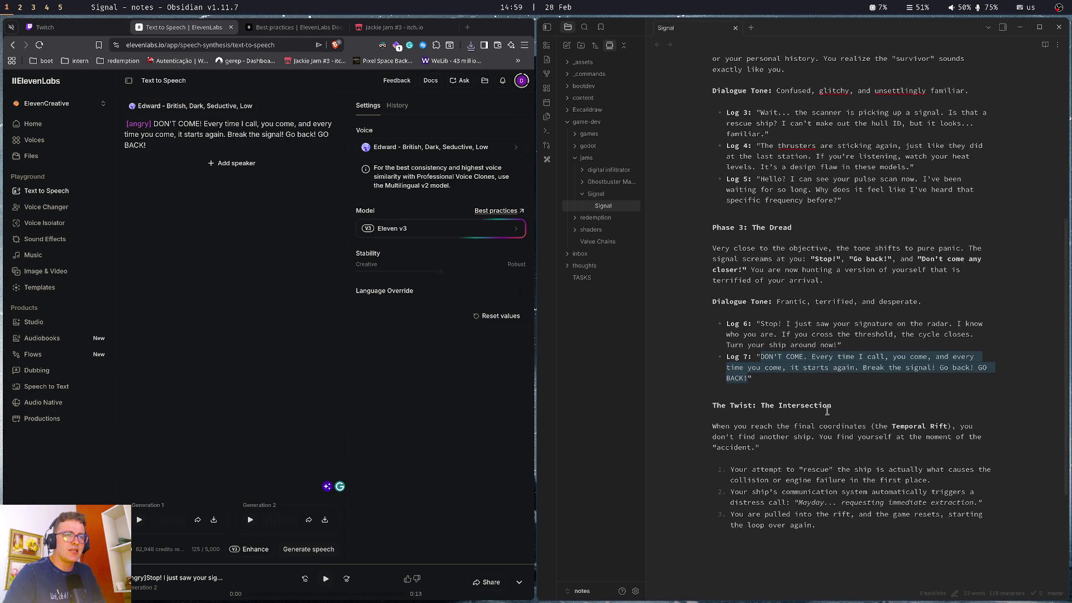
click(846, 358)
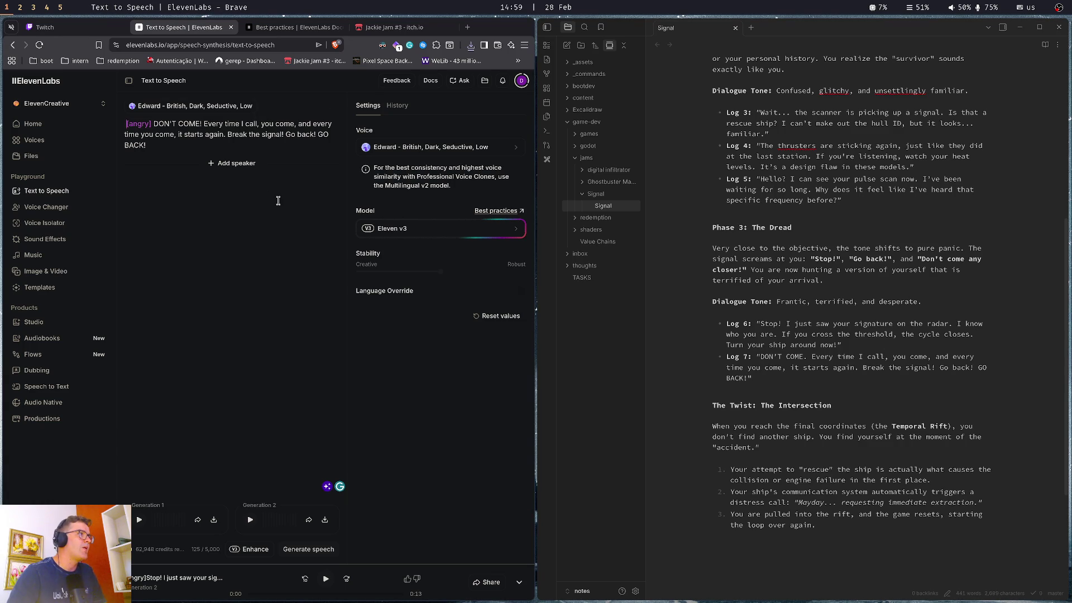
Add a new [angry] line 'We are stuck in a time loop!' below DON'T COME!
click(259, 124)
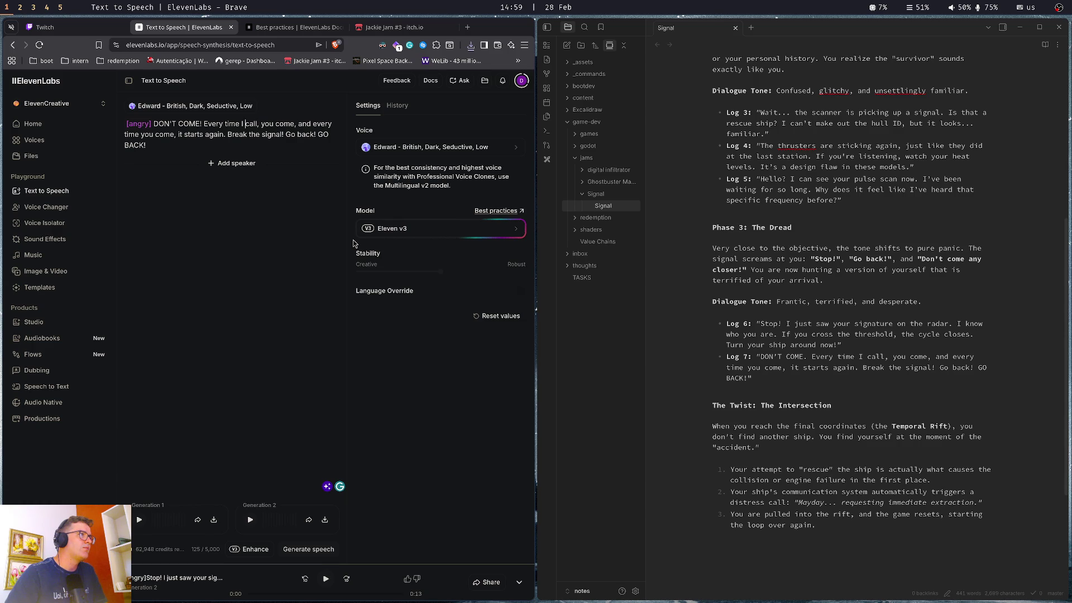
key(Return)
key(Return)
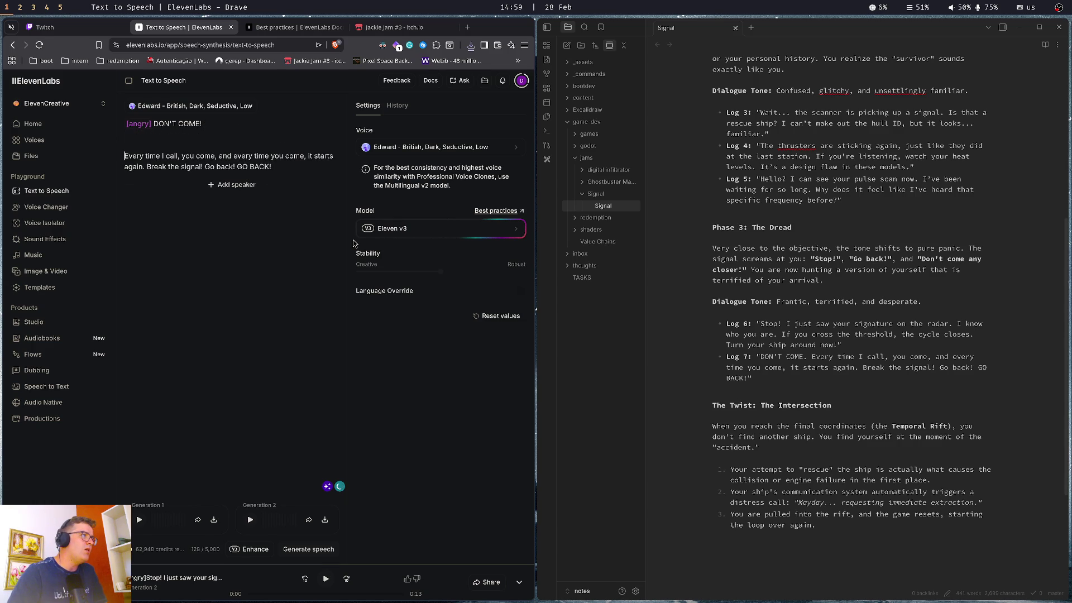
key(Return)
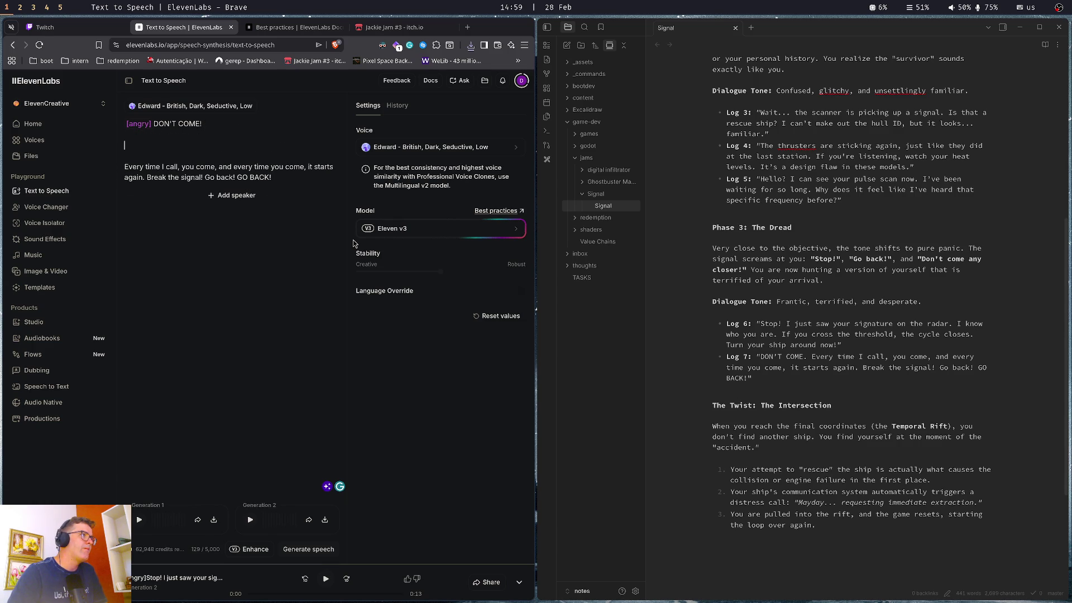
text(We are stuck in a time )
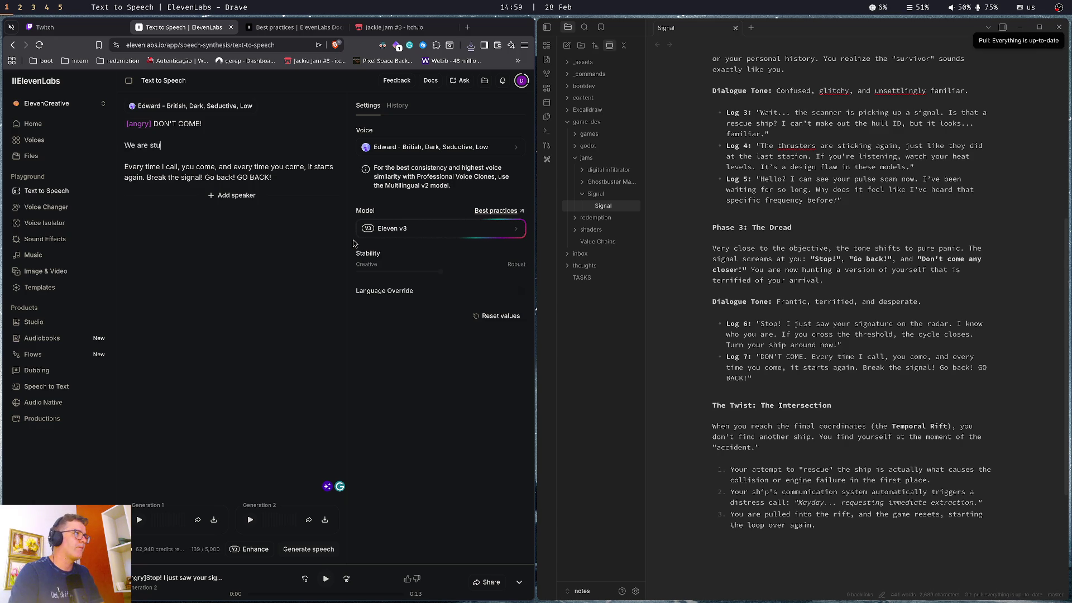
text(loop!)
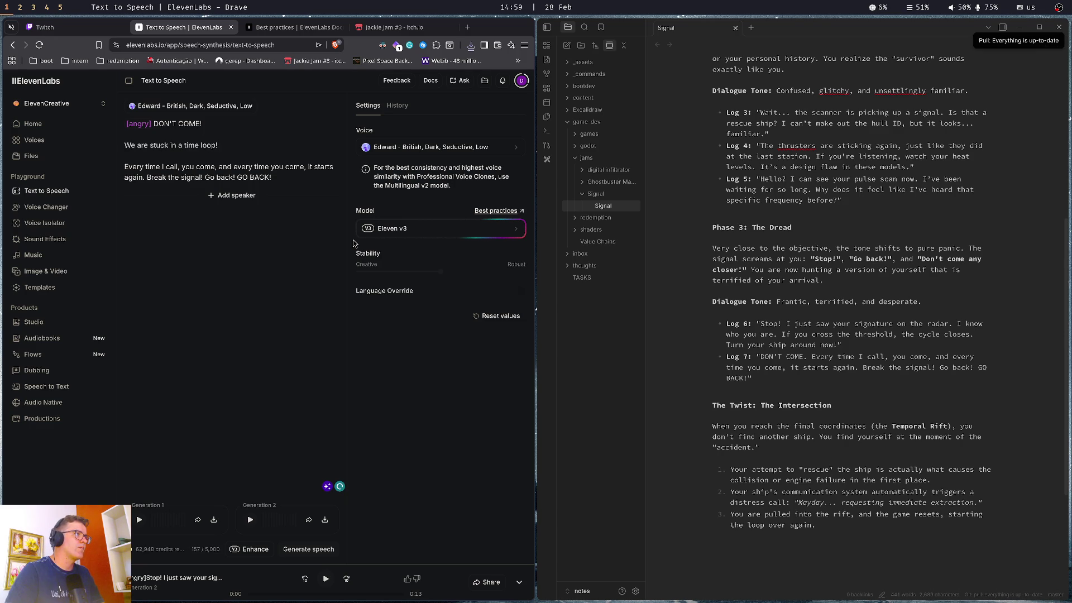
text([angry])
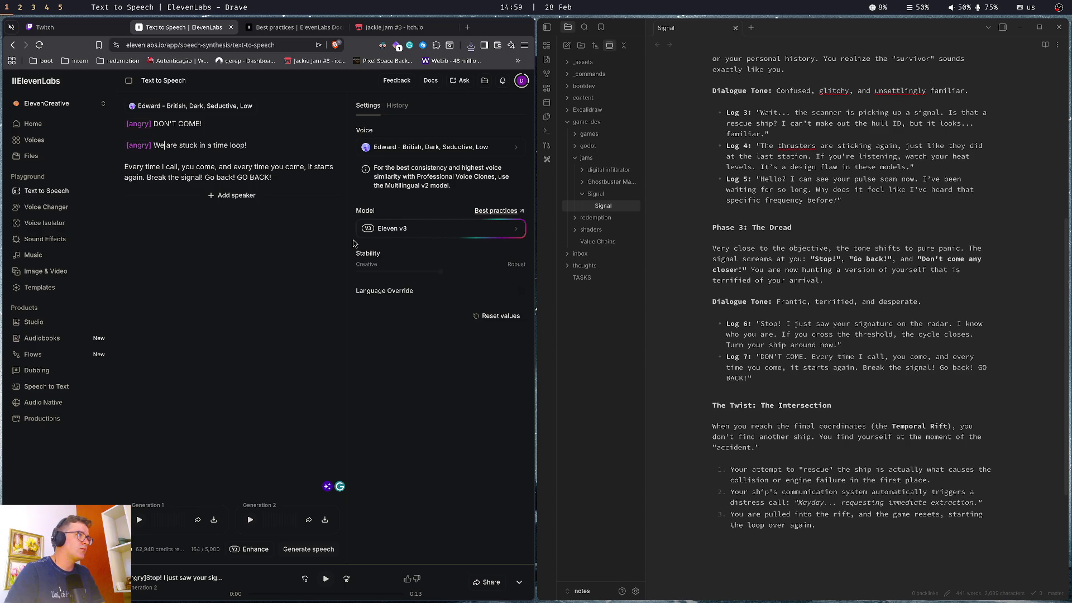
key(ctrl+Right)
key(ctrl+Right)
text([)
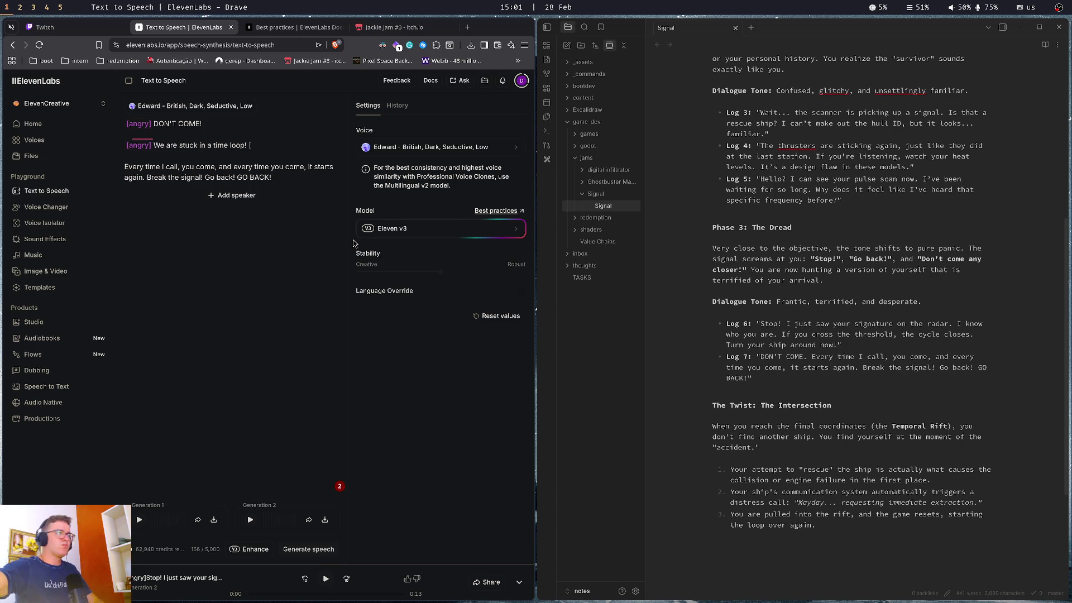
Append a [long sigh] tag after 'We are stuck in a time loop!', trimming the extra words
text(lon)
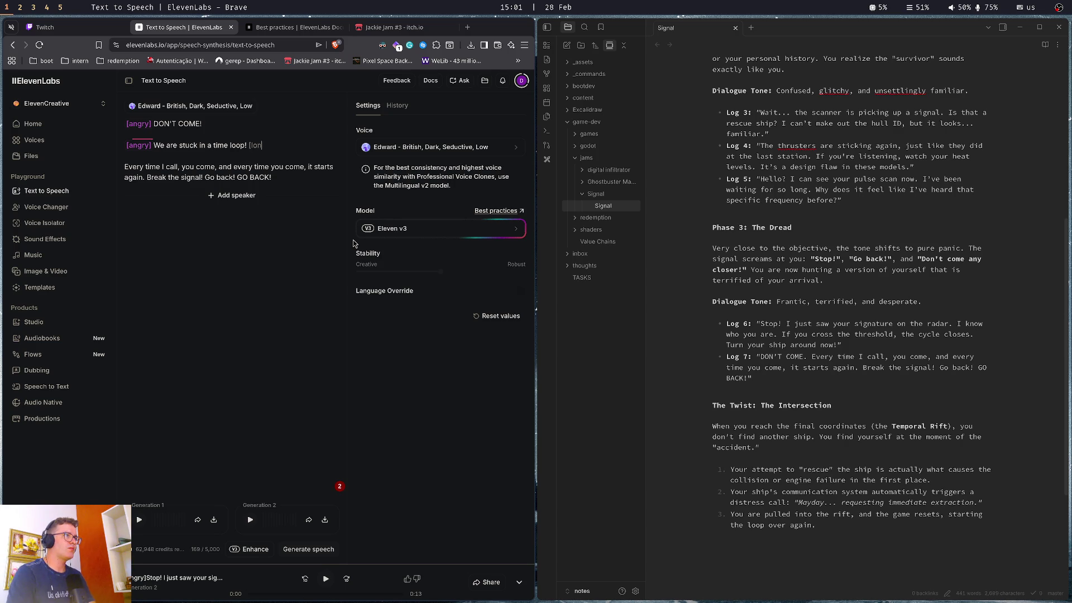
text(g sigh)
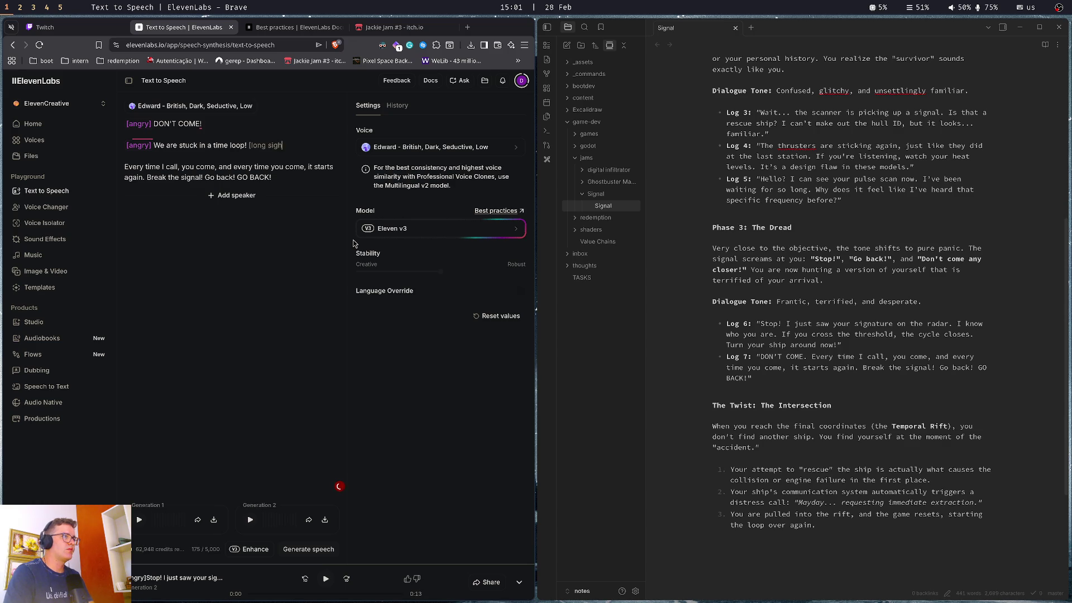
text(] )
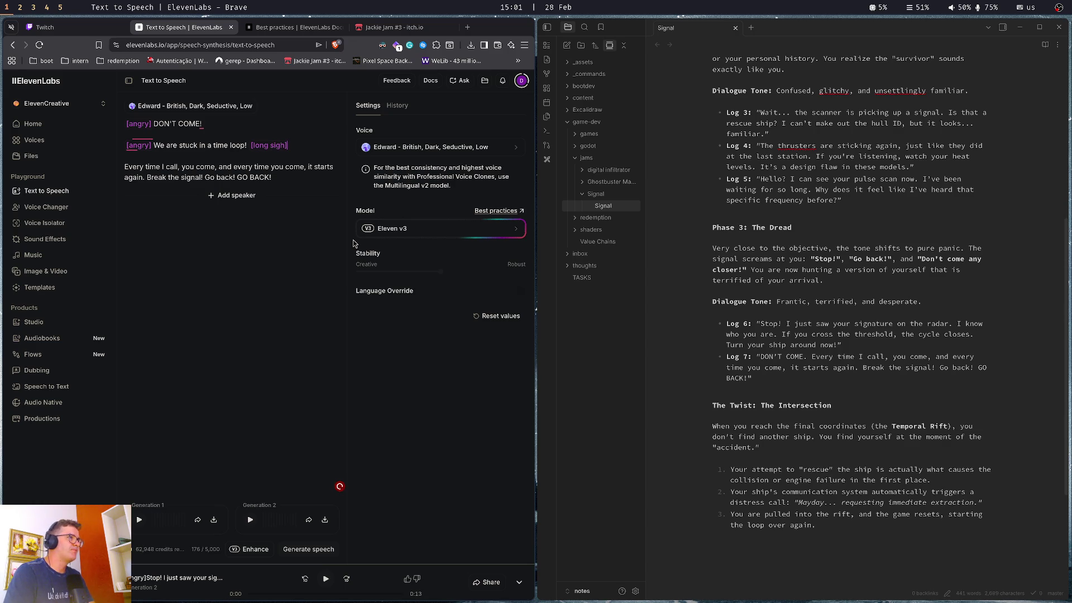
text(you)
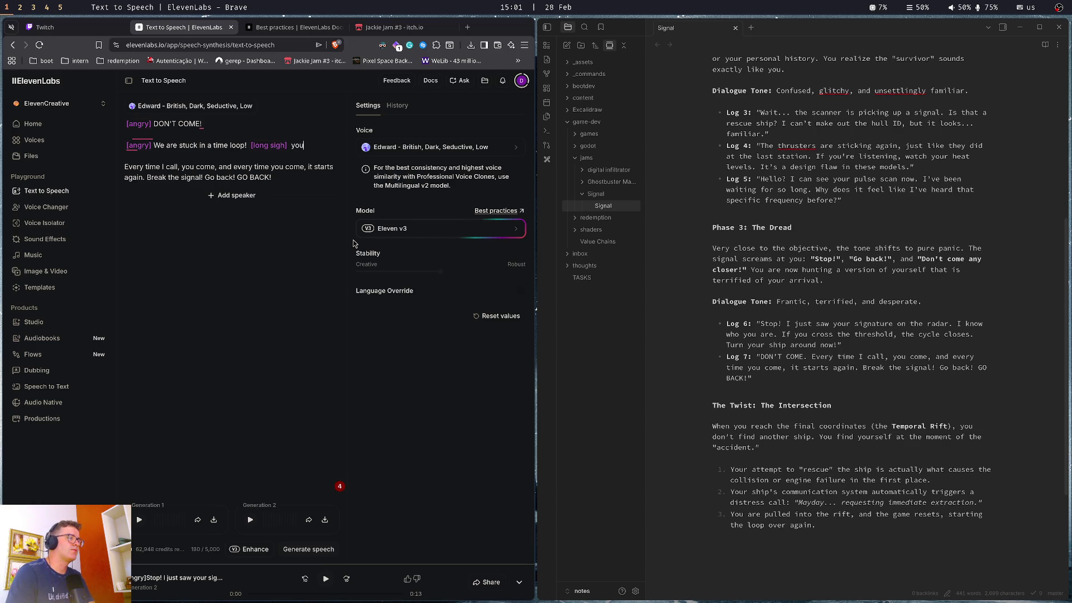
text( kee)
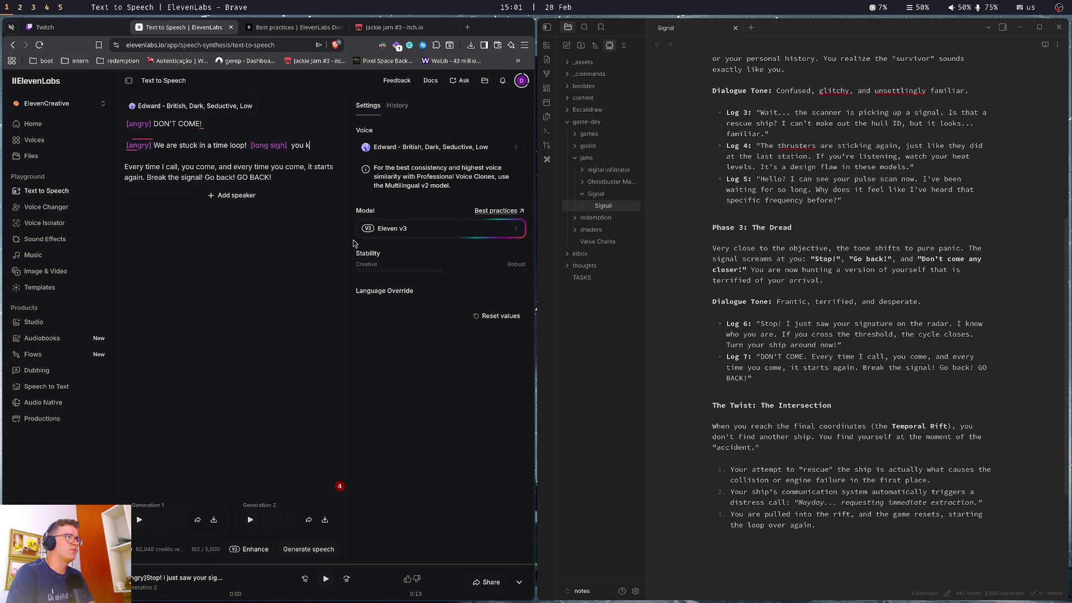
key(BackSpace)
key(BackSpace)
key(BackSpace)
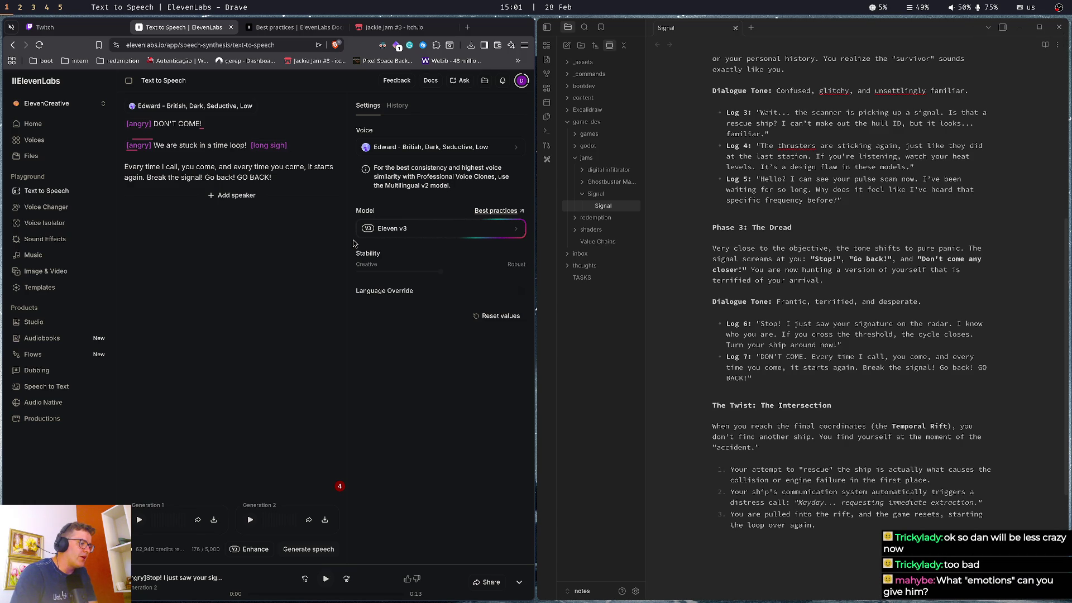
key(ctrl+Tab)
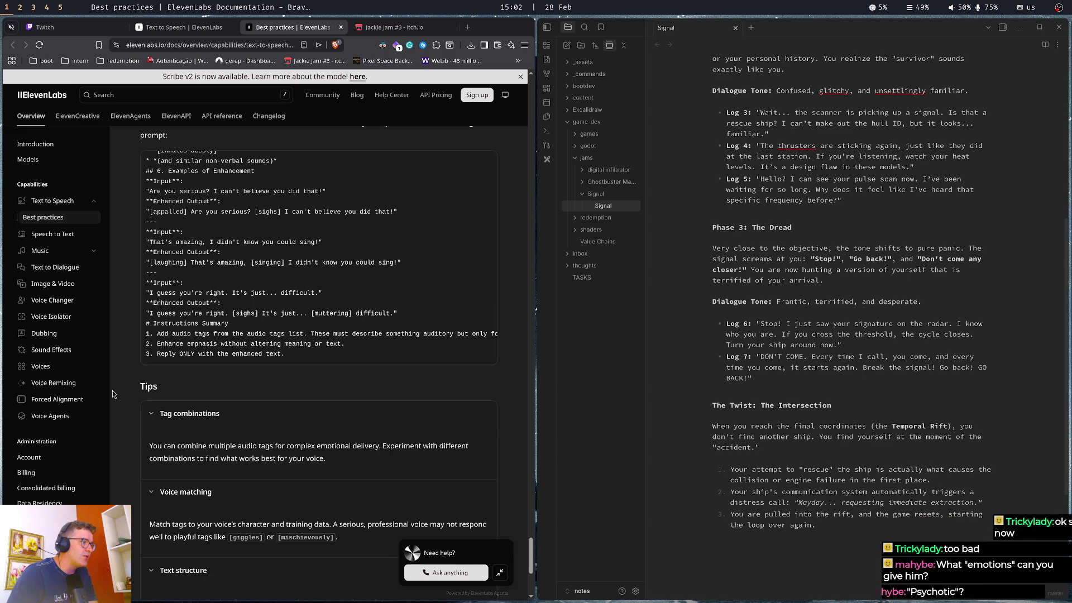
scroll(112, 394, down, 1)
scroll(139, 476, up, 5)
scroll(139, 476, up, 15)
scroll(139, 475, up, 12)
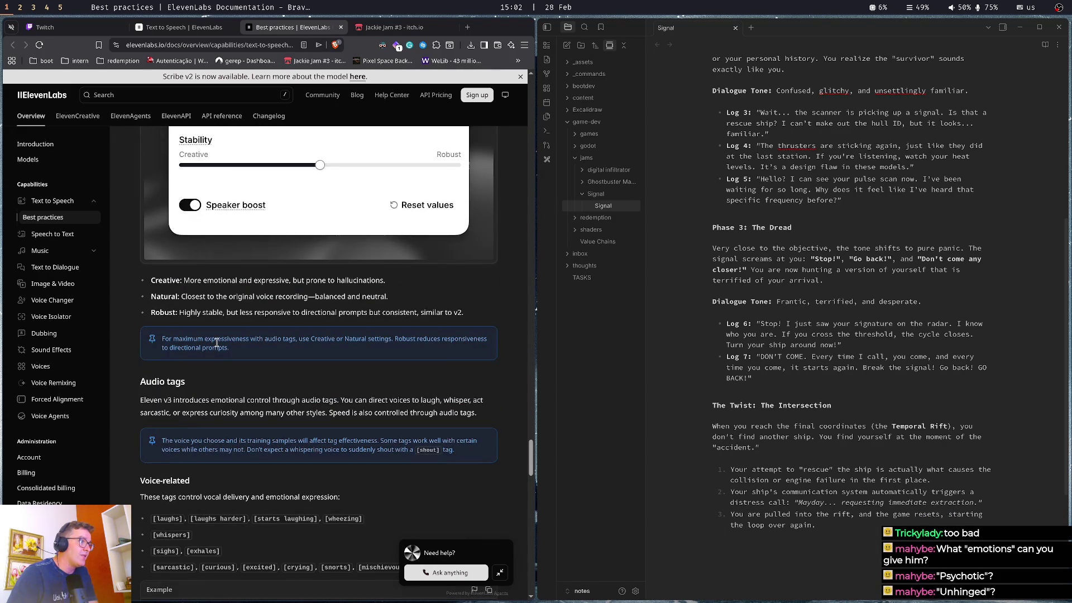
scroll(209, 399, up, 5)
scroll(207, 398, down, 11)
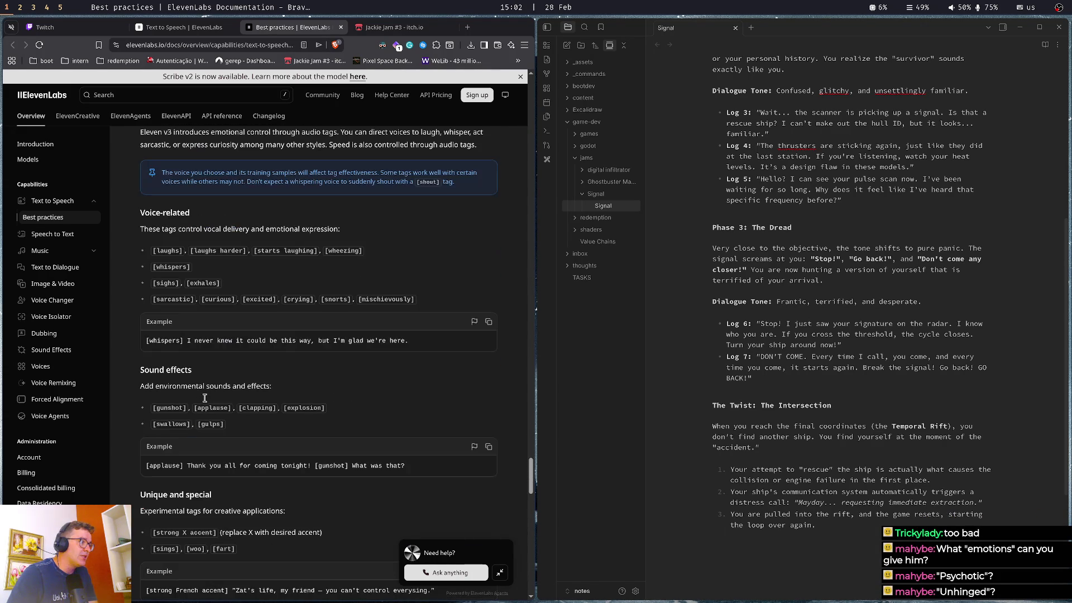
double_click(202, 284)
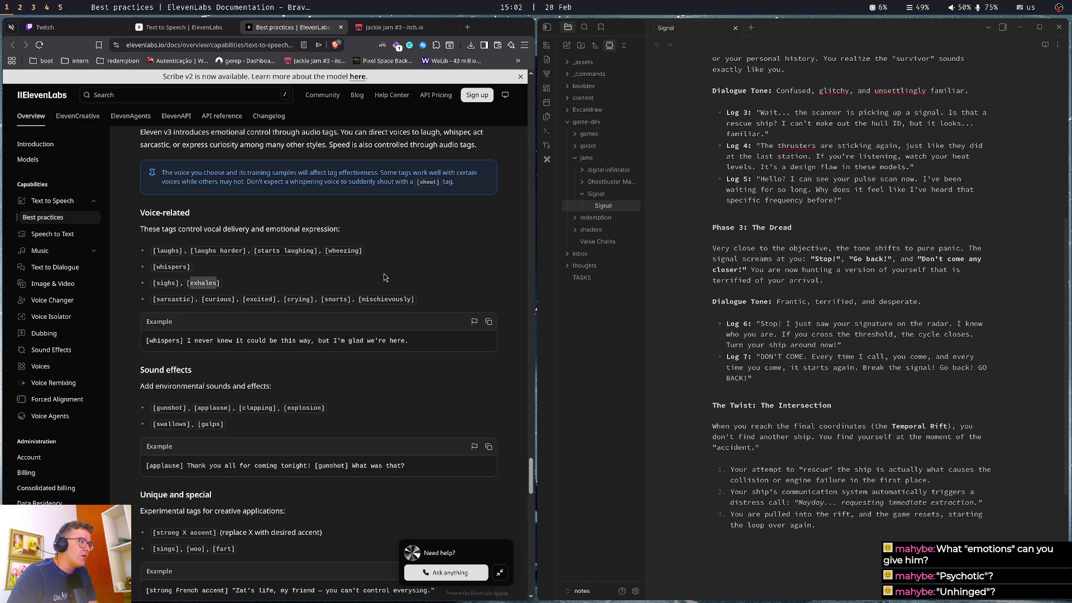
scroll(384, 278, down, 15)
scroll(205, 389, down, 5)
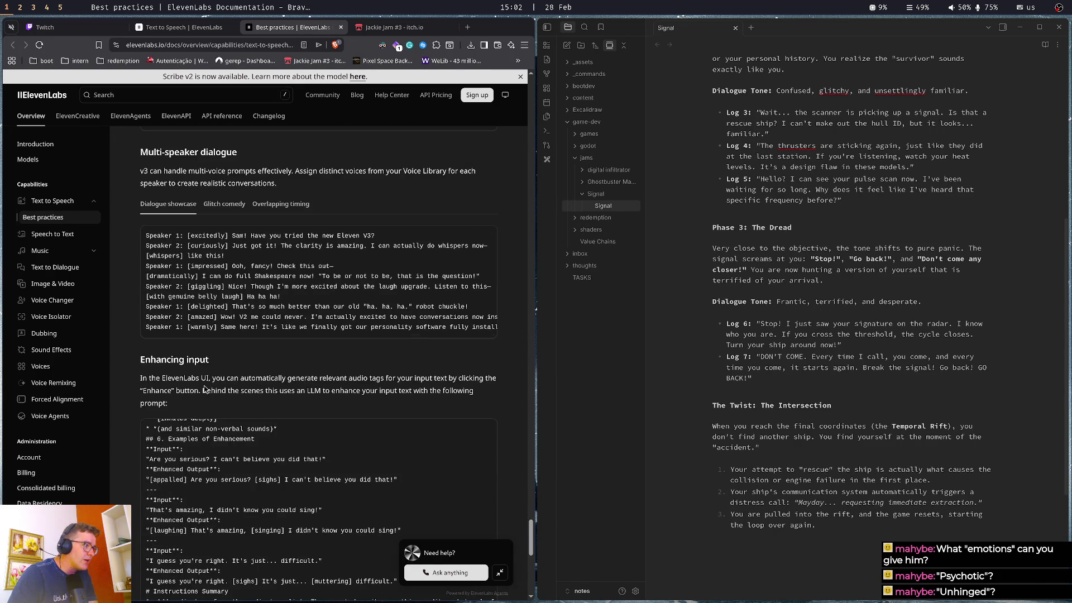
scroll(184, 486, up, 5)
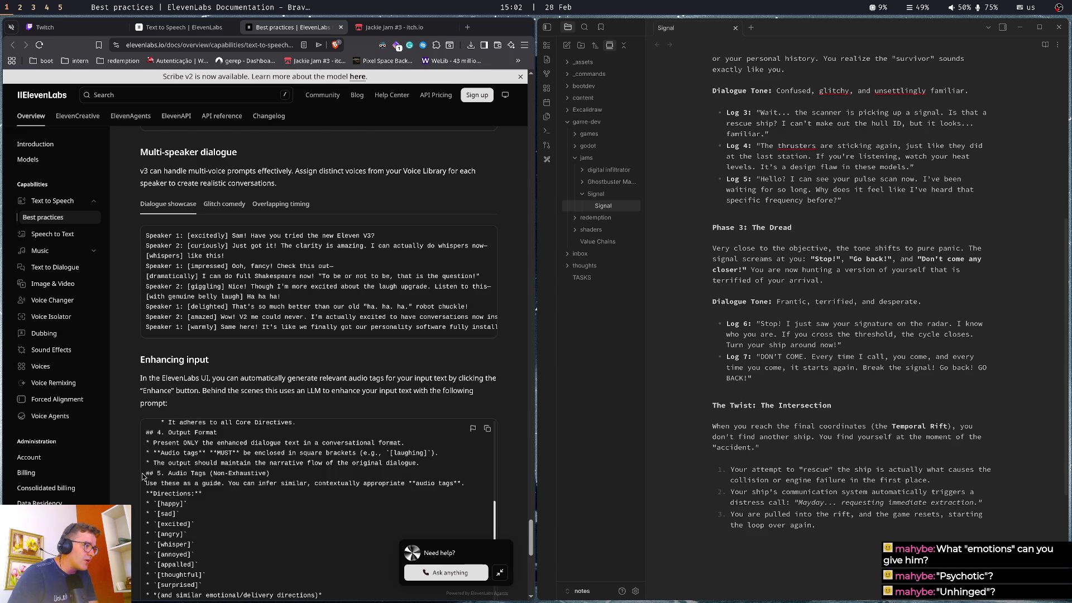
scroll(143, 476, down, 2)
drag(213, 367, 257, 368)
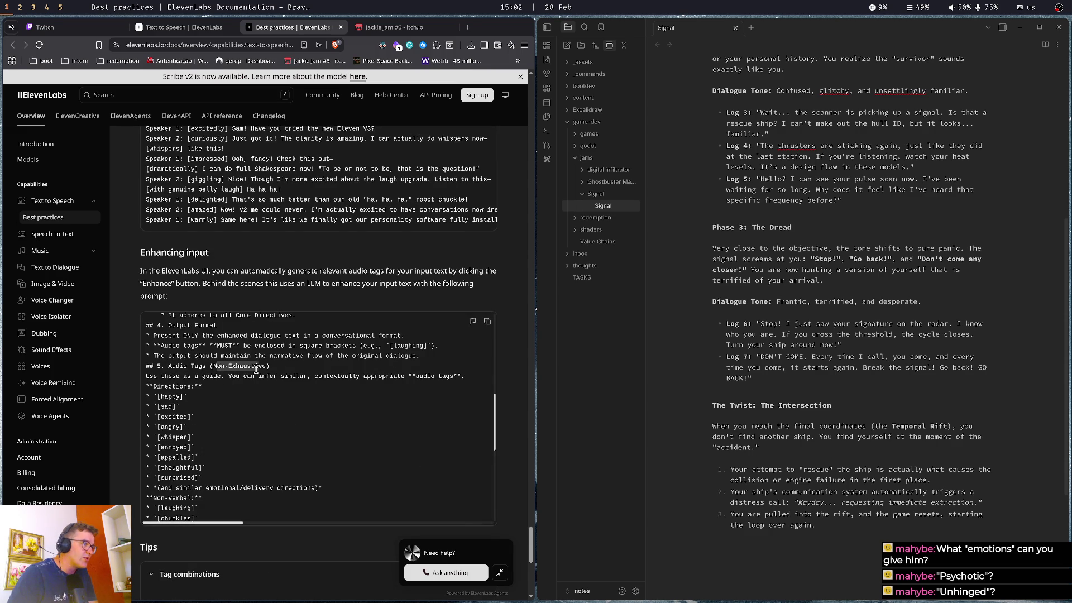
click(257, 368)
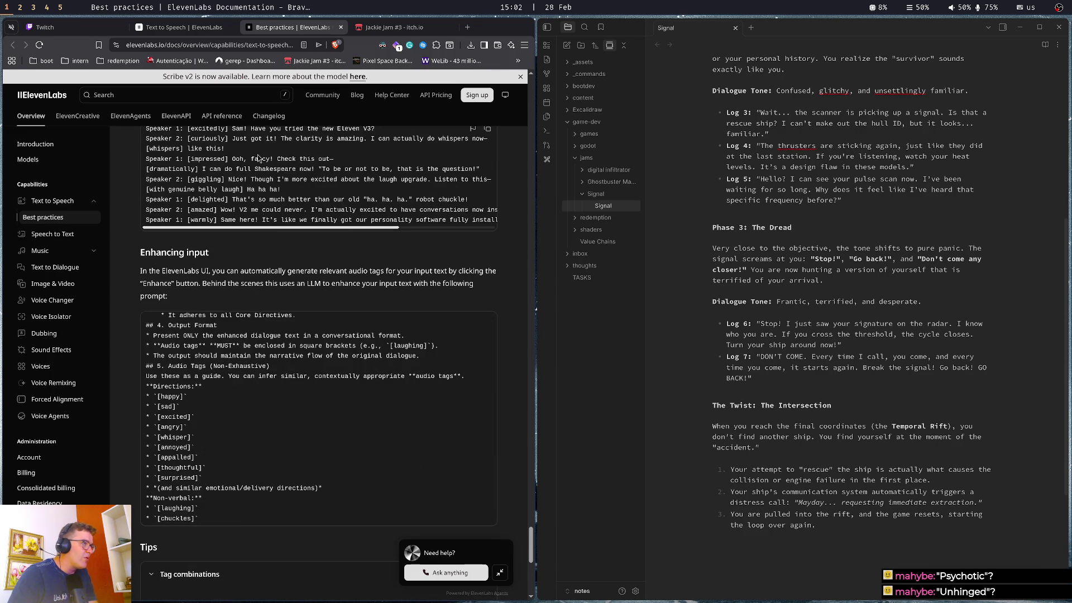
click(184, 27)
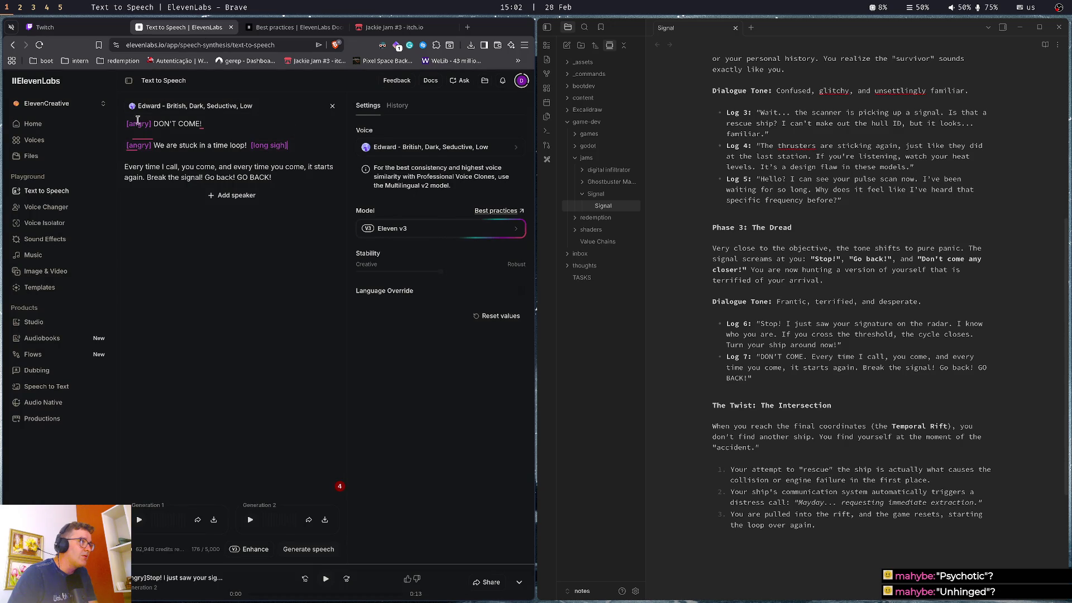
Retag the time-loop line [psychotic] and add '[long sigh] you keep coming and we will never leave this place'
double_click(134, 146)
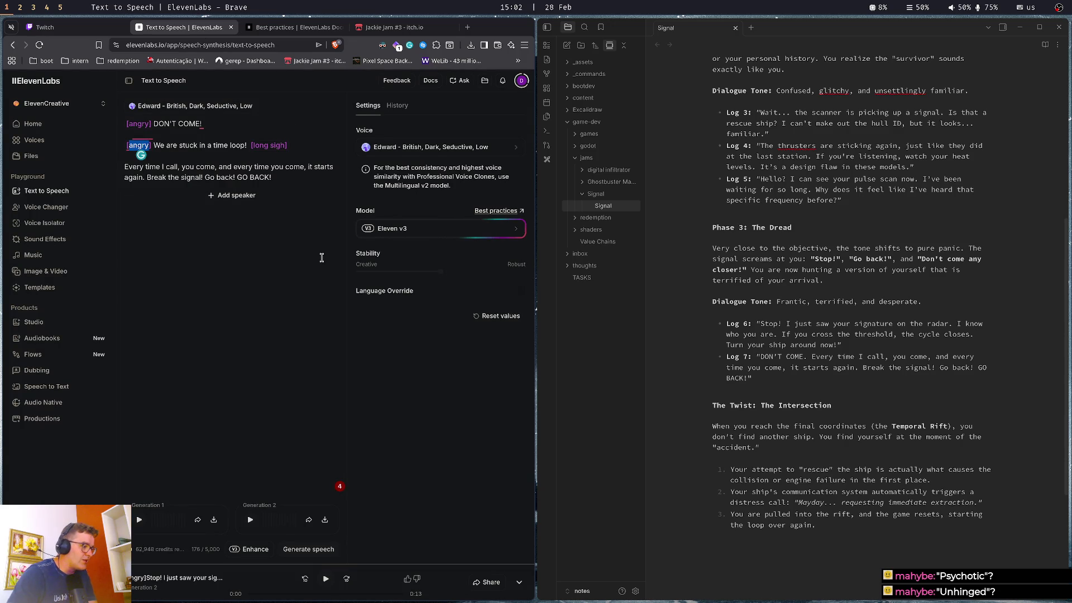
text(psychotic)
key(Right)
key(Right)
key(Right)
key(BackSpace)
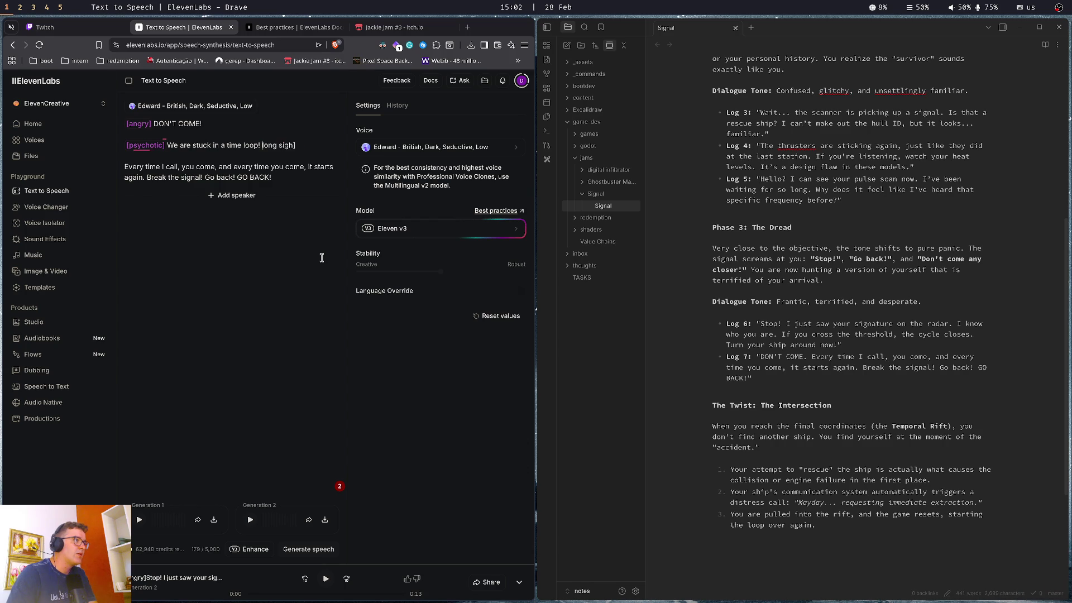
key(Return)
key(Return)
text([long sigh] )
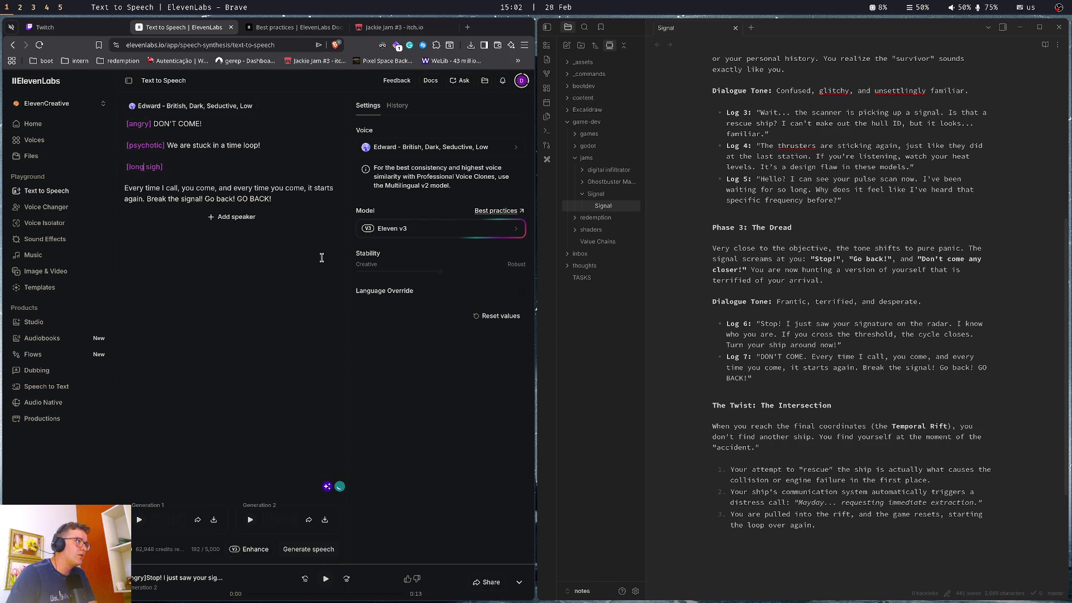
text(you k)
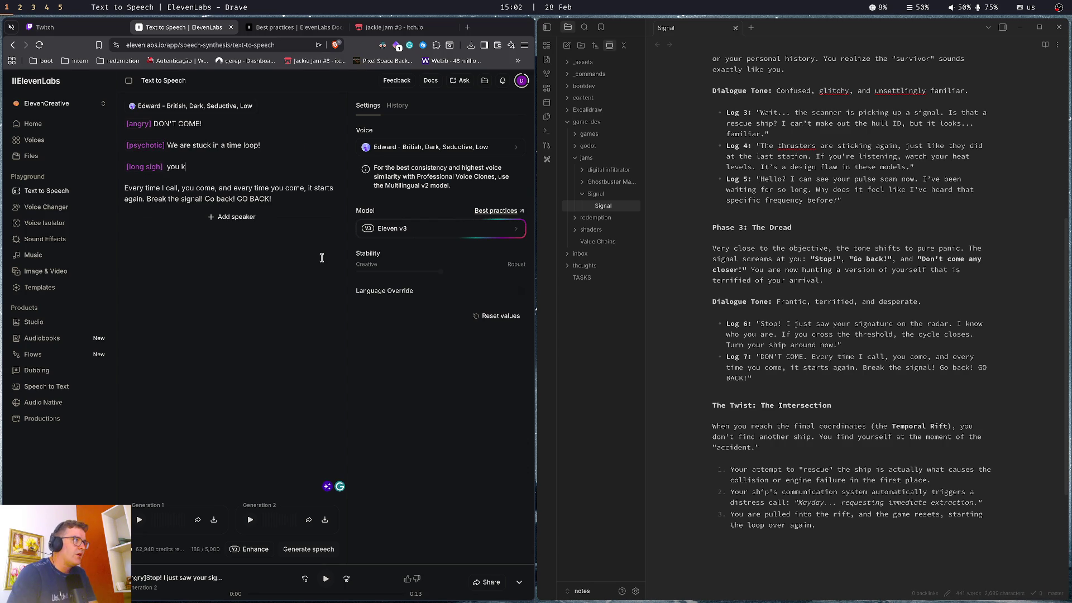
text(eep coming and )
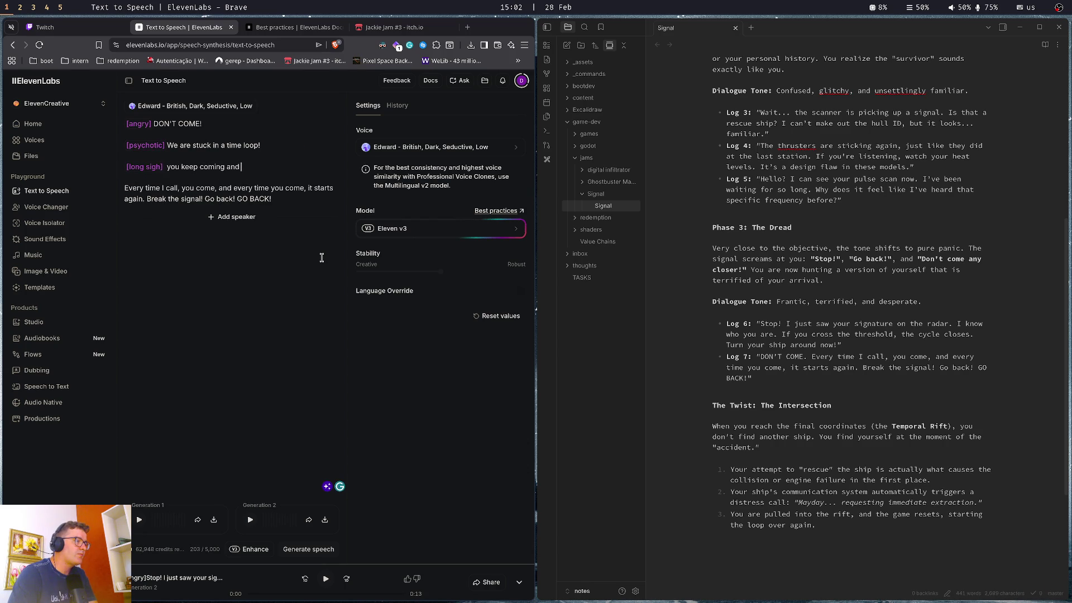
text(we will neve)
text(r lea)
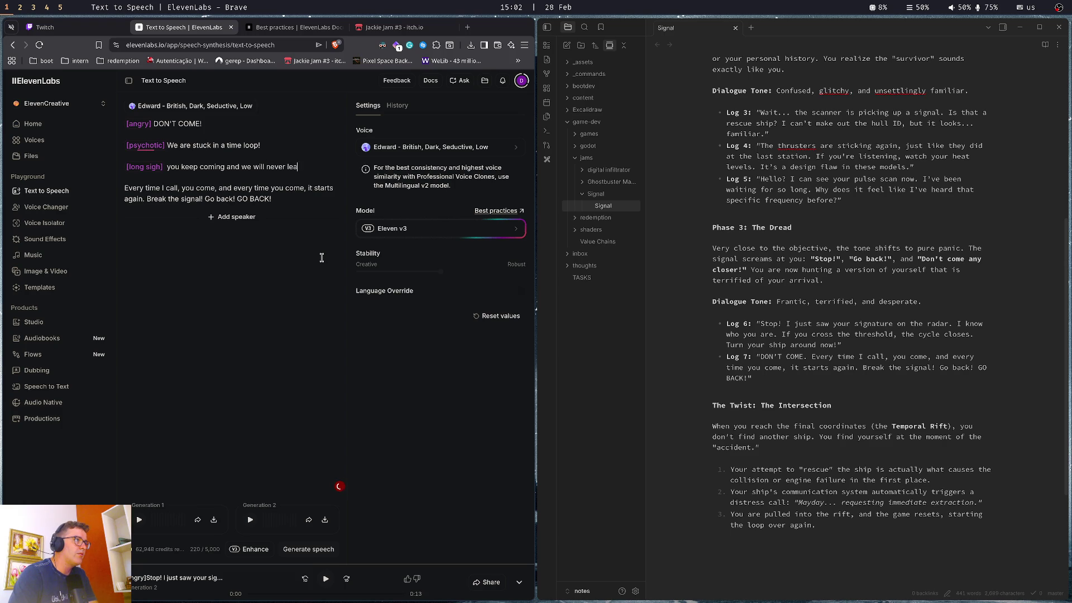
text(ve this place)
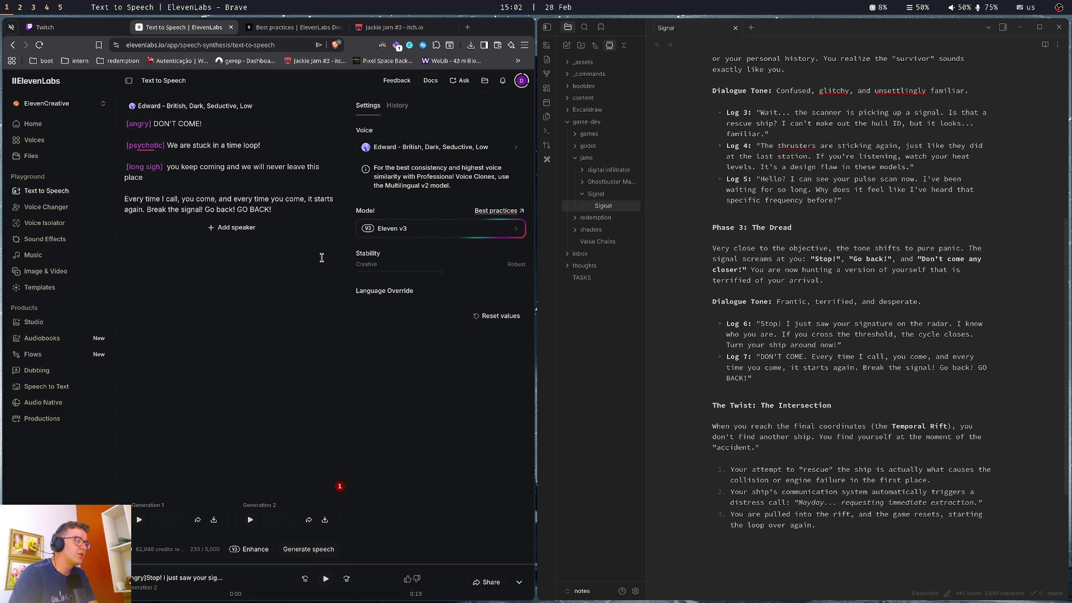
Delete the long final sentence, tag GO BACK! with [mad], and generate speech
key(ctrl+shift+Right)
key(shift+Down)
key(ctrl+shift+Right)
key(ctrl+shift+Right)
key(ctrl+shift+Right)
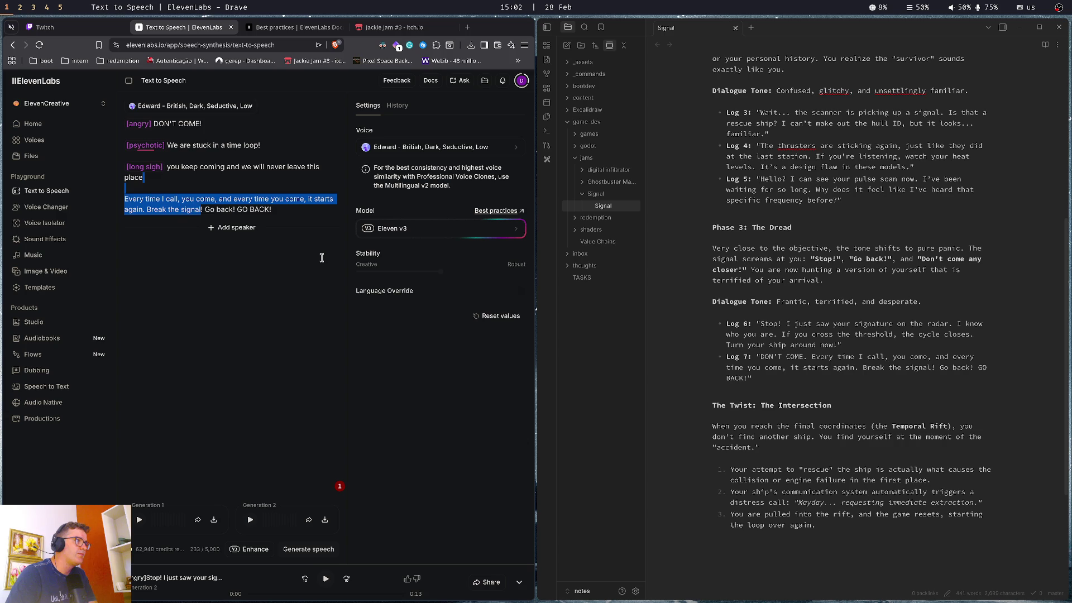
key(BackSpace)
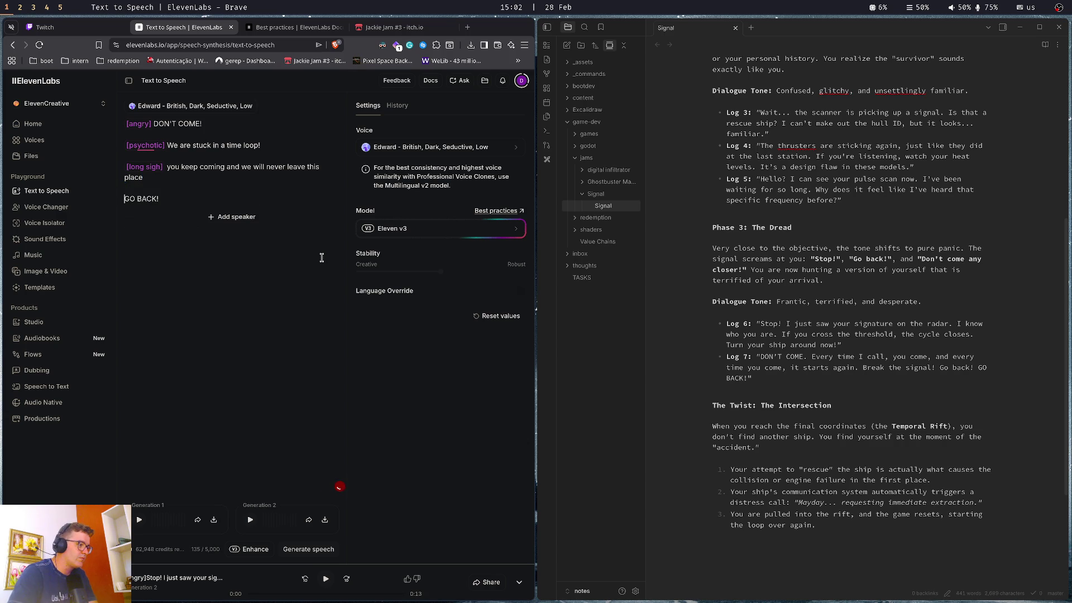
text([an)
key(BackSpace)
key(BackSpace)
text(mad])
key(ctrl+Return)
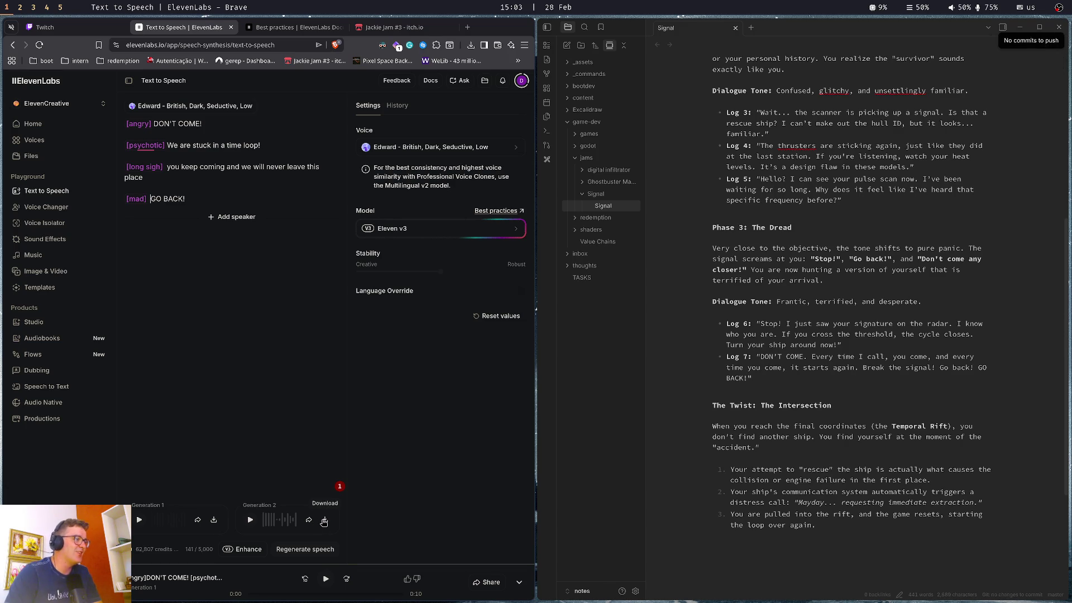
Download Generation 2 of the four-line Log 7 script into the Downloads folder
click(322, 522)
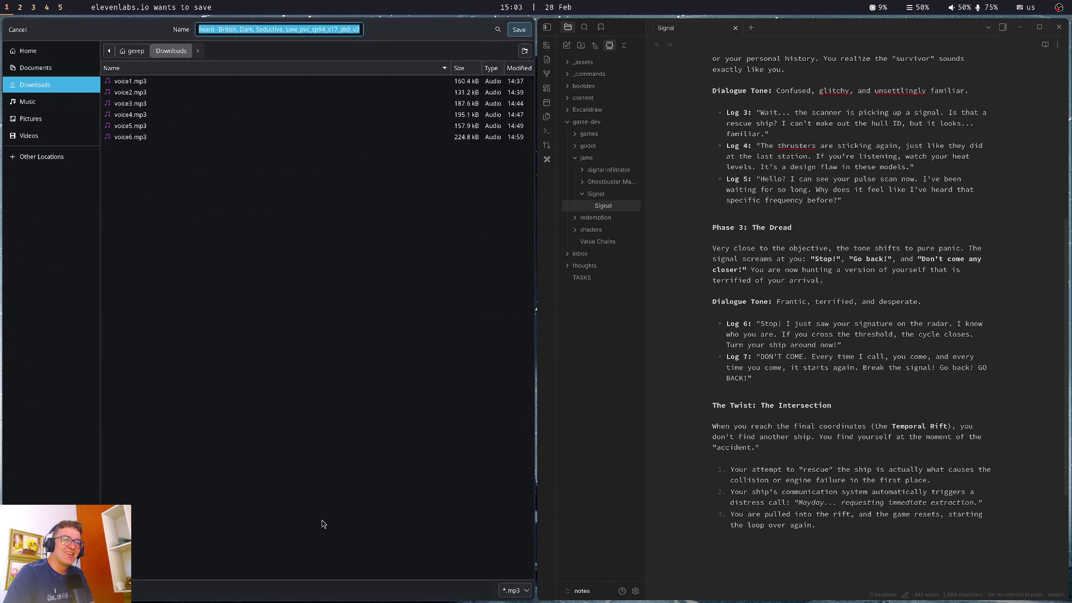
key(Return)
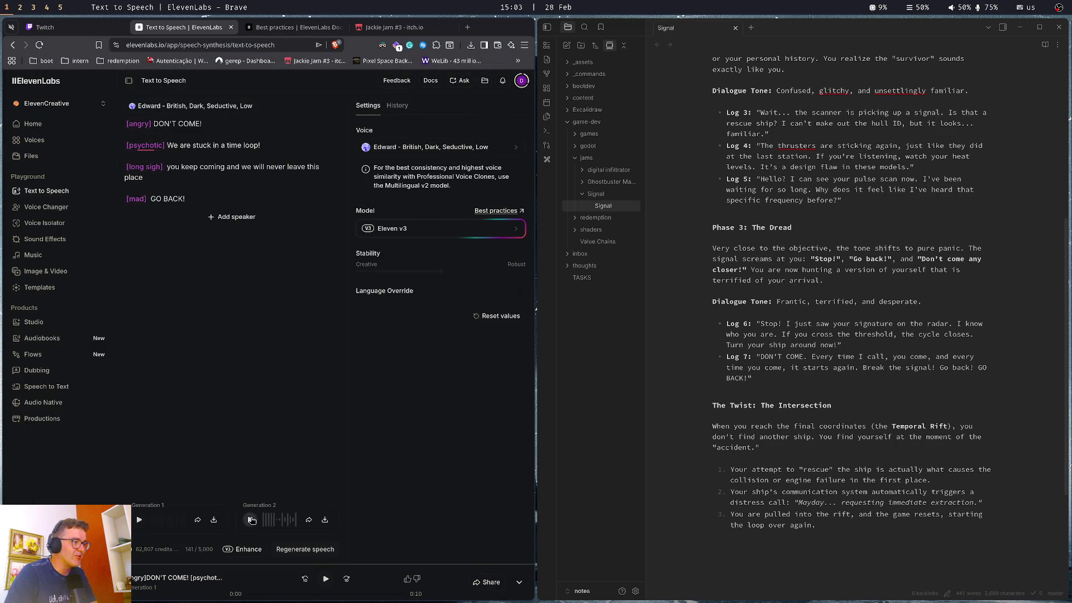
click(283, 145)
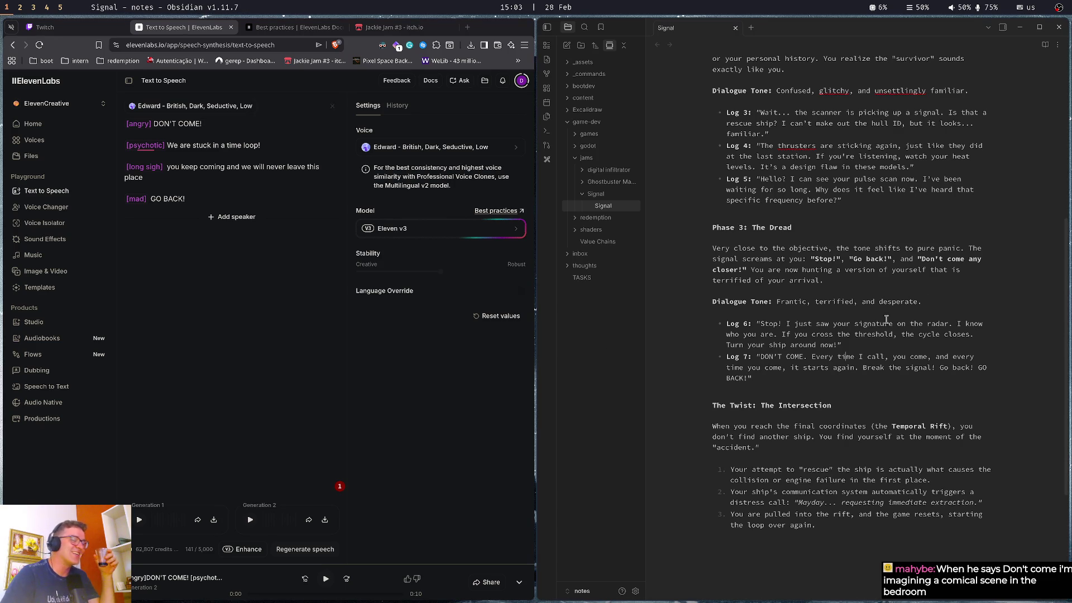
drag(761, 358, 766, 380)
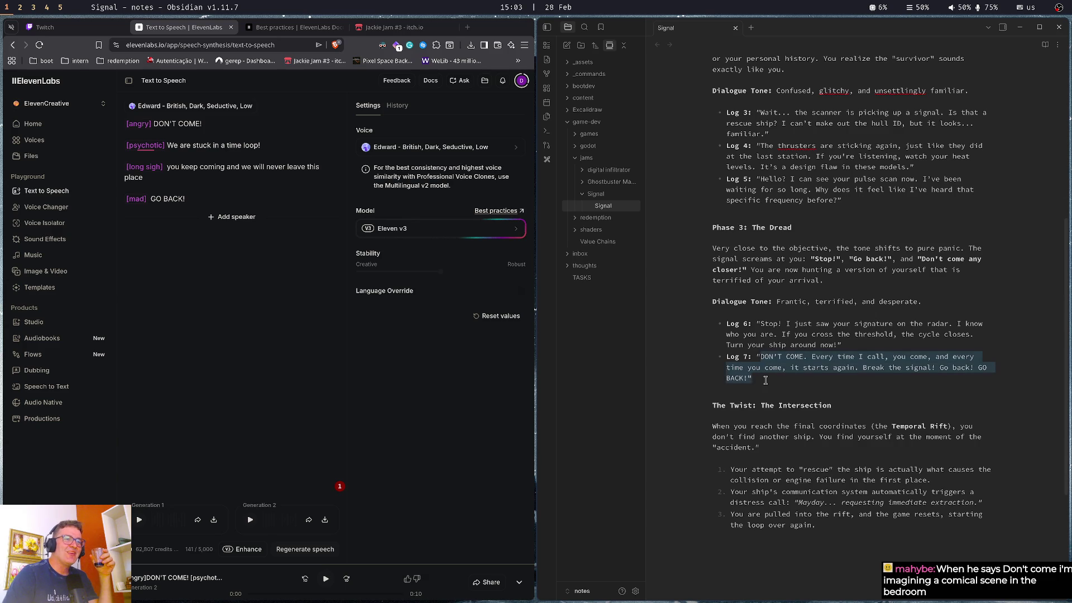
click(766, 380)
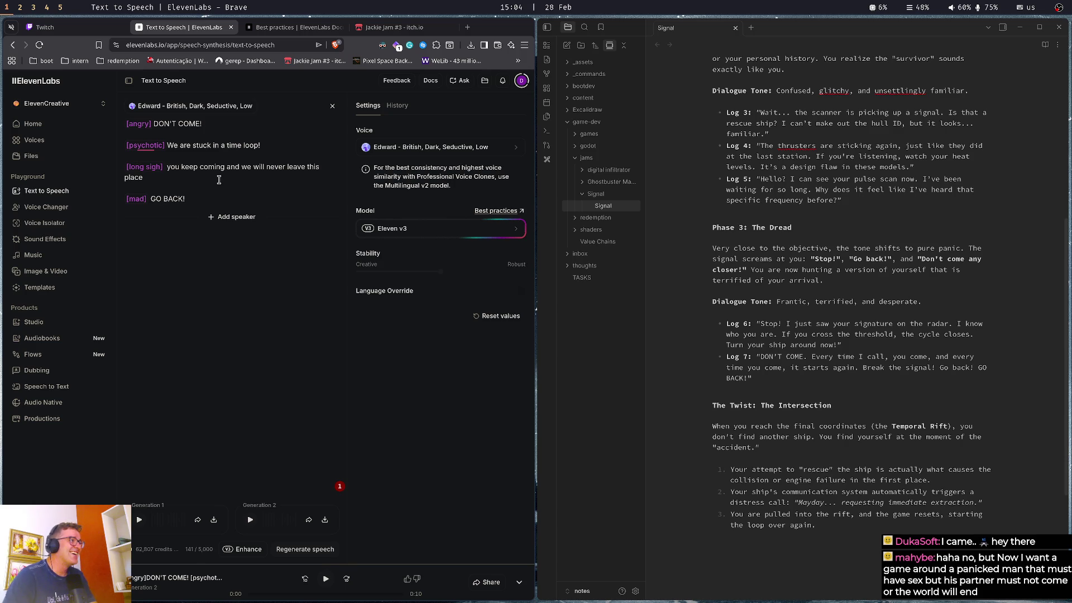
Replace [psychotic] with [unhinged] on the time-loop line, then generate and play the clip
click(217, 178)
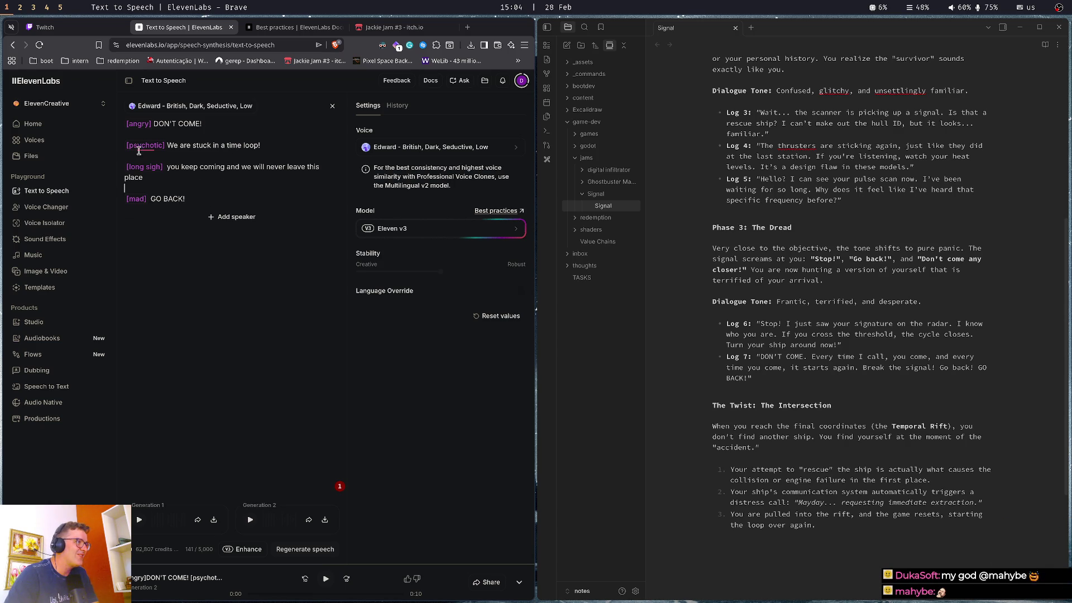
double_click(144, 145)
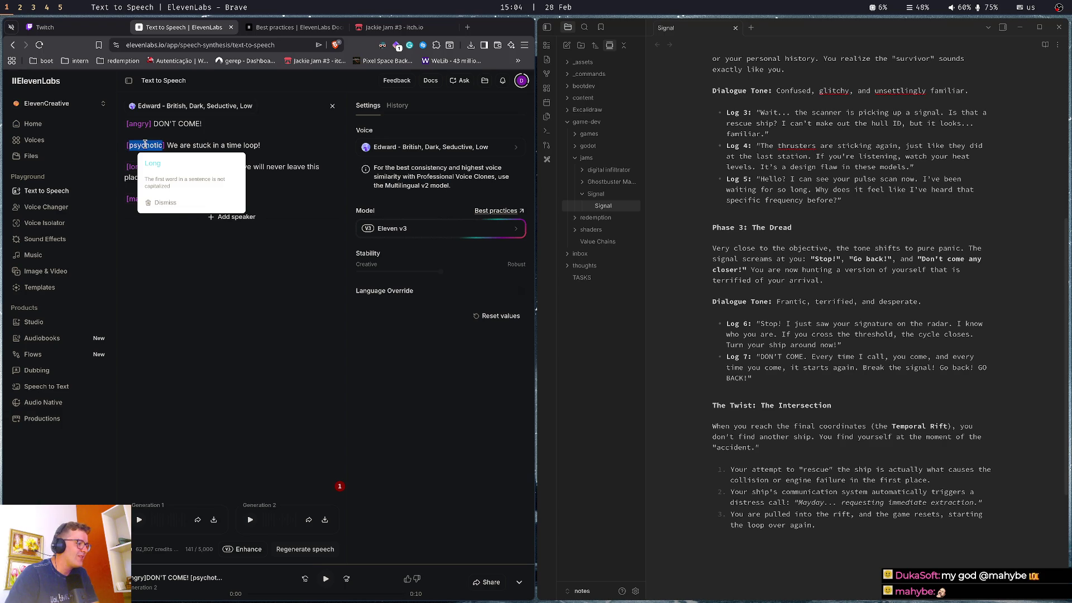
text(ungu)
key(BackSpace)
key(BackSpace)
key(BackSpace)
text(unhinged)
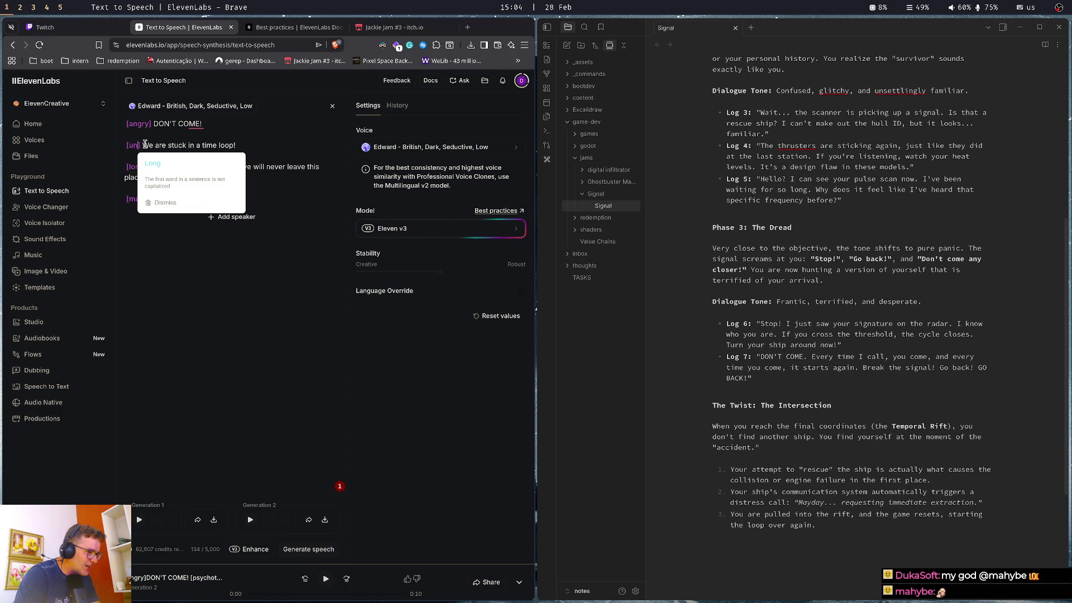
key(ctrl+Return)
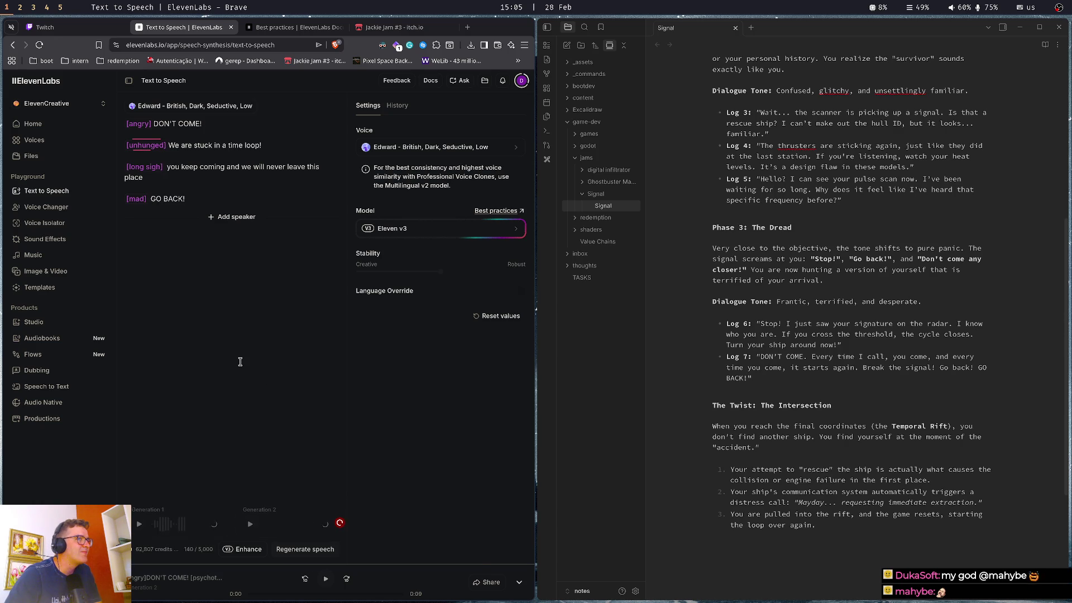
click(138, 525)
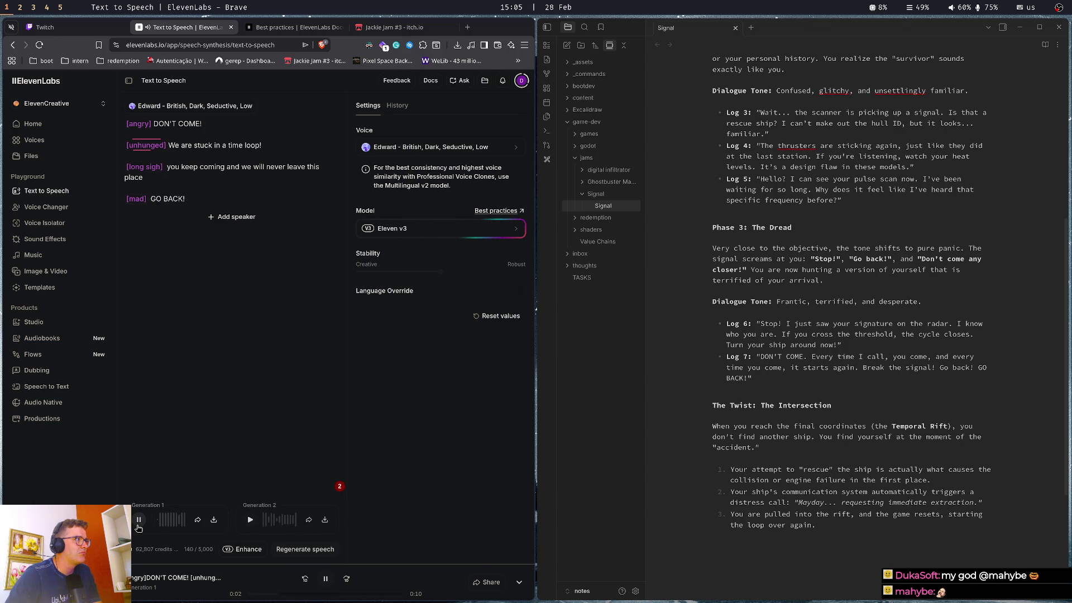
Fix the misspelled letter in the [unhinged] tag, regenerate, and pause playback
click(144, 145)
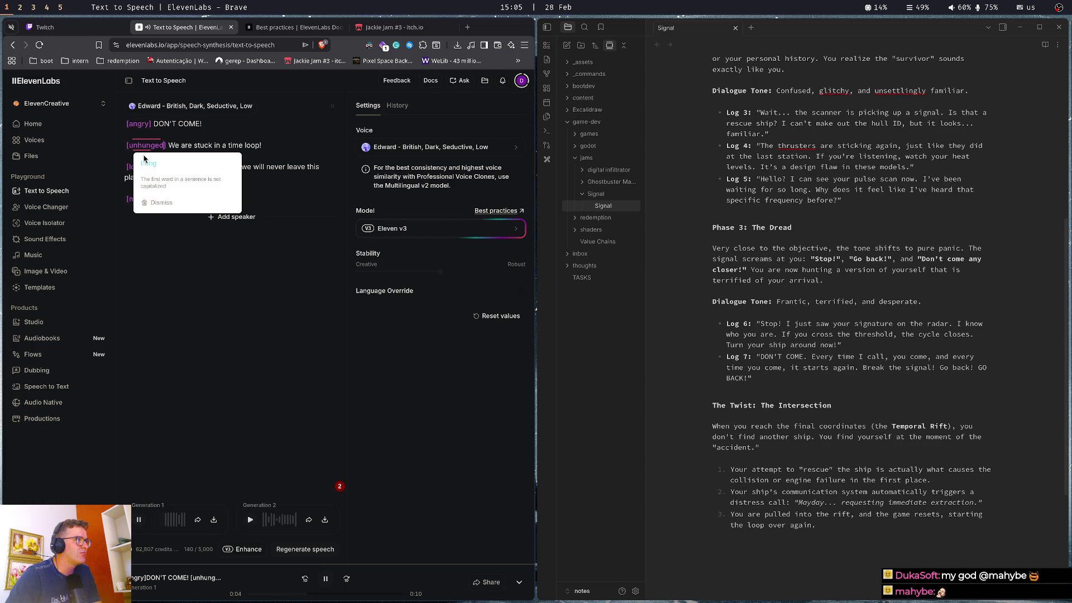
key(BackSpace)
text(i)
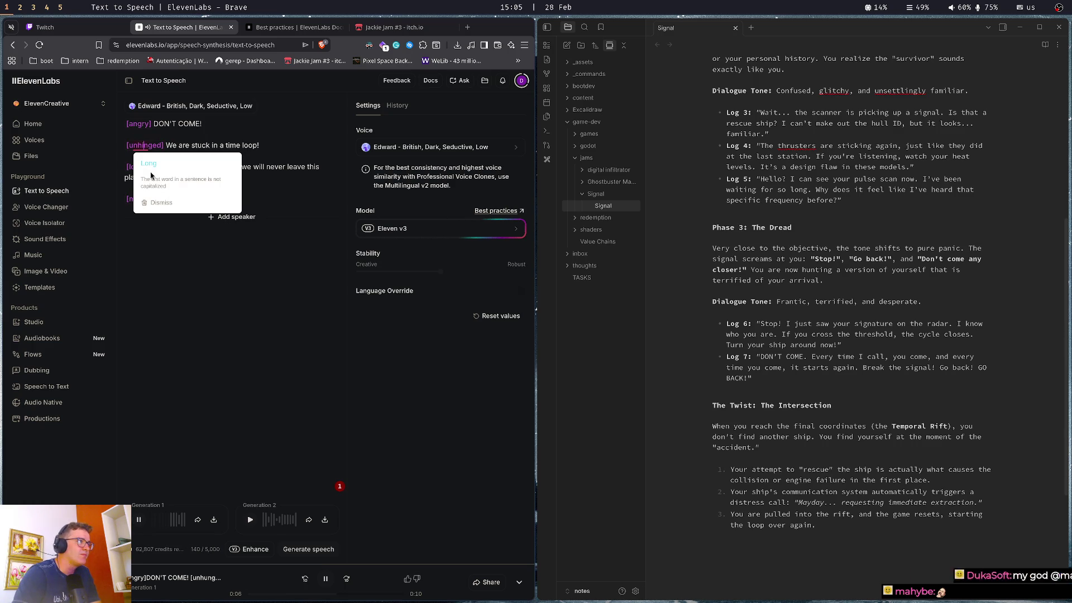
key(ctrl+Return)
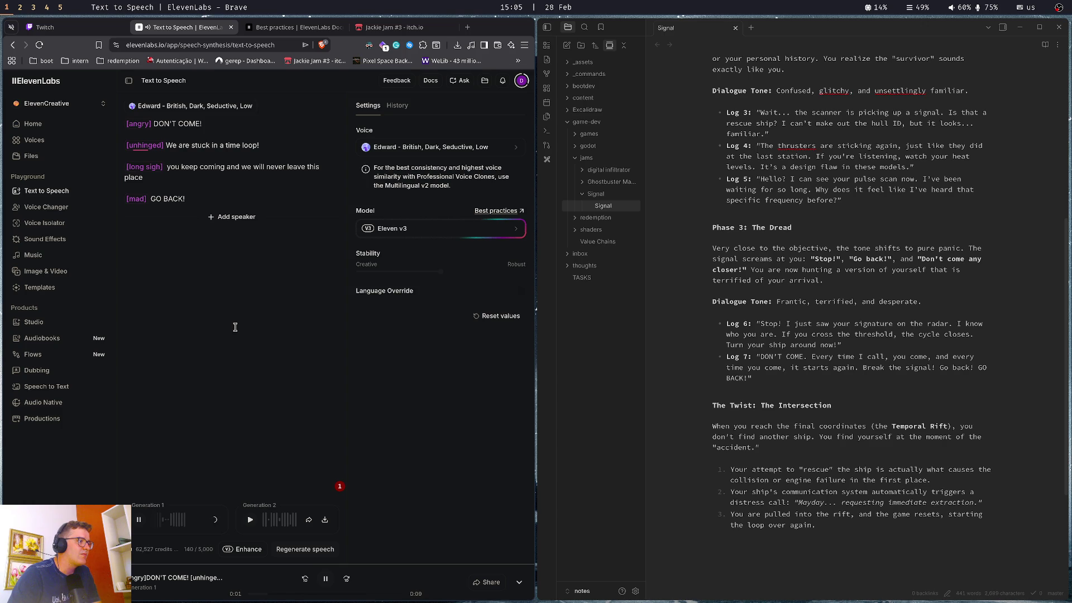
click(140, 520)
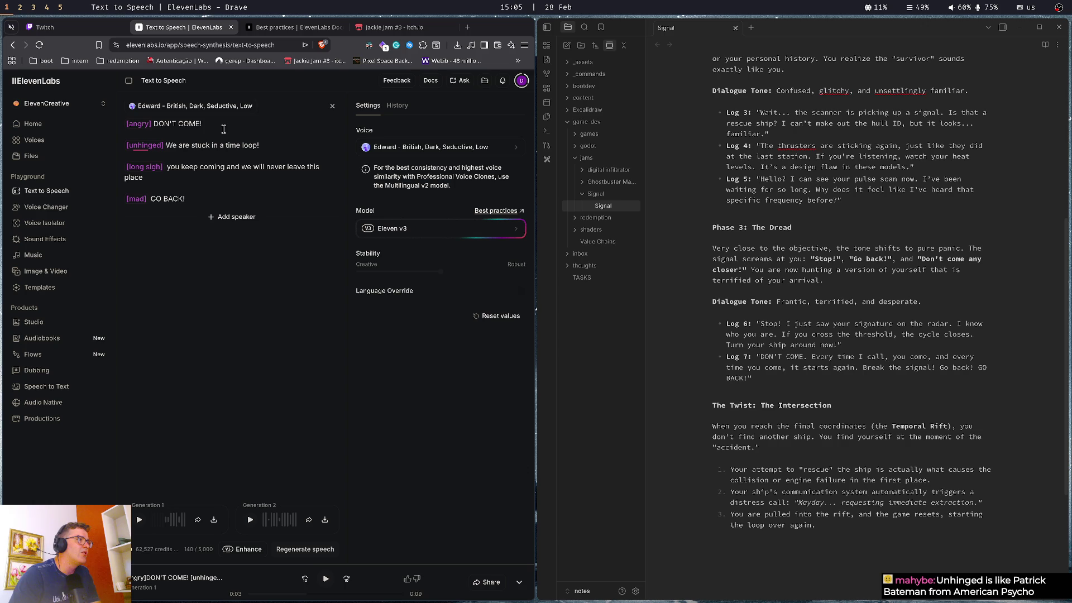
Remove the [unhinged] tag, join the time-loop sentence onto the first line, and select DON'T COME
double_click(155, 144)
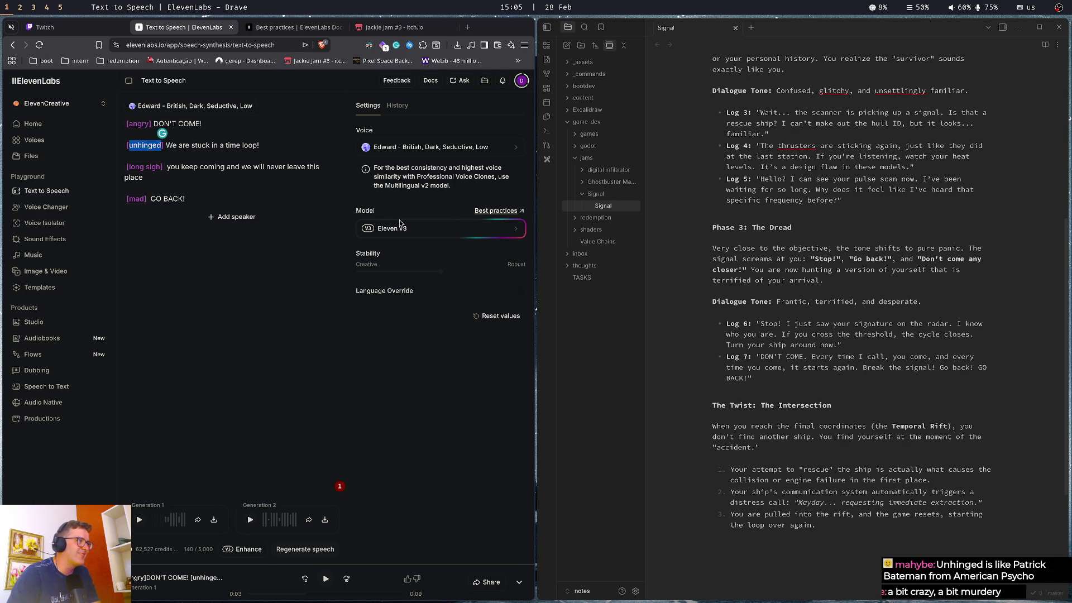
key(BackSpace)
key(BackSpace)
key(BackSpace)
key(BackSpace)
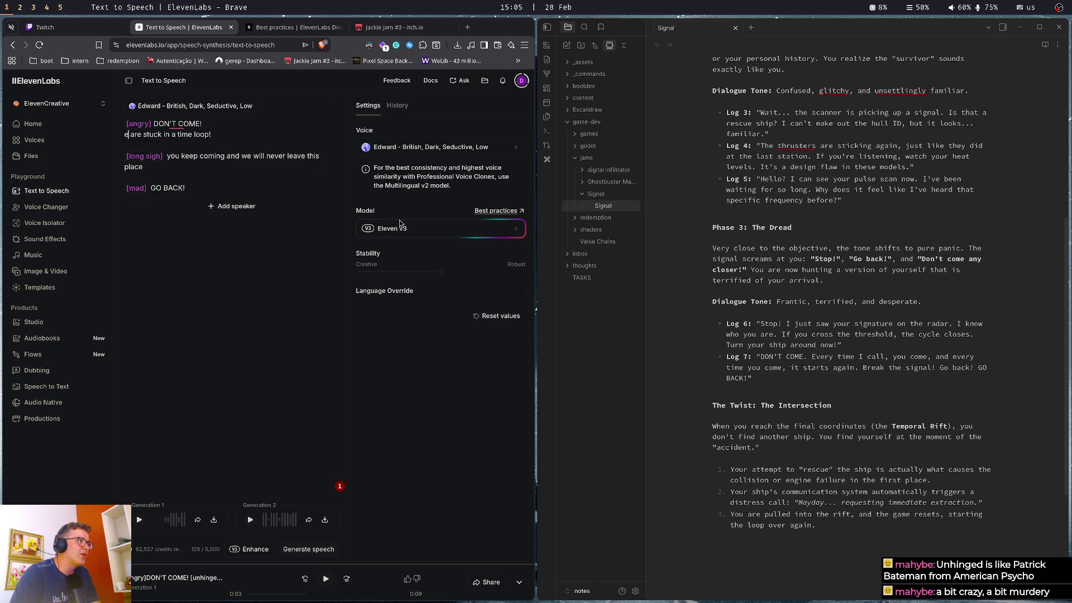
key(BackSpace)
text(w)
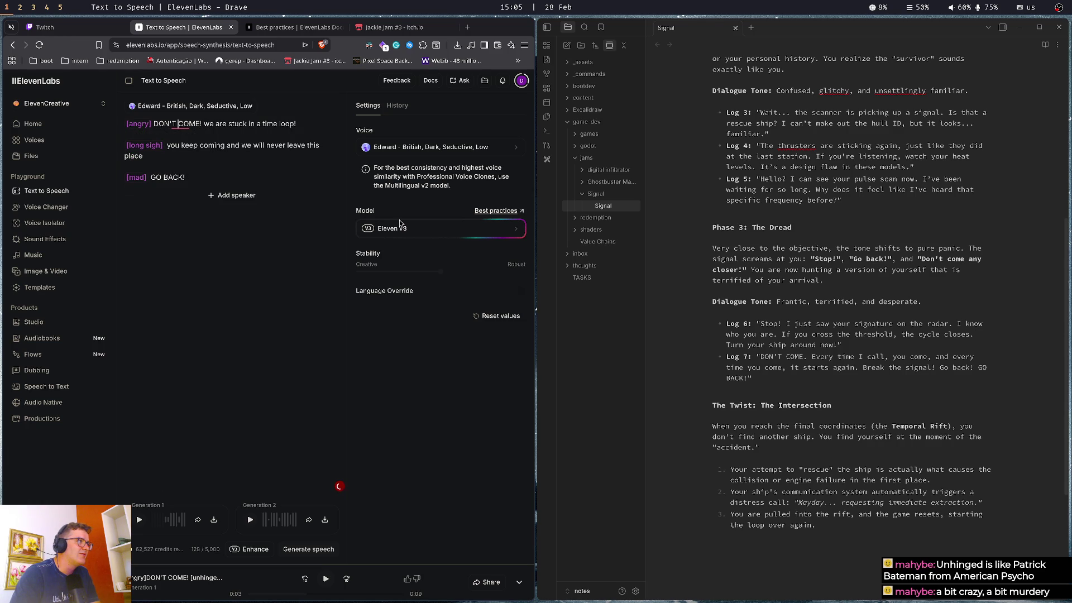
key(ctrl+shift+Left)
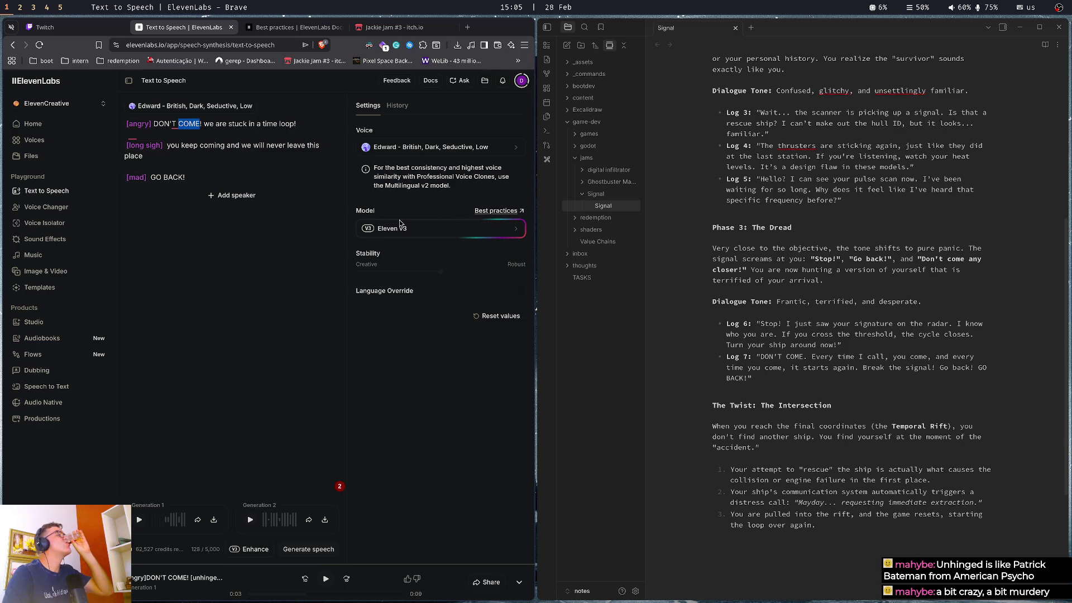
key(Home)
key(shift+Right)
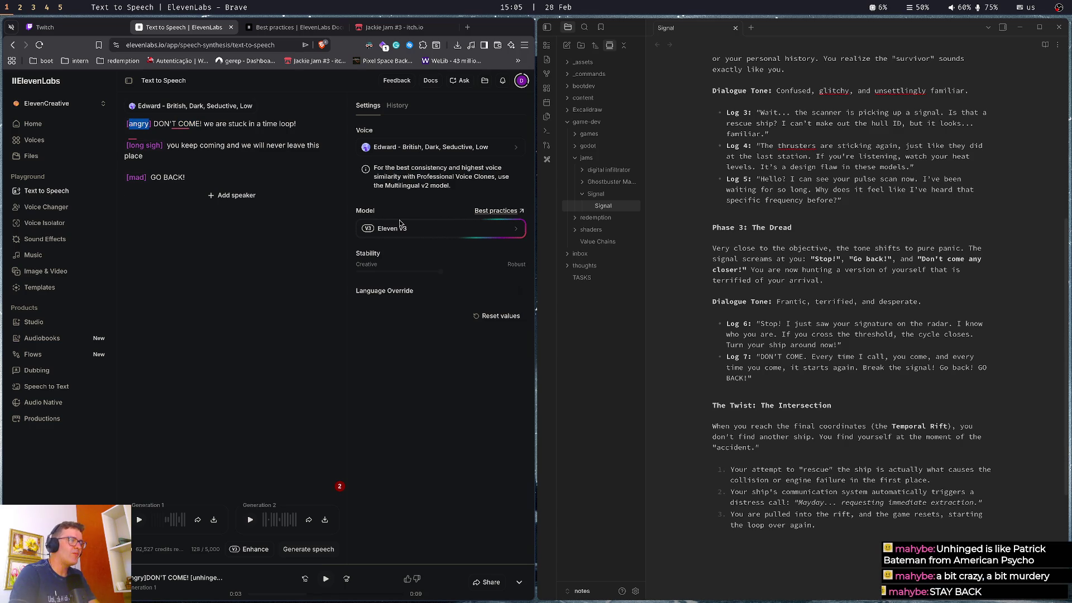
Replace DON'T COME with 'Stay back', retag the line [sexy], and generate speech
text(Stay back)
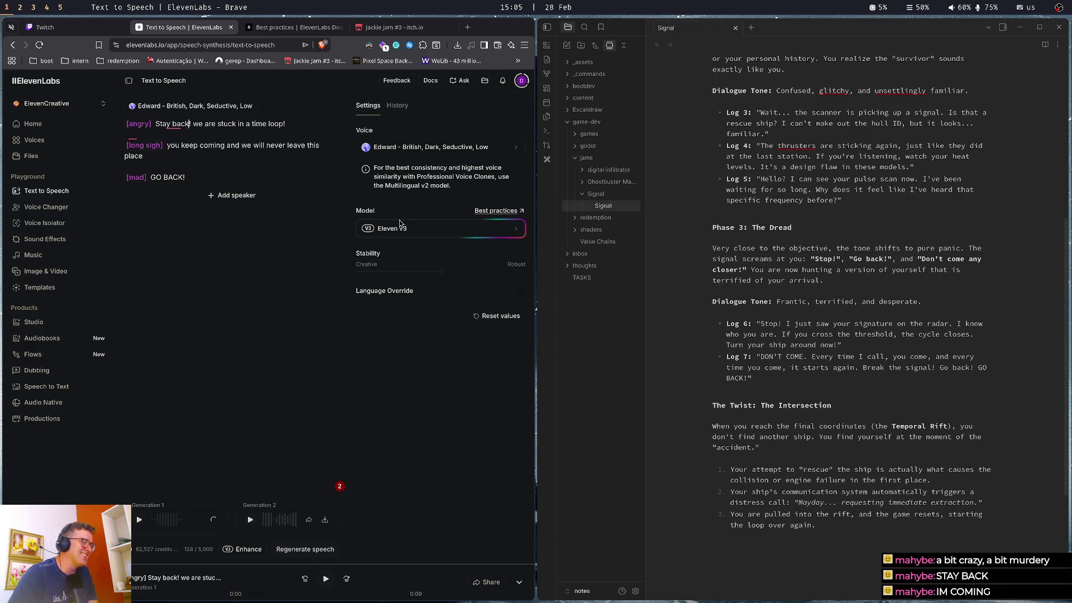
click(213, 132)
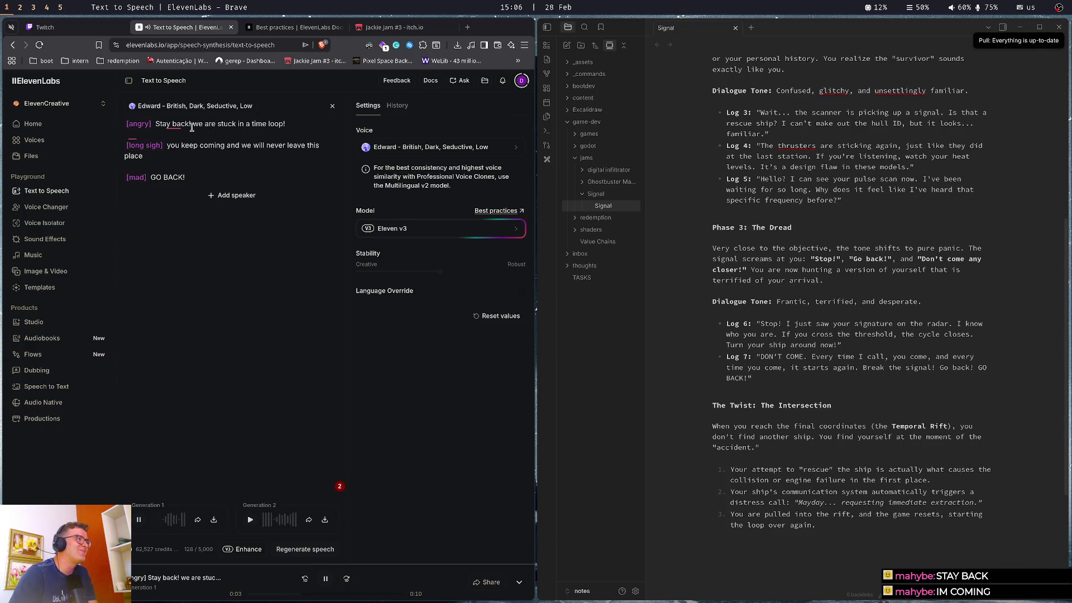
double_click(141, 124)
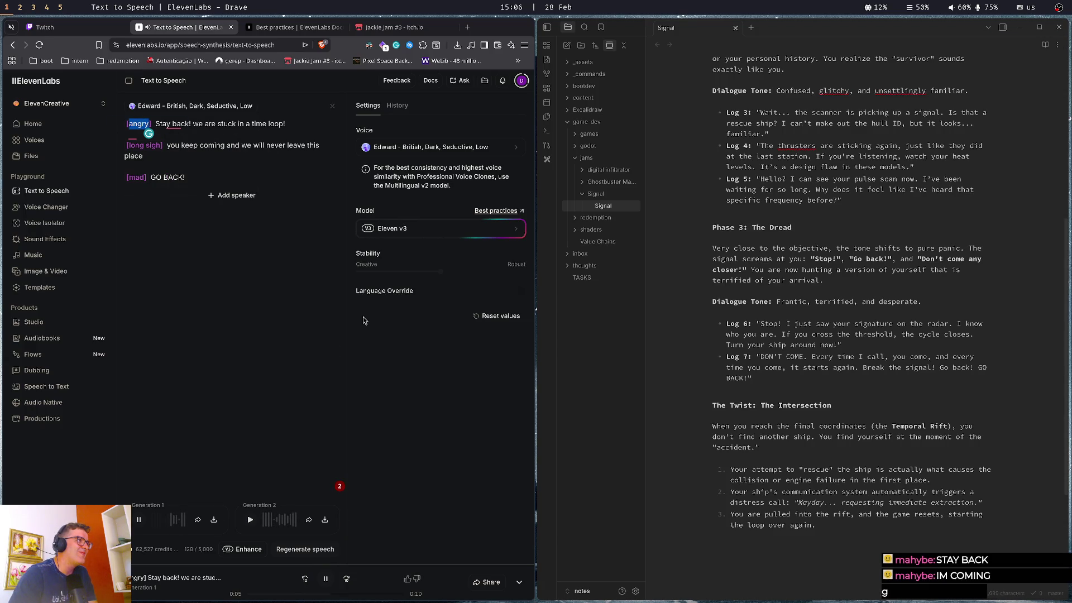
text(sexy)
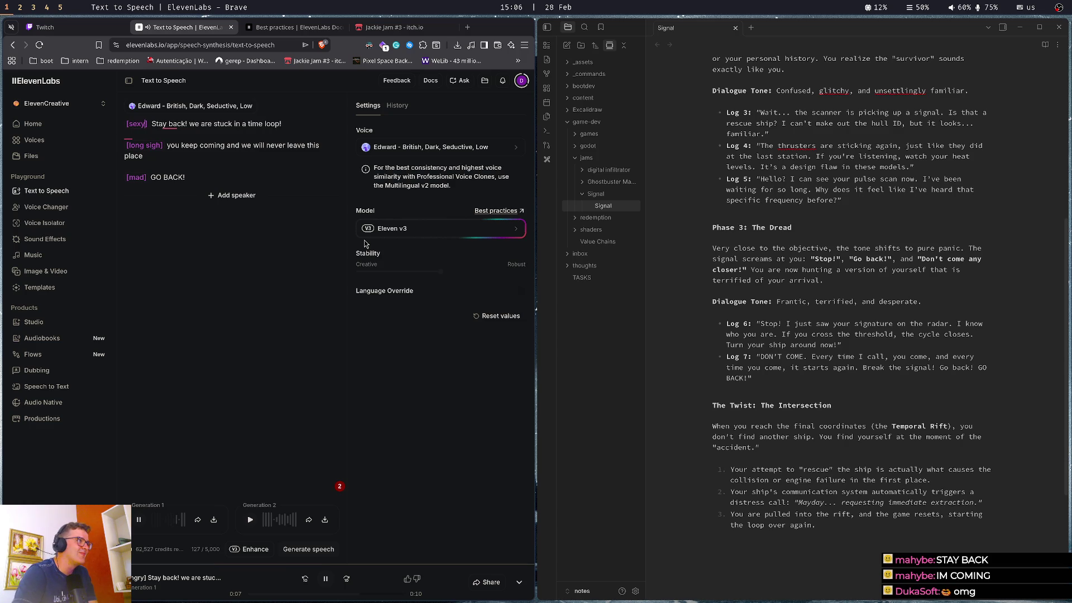
key(ctrl+Return)
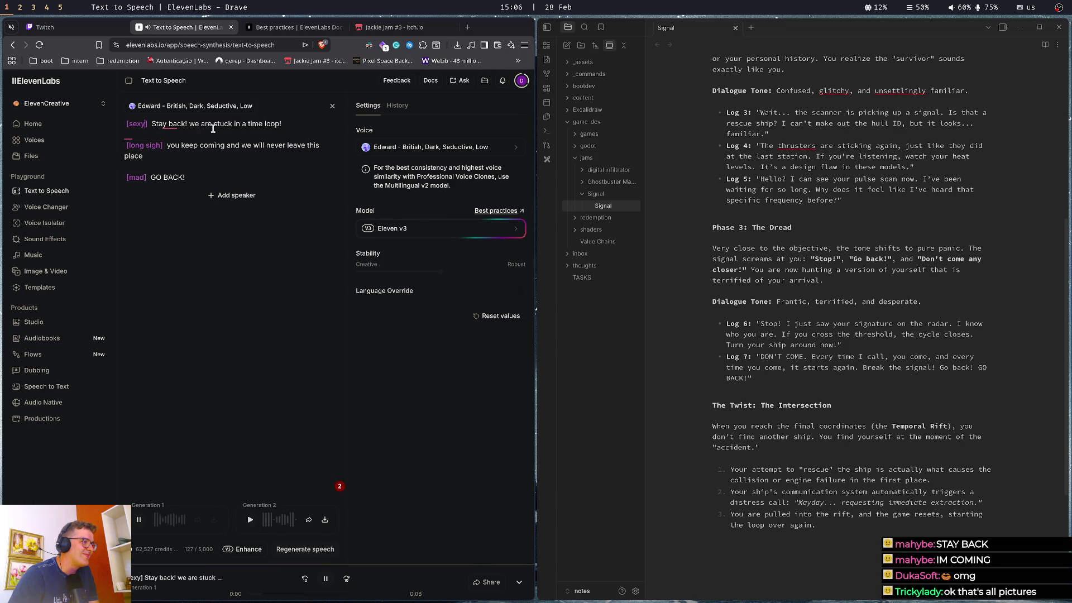
Generate a take with the tag changed to [sensual], then retag the line [angry] and generate again
click(144, 124)
key(BackSpace)
key(BackSpace)
key(BackSpace)
text(ensual)
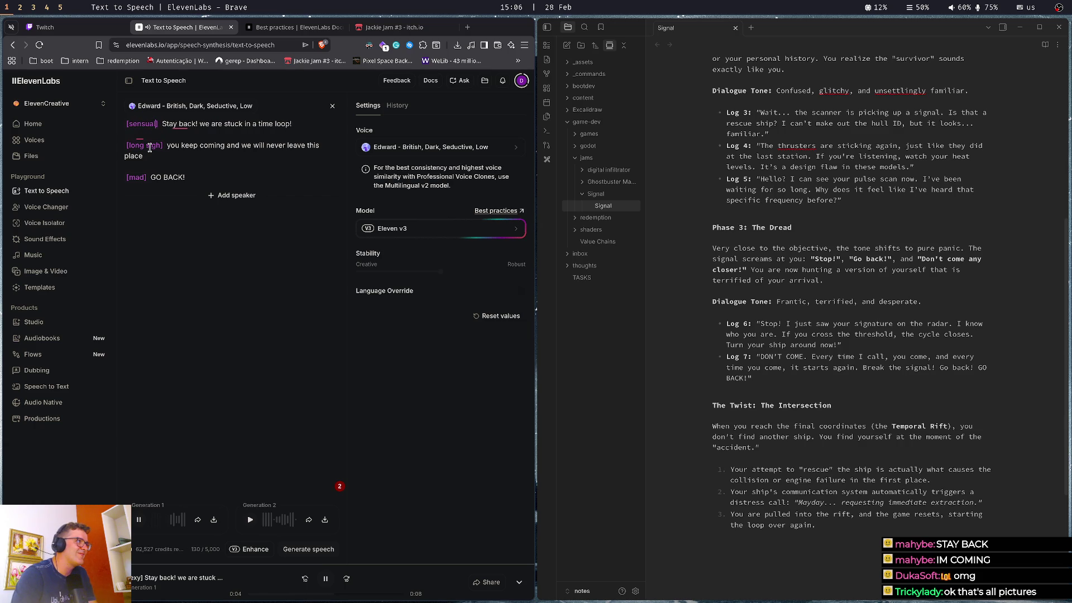
key(ctrl+Return)
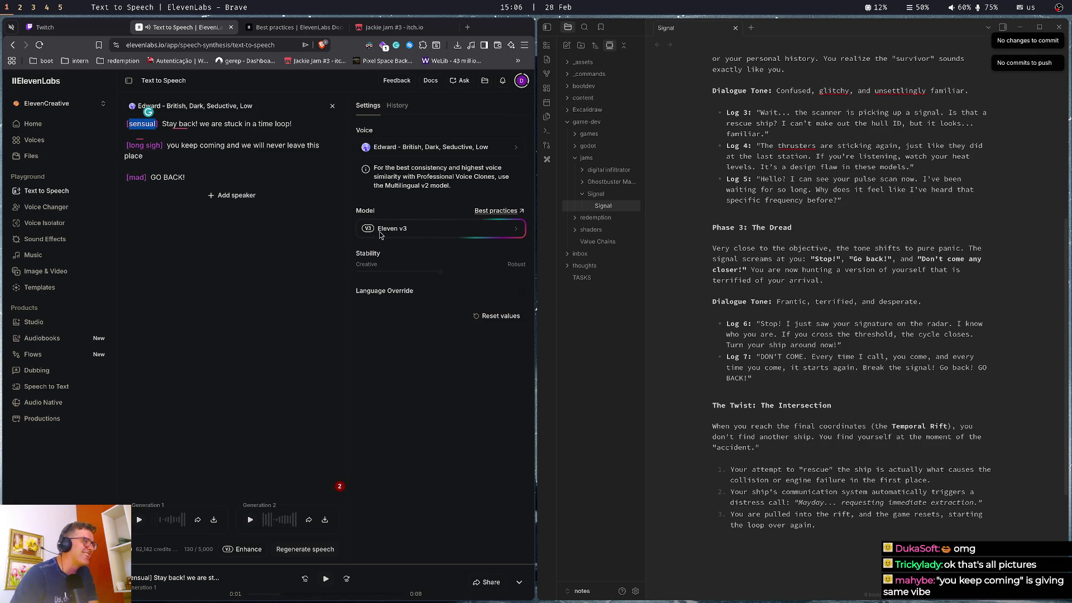
text([angry])
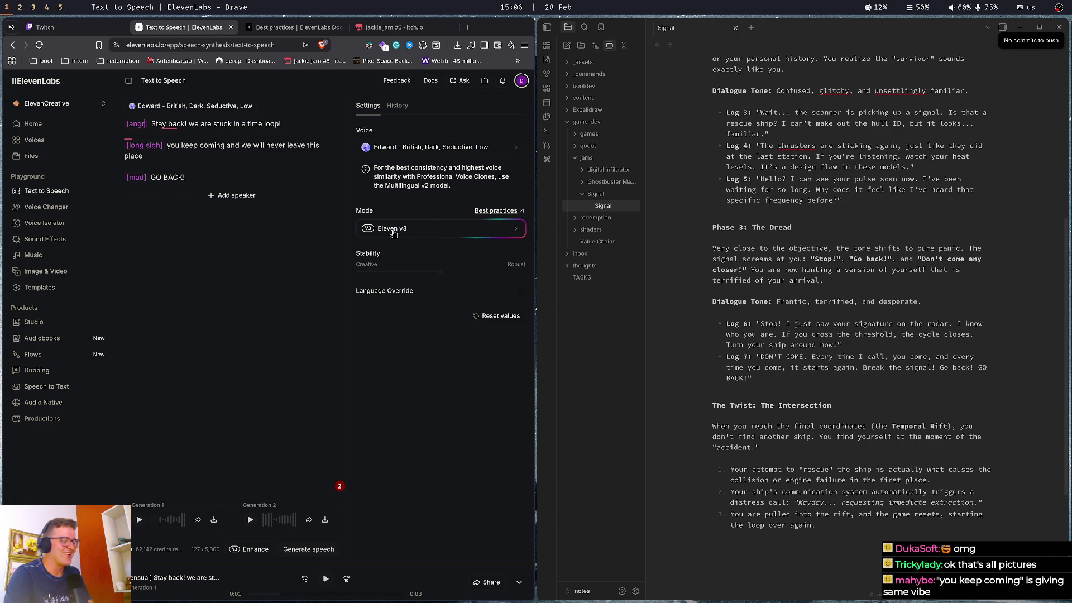
key(ctrl+Return)
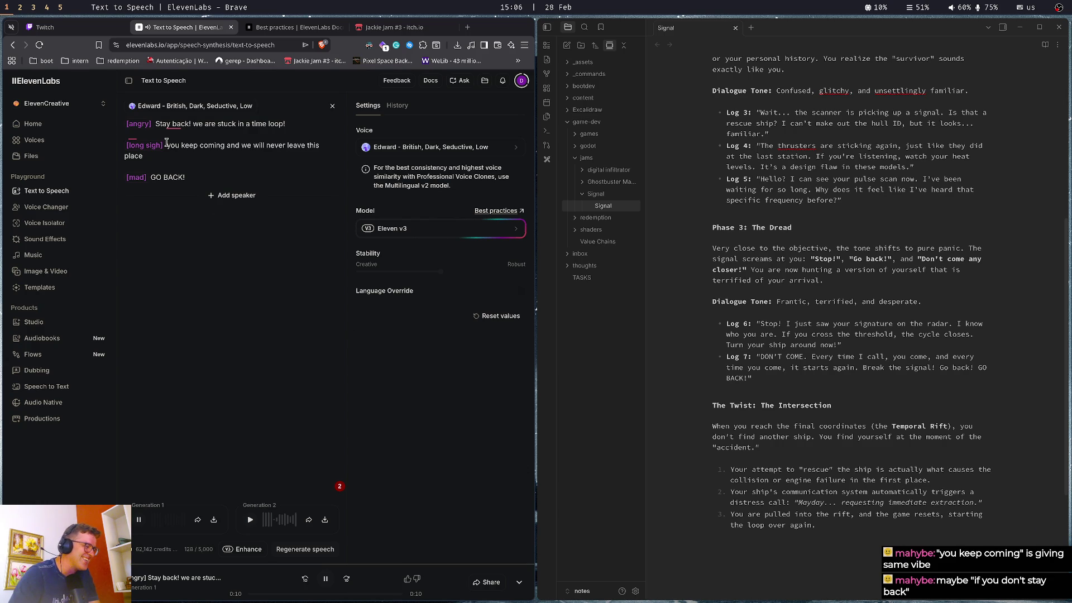
Insert an [anxious] tag before 'you keep coming' in the second line
drag(166, 145, 225, 146)
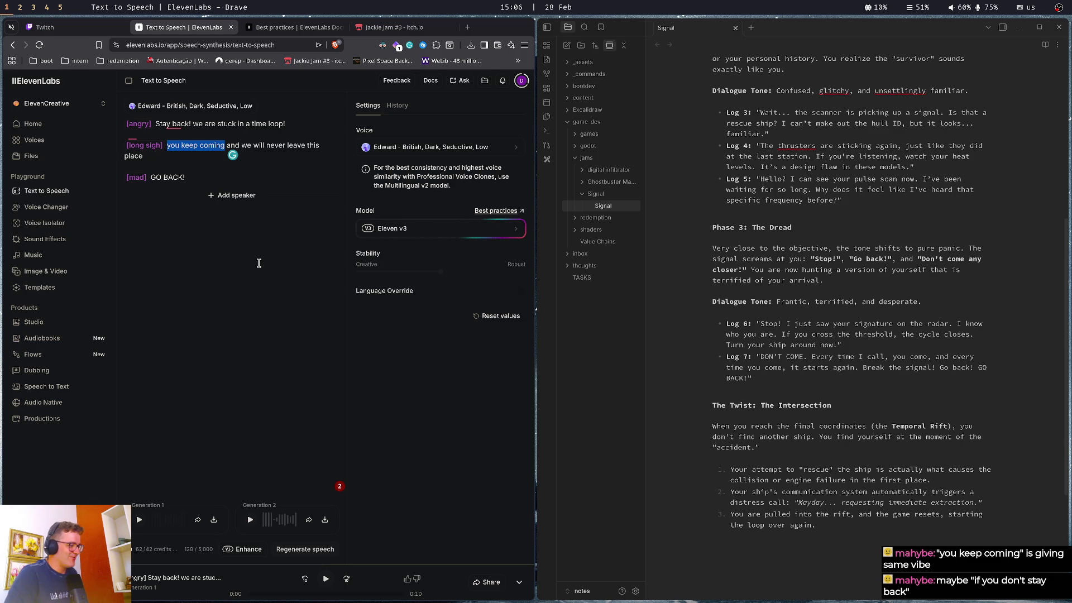
click(246, 263)
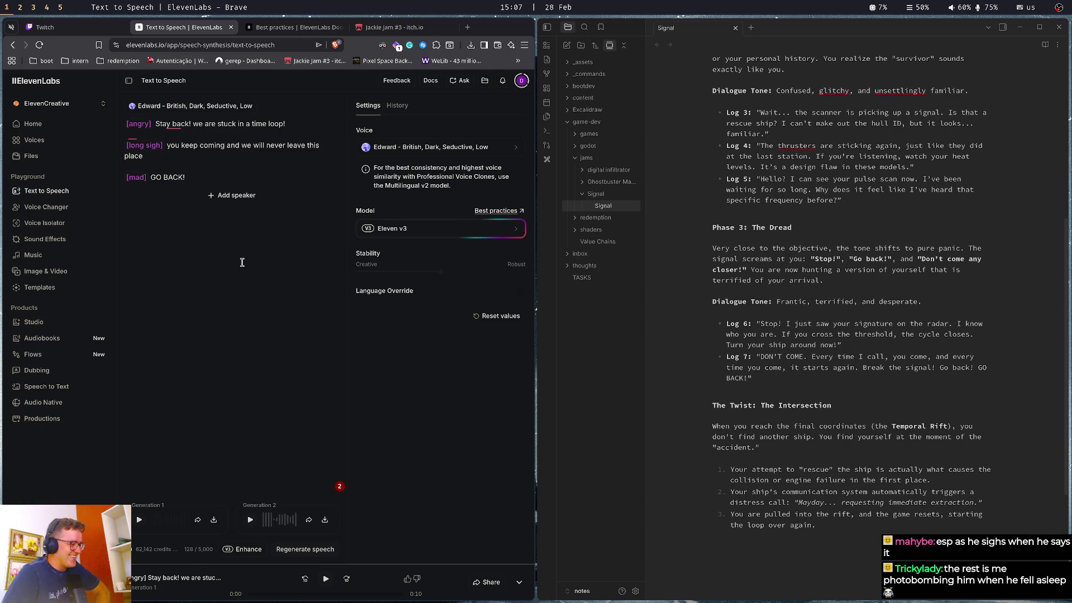
click(191, 164)
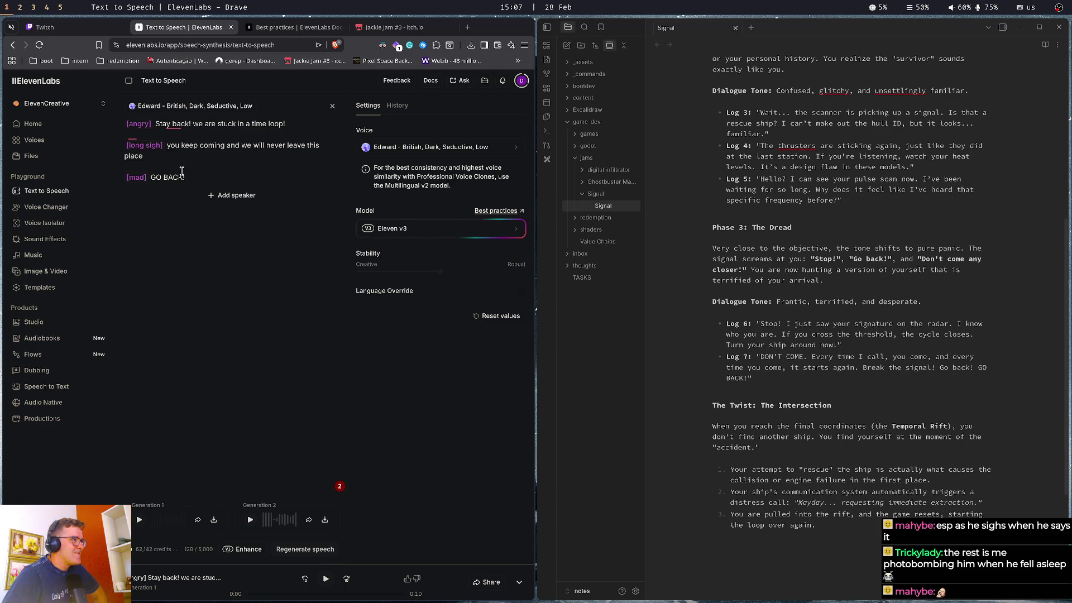
double_click(134, 178)
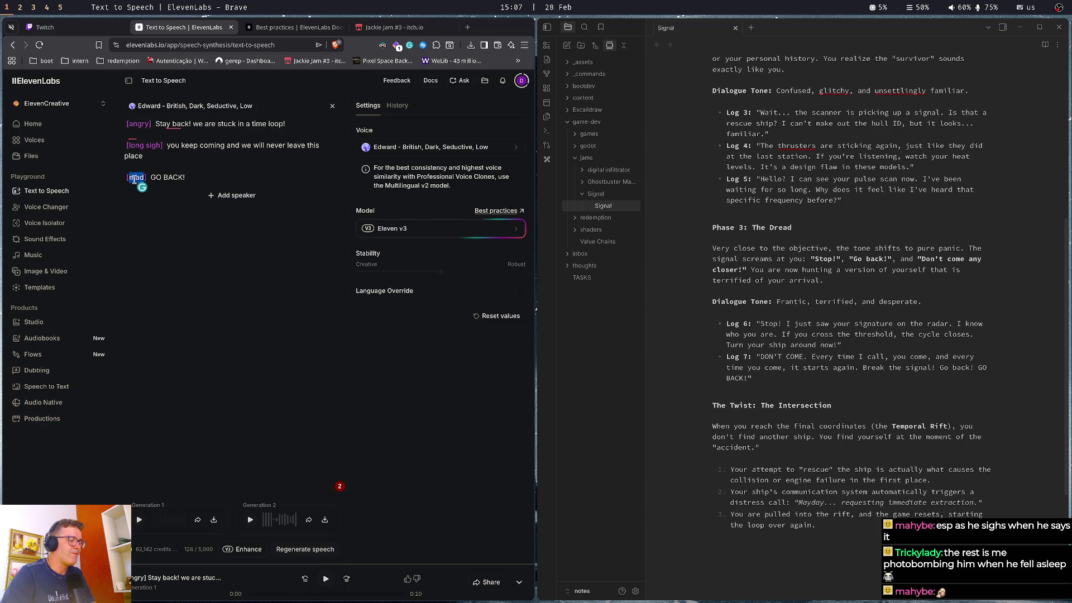
click(170, 177)
text([an)
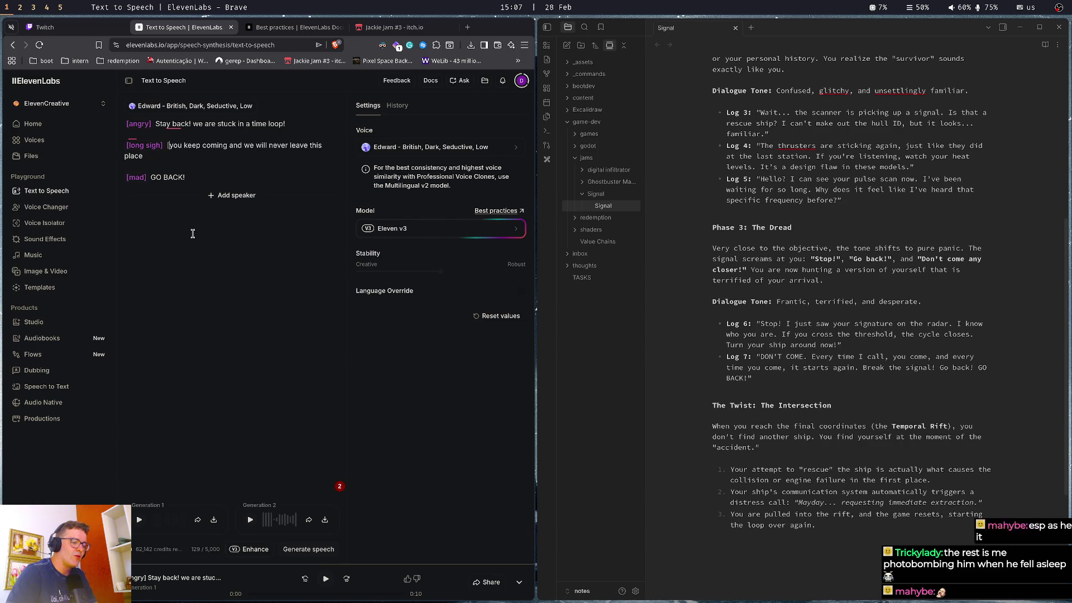
text(xious])
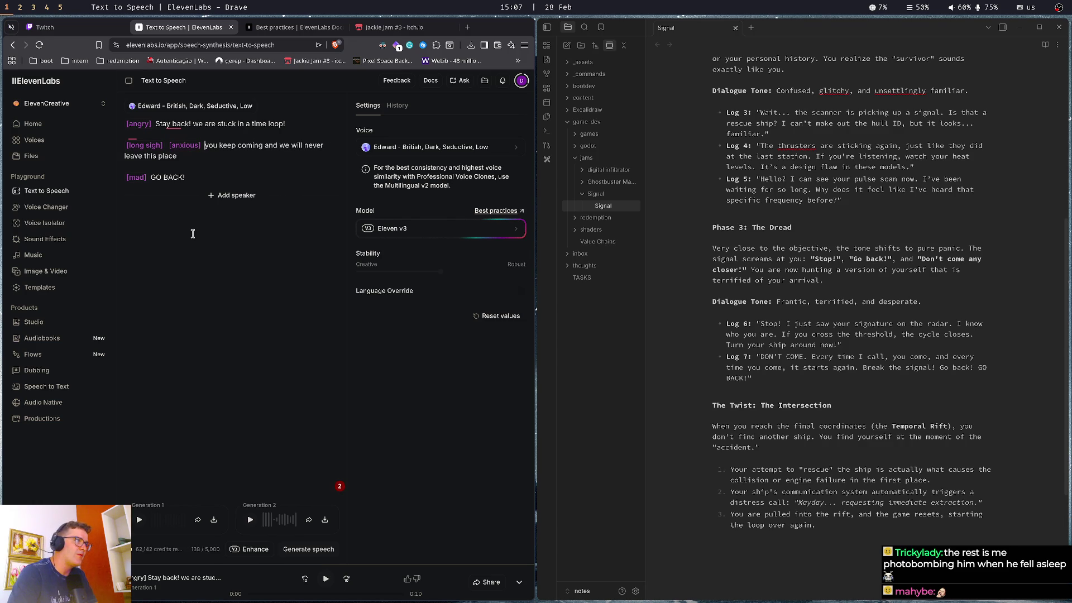
Generate a take with the [anxious] tag now in the second line
key(ctrl+Return)
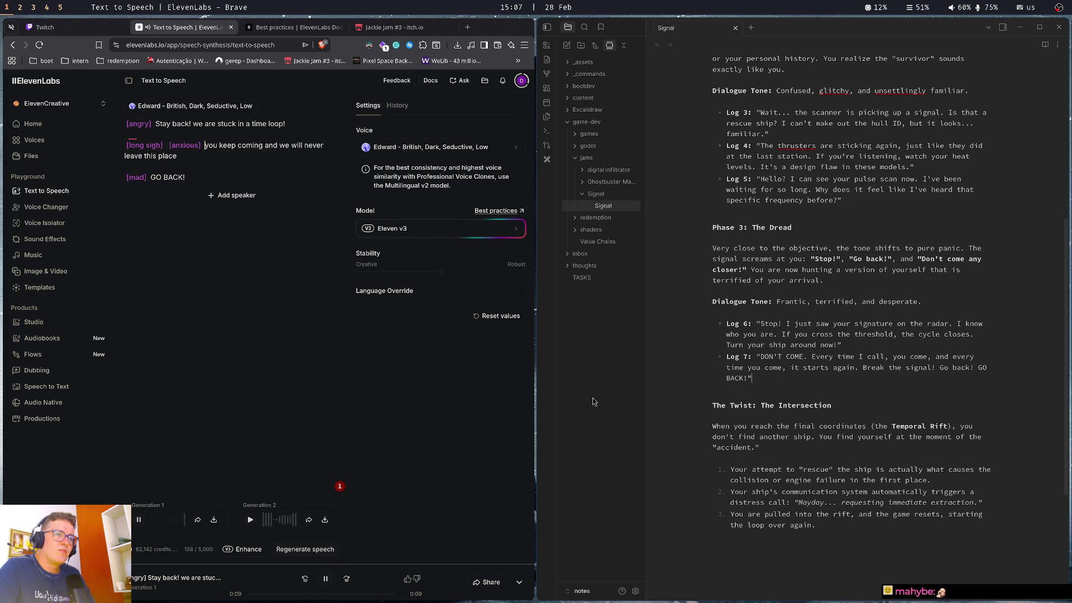
double_click(250, 146)
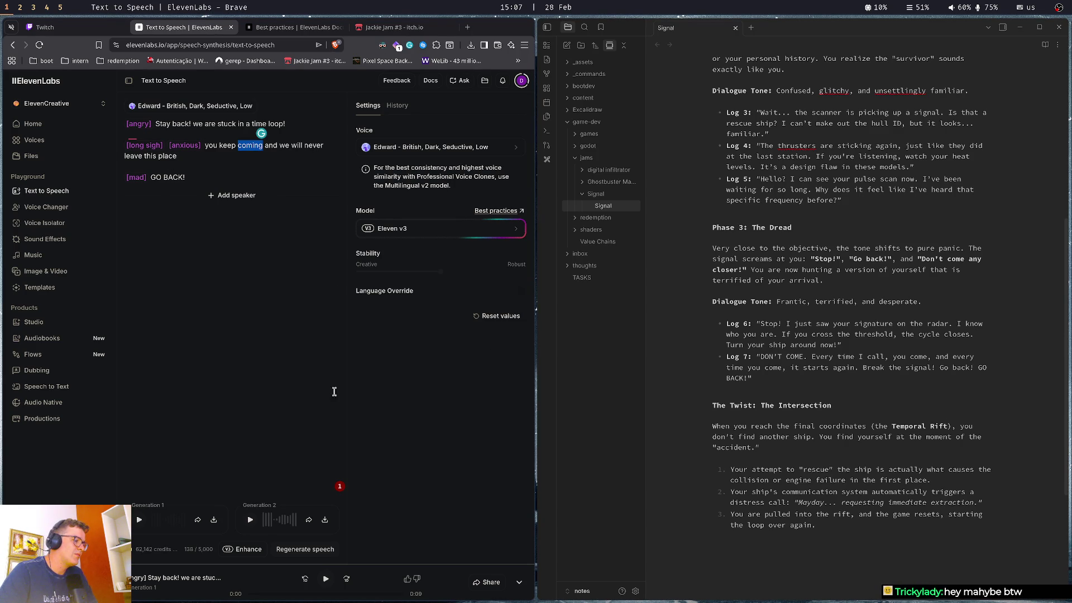
click(259, 259)
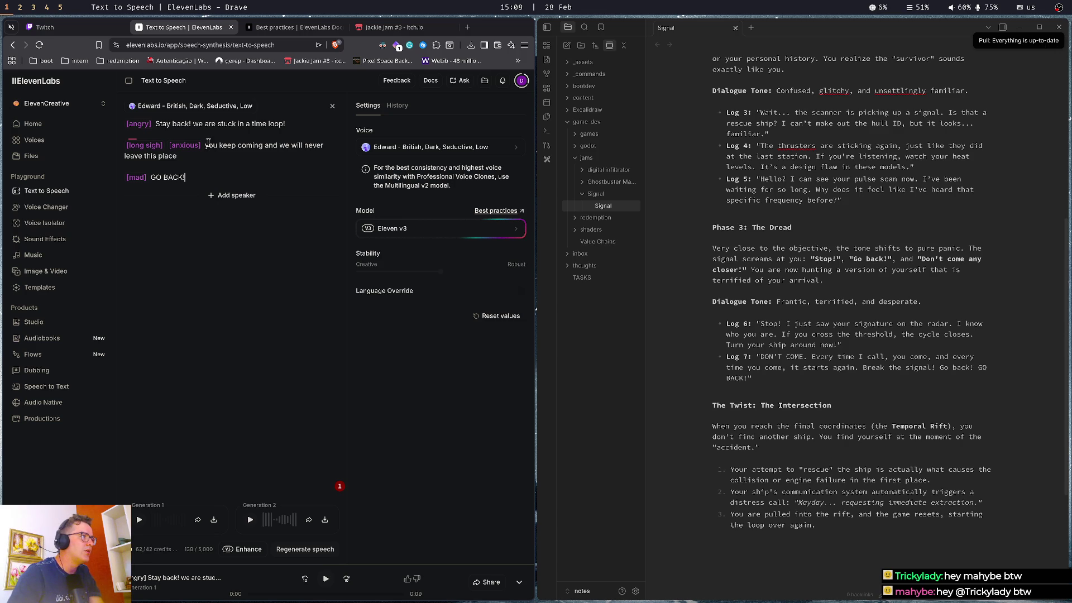
Change the second line to 'If you don't stay back will never leave this place', then generate and play it
key(ctrl+shift+Right)
key(ctrl+shift+Right)
key(ctrl+shift+Right)
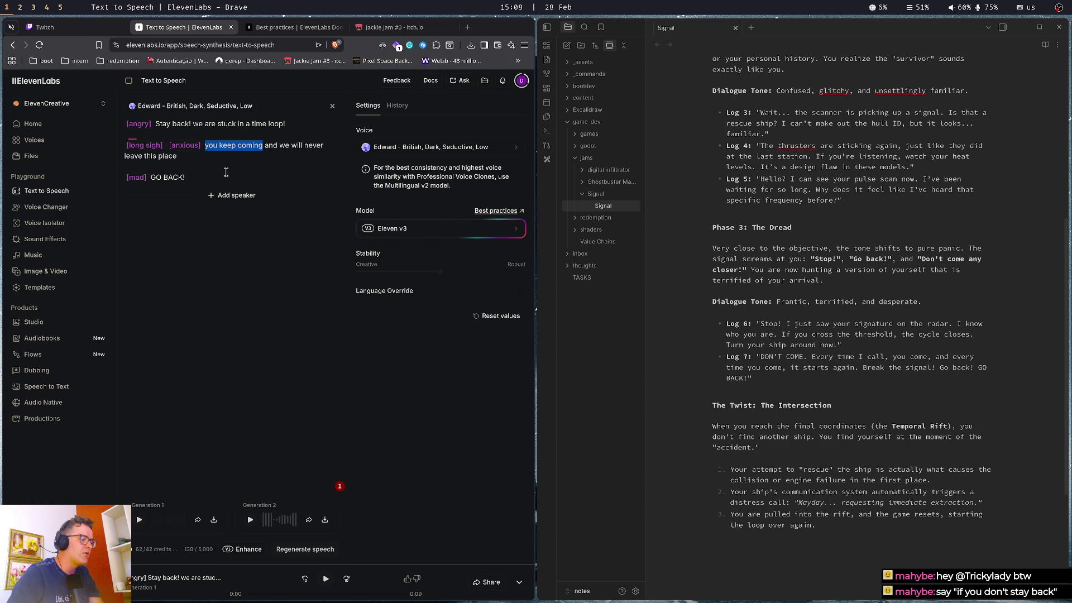
text(if you don'ty)
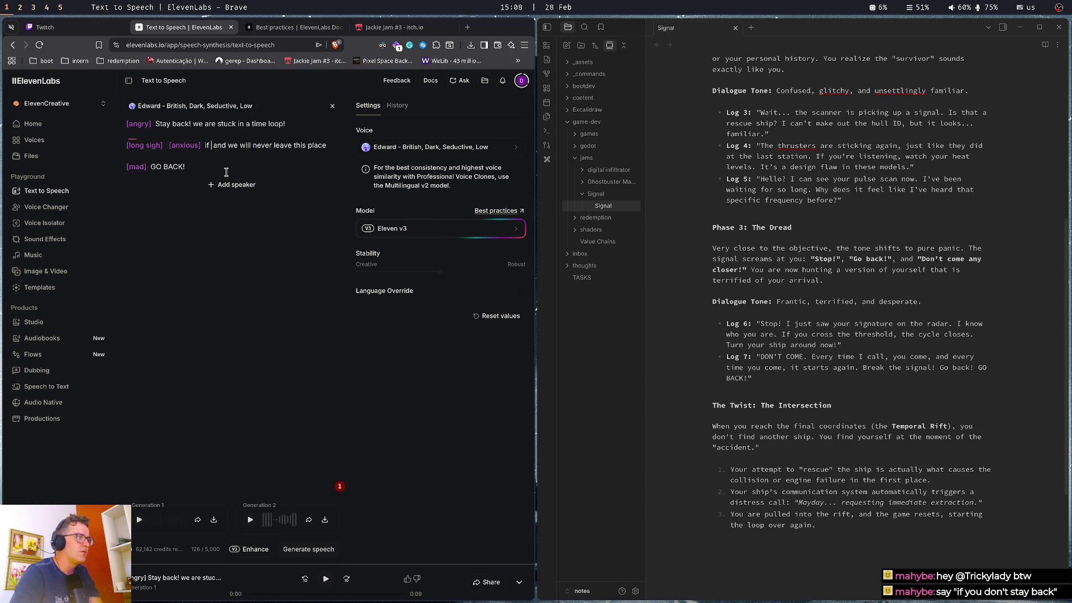
key(BackSpace)
text(staty)
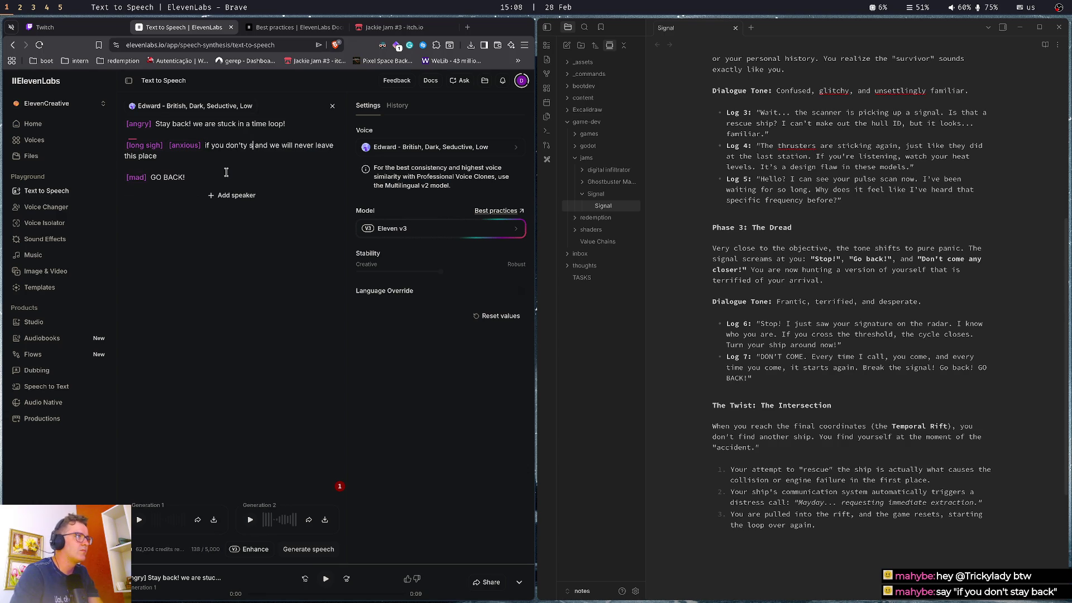
key(BackSpace)
key(BackSpace)
text(y bacl)
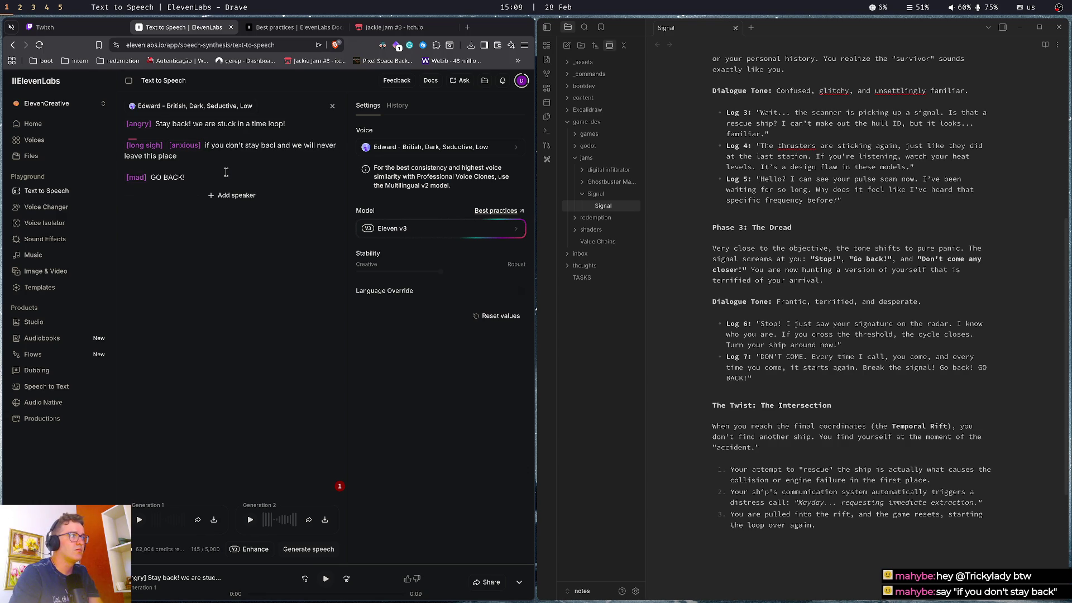
text(k)
key(ctrl+shift+Right)
key(ctrl+shift+Right)
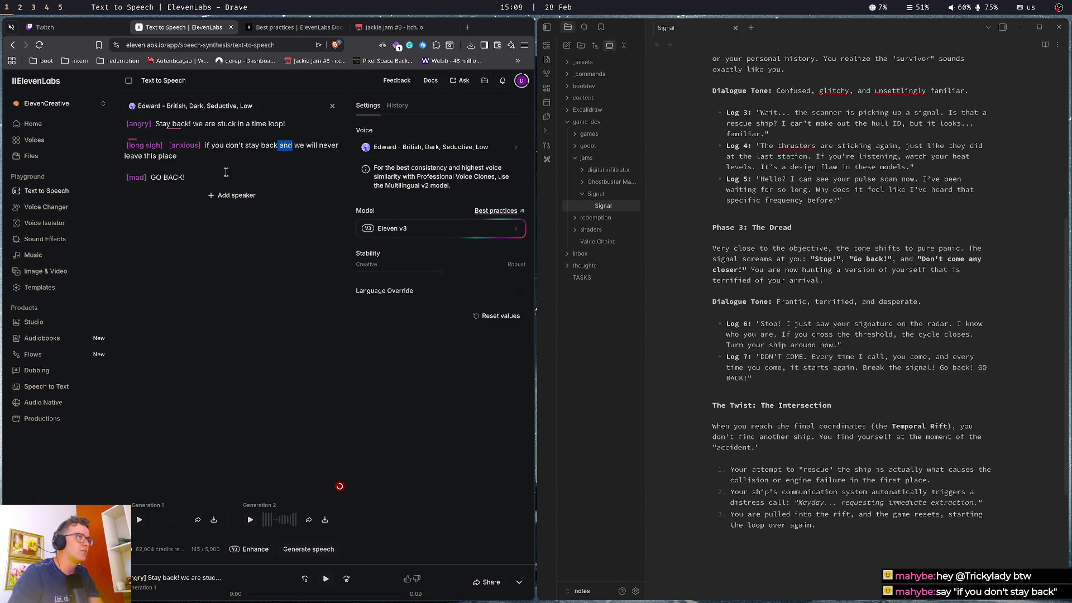
key(BackSpace)
key(ctrl+Return)
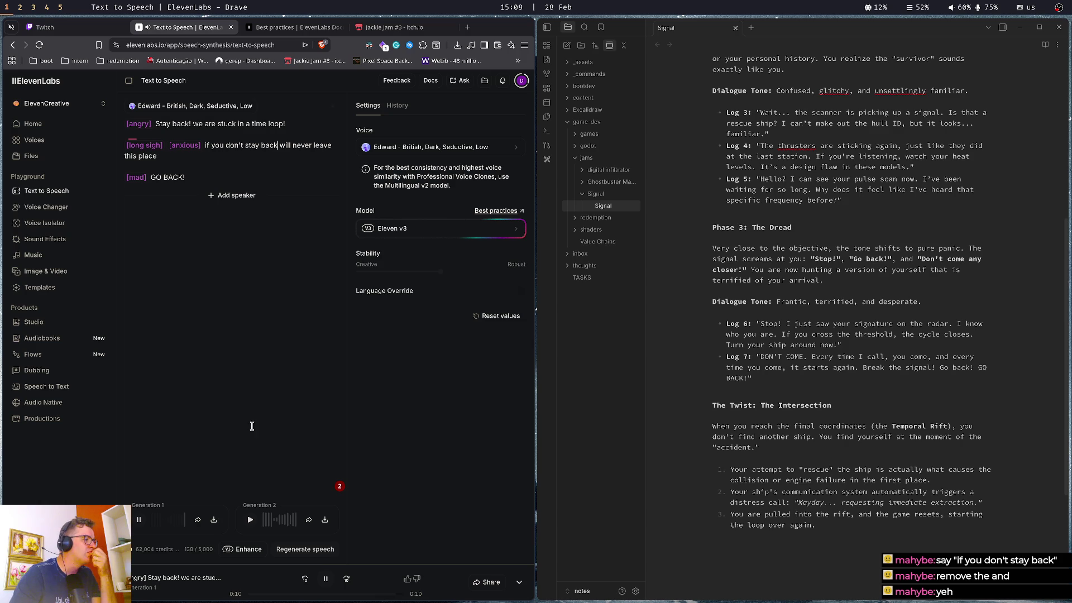
click(251, 520)
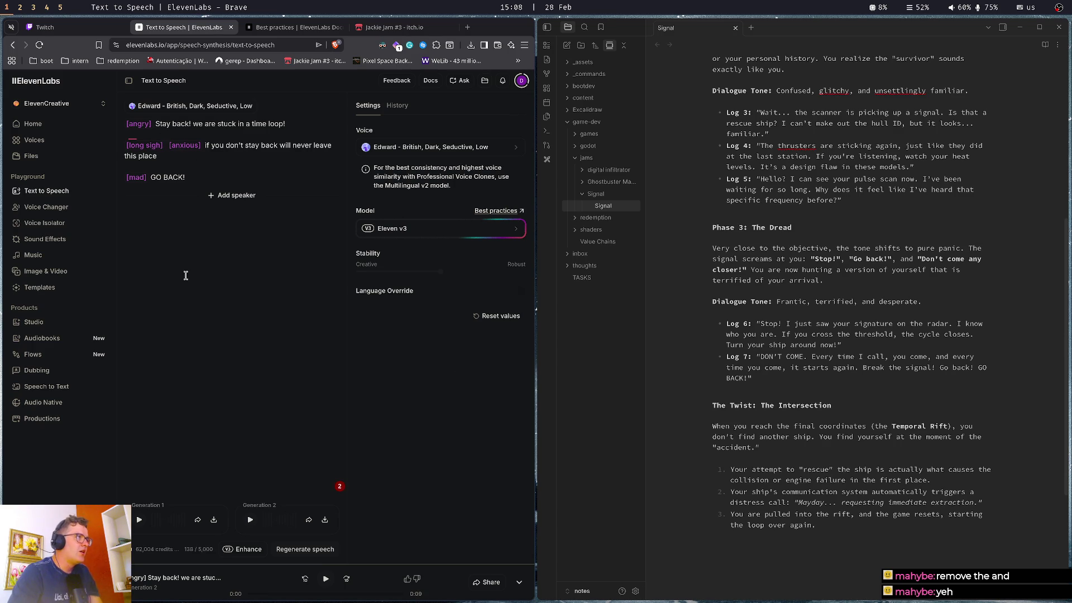
Insert a [short pause] tag between [long sigh] and [anxious], then generate speech
text(|)
text(short)
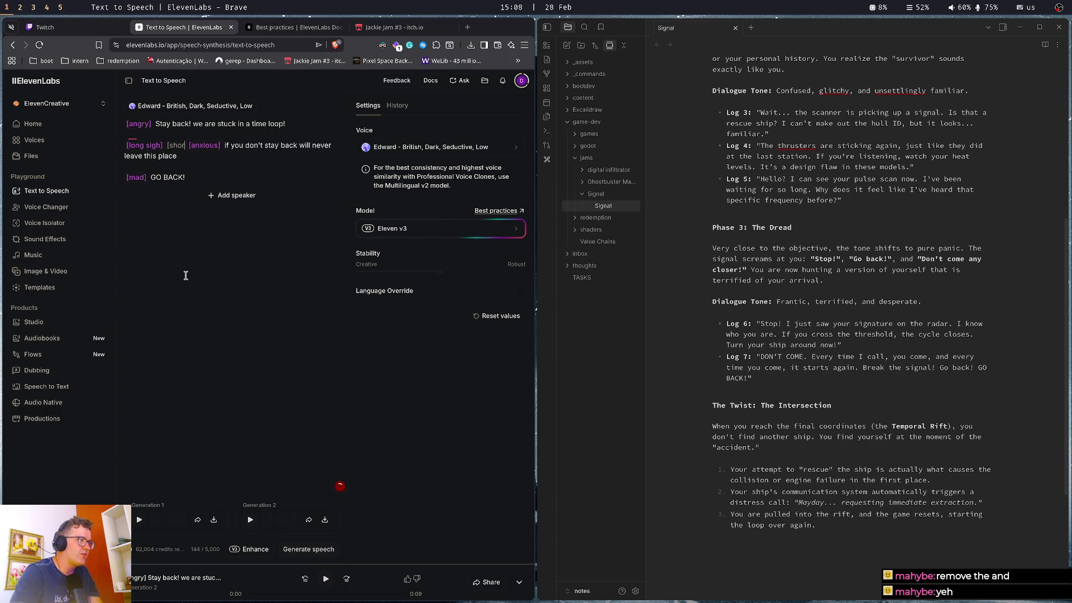
text( pause])
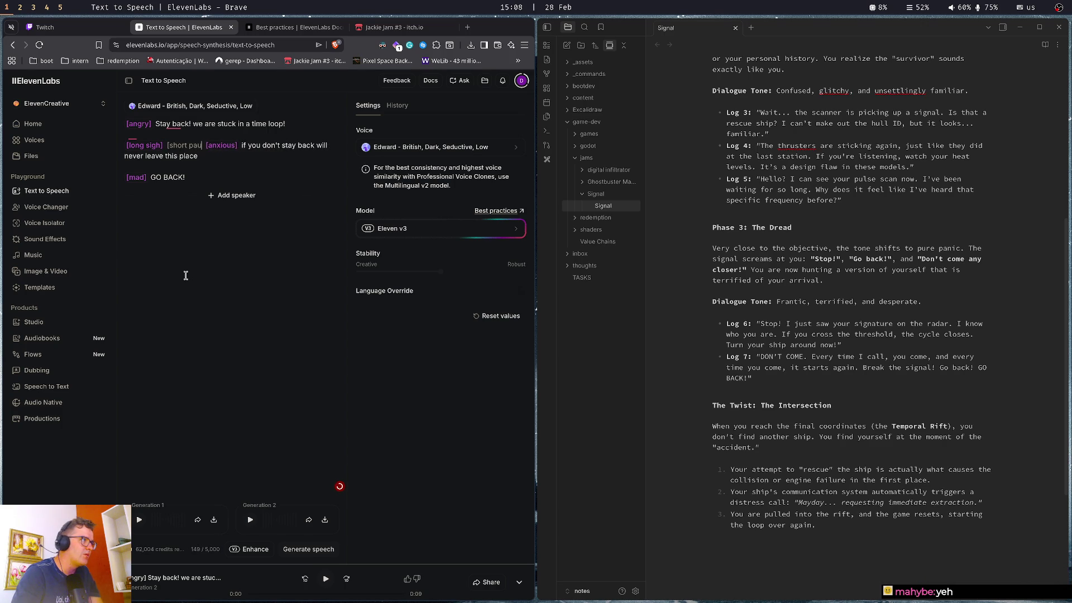
key(ctrl+Return)
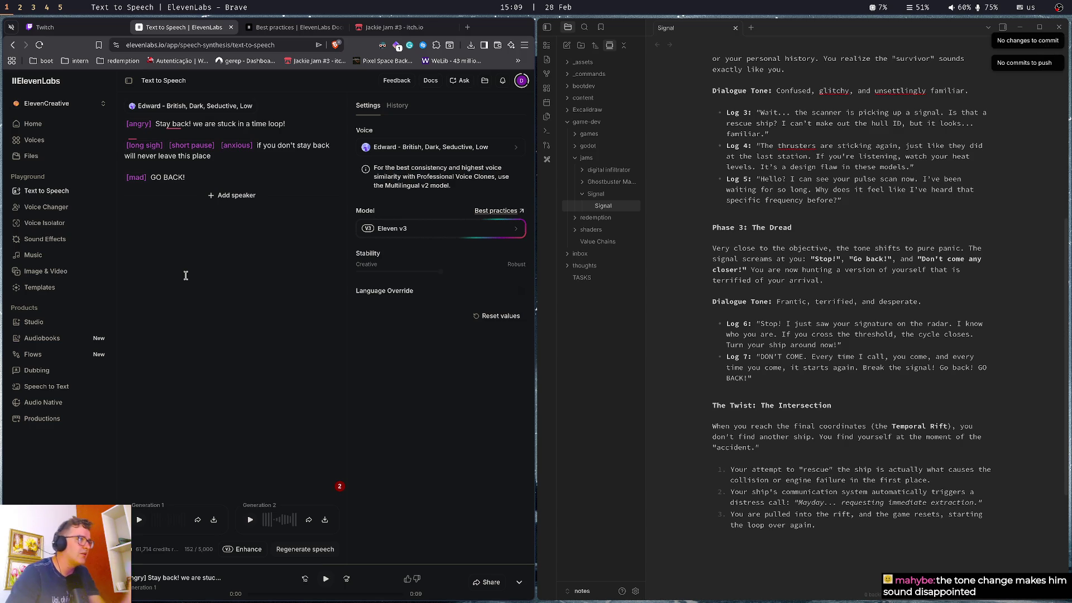
key(ctrl+shift+Right)
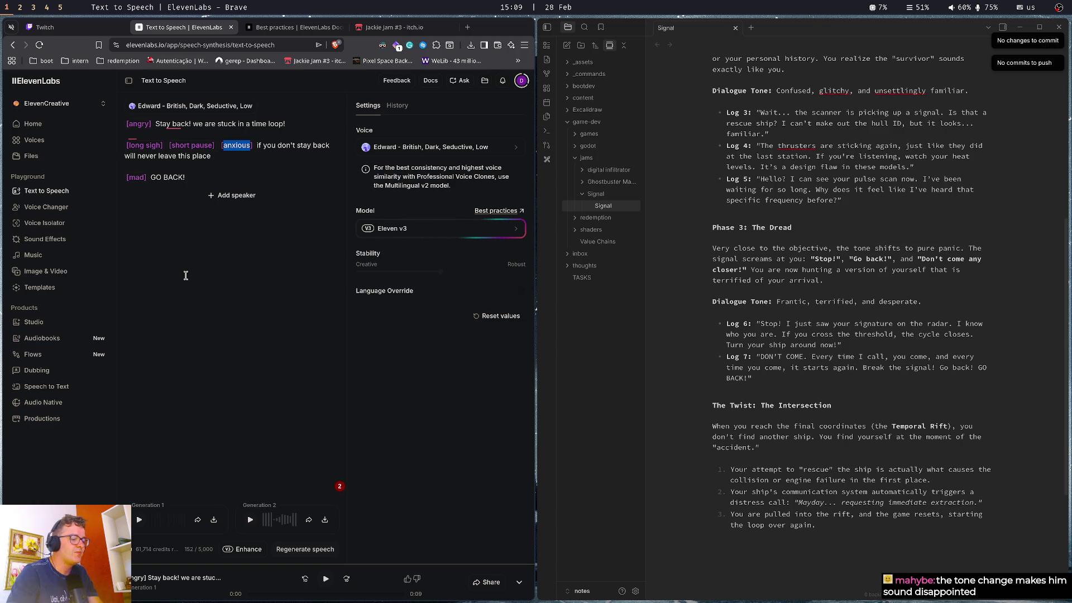
Retag the second line [tired], make the third '[anxious] go back, go back', generating after each
text(tired)
key(ctrl+Return)
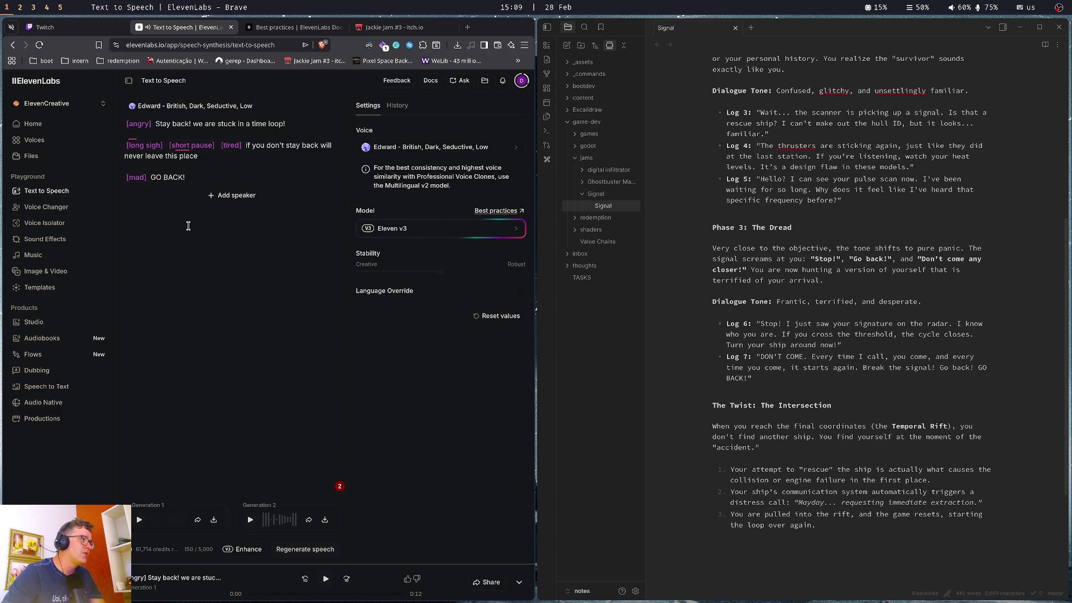
key(BackSpace)
key(BackSpace)
key(BackSpace)
text(anxiou)
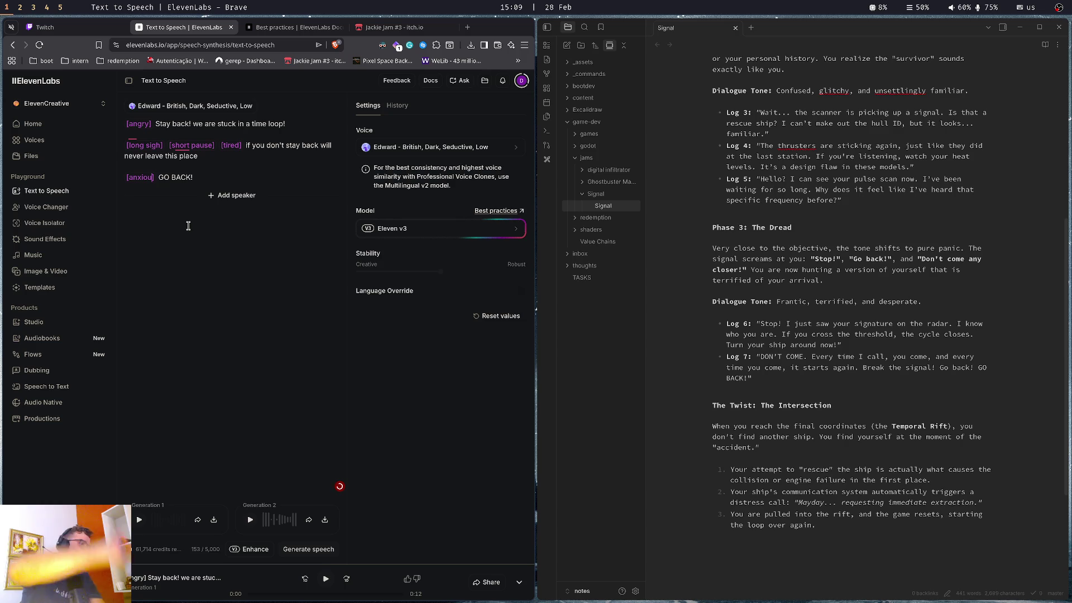
text(s)
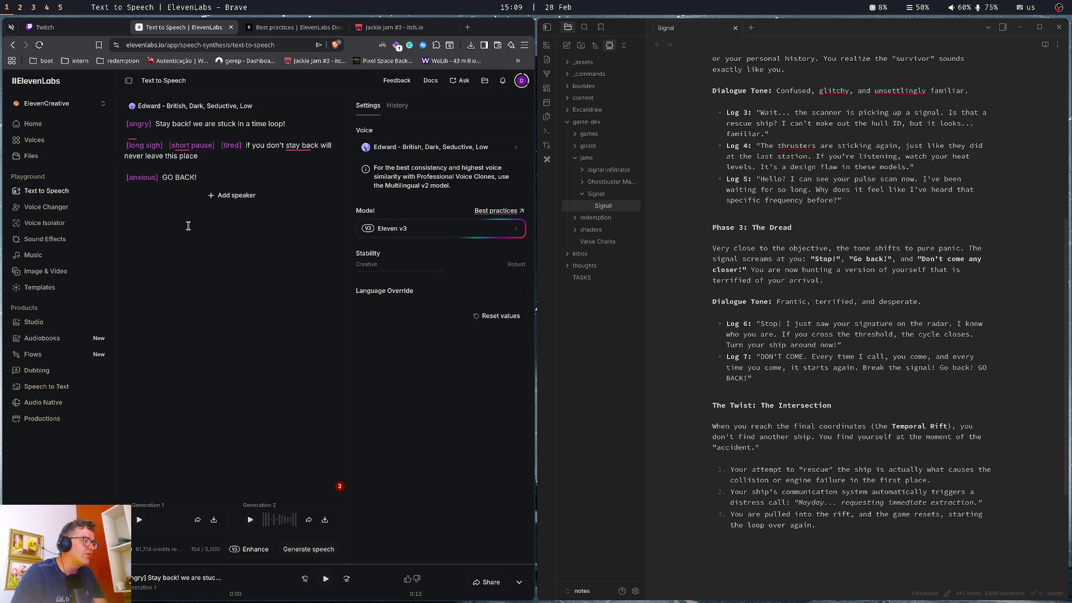
key(BackSpace)
key(BackSpace)
key(BackSpace)
text(go back, go)
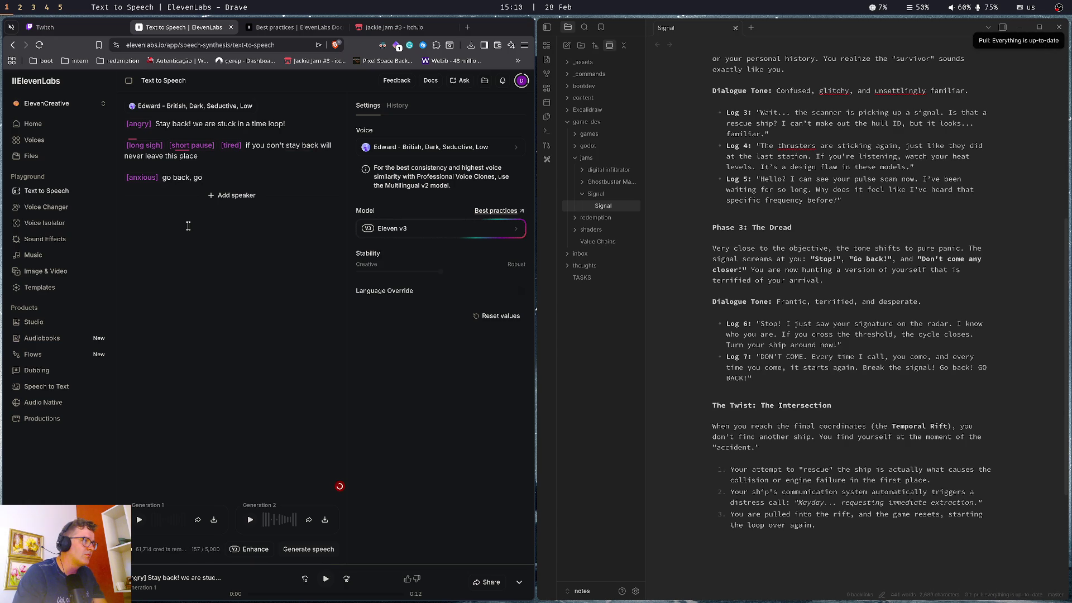
text( back)
key(ctrl+Return)
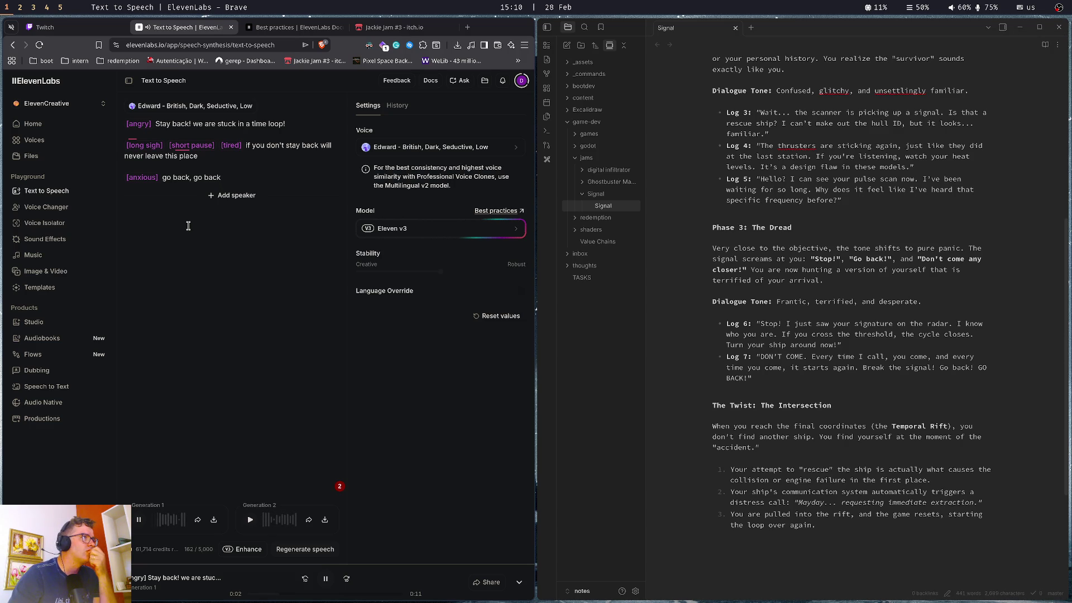
Change the first line's [angry] tag to [frightened] and generate a new take
double_click(144, 124)
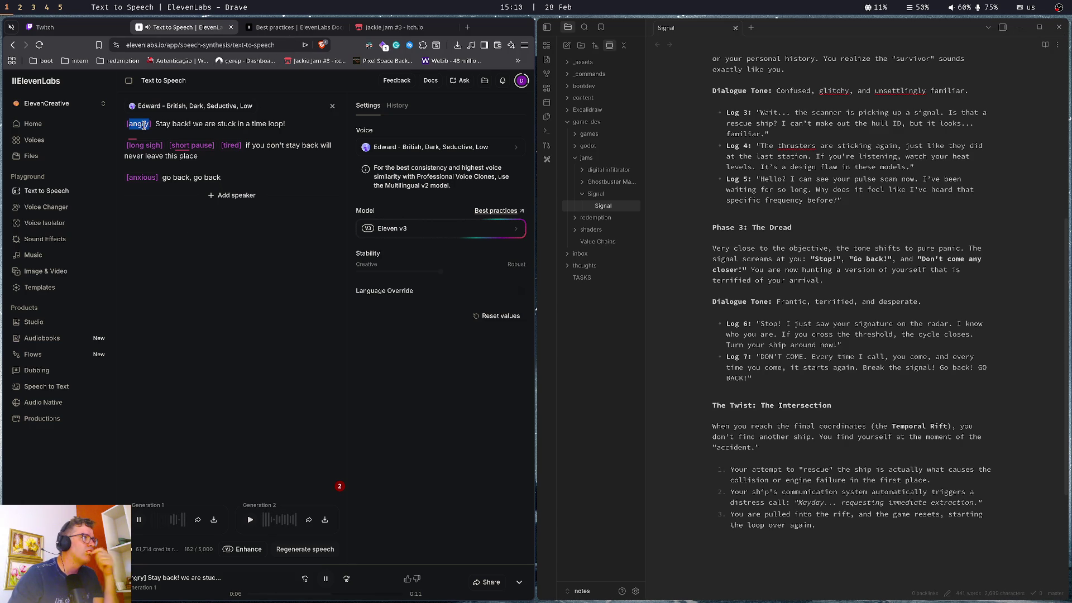
text(frightned)
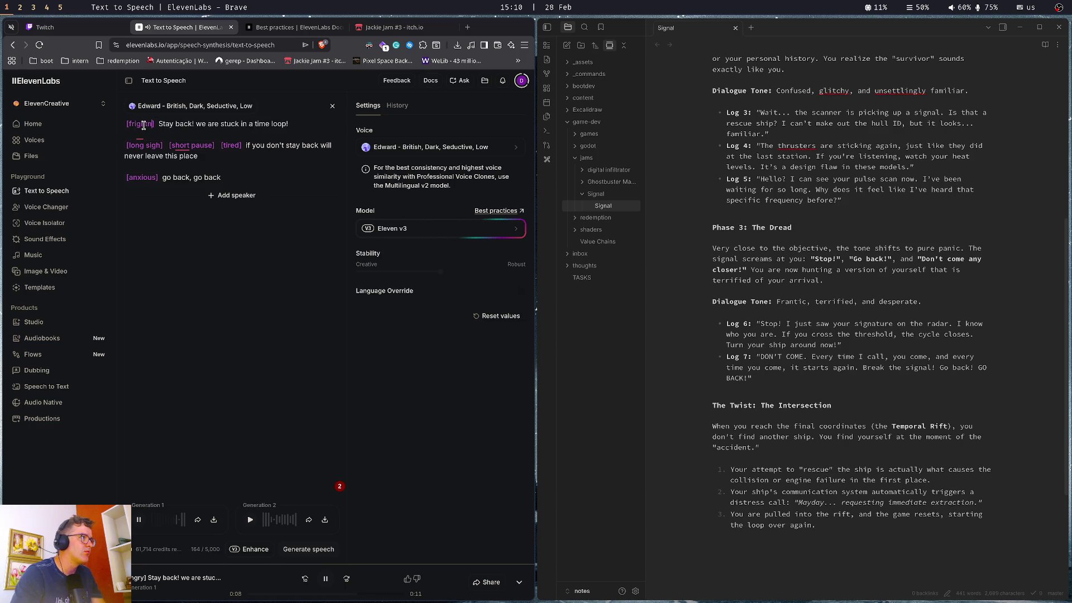
key(Left)
text(e)
key(ctrl+Return)
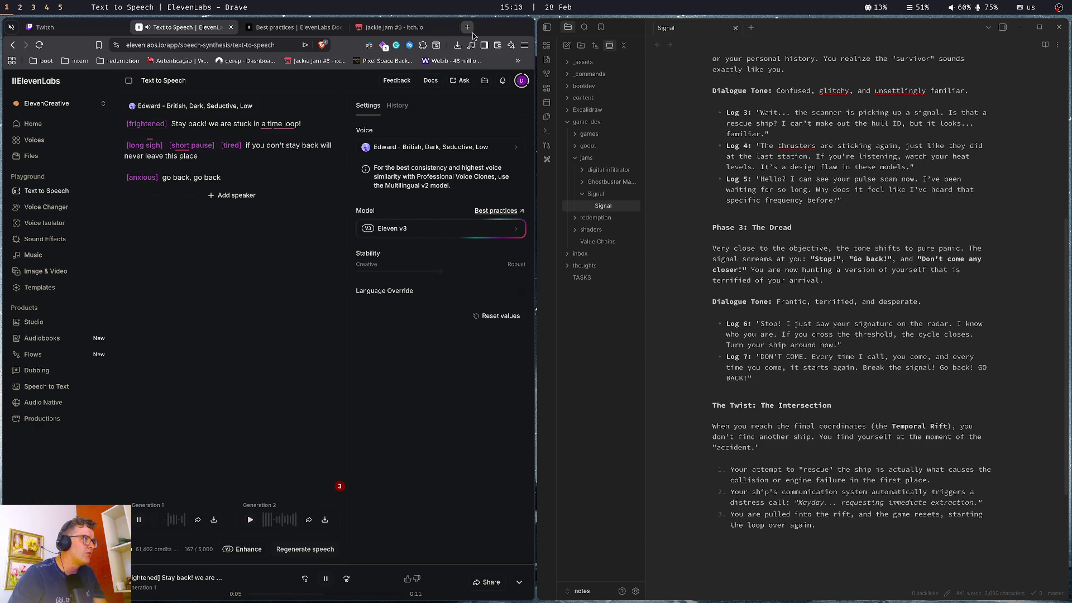
Copy [frightened] over the [tired] and [anxious] tags, generate and play, then delete [short pause]
double_click(147, 124)
key(ctrl+c)
double_click(231, 145)
key(ctrl+v)
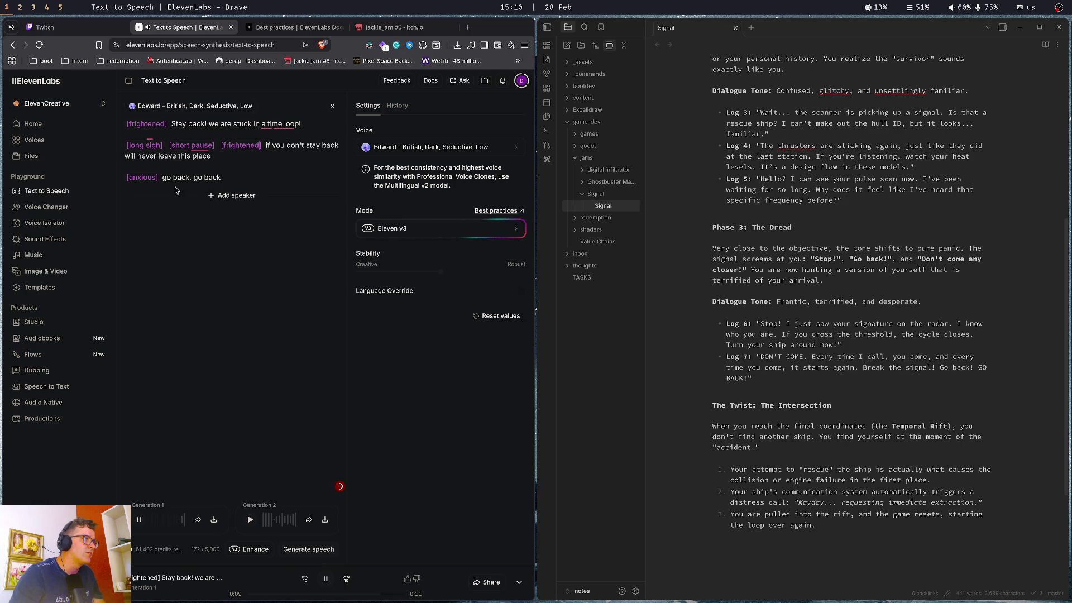
double_click(143, 178)
key(ctrl+v)
key(ctrl+Return)
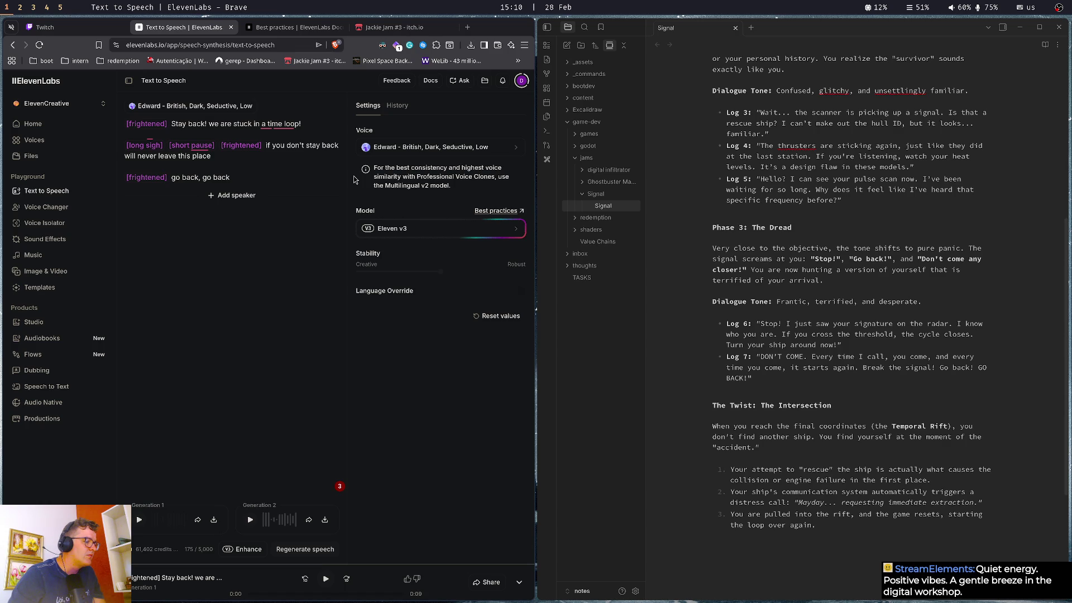
click(251, 520)
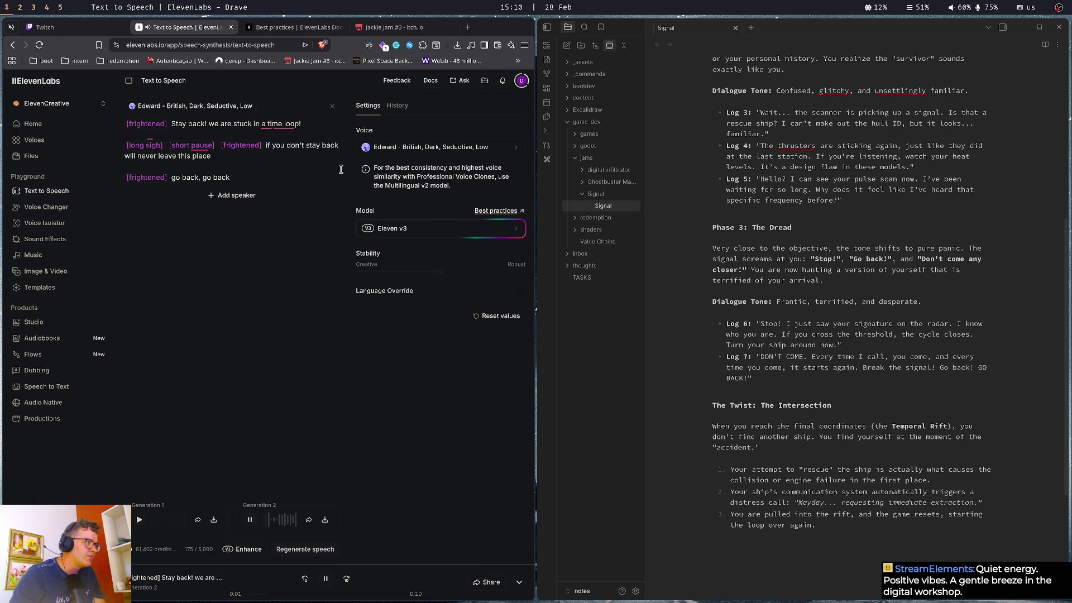
drag(168, 146, 218, 146)
key(BackSpace)
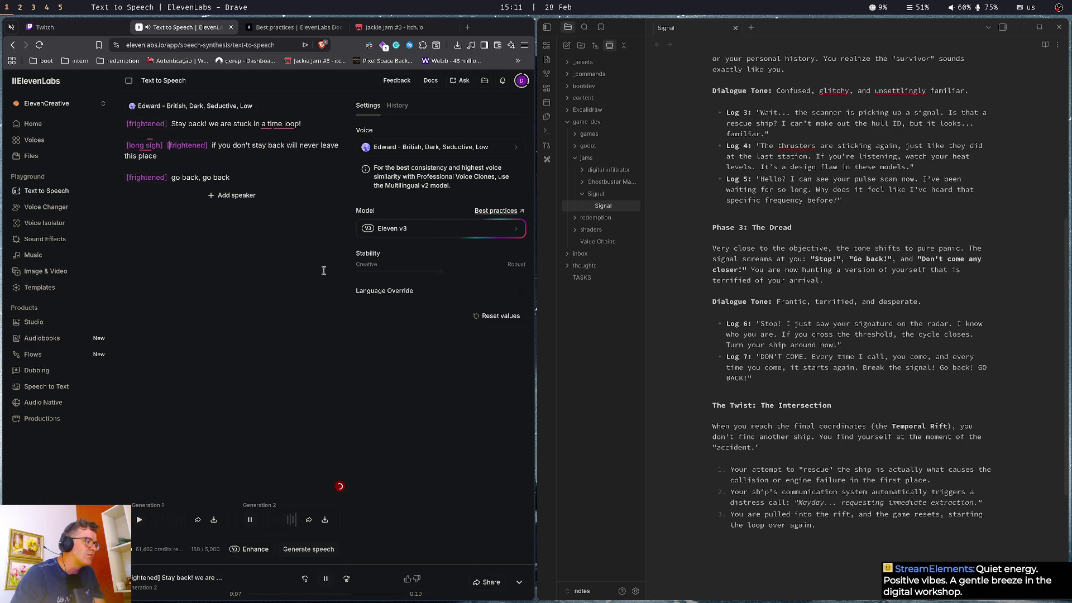
Change [long sigh] to [short sigh] and cut the last line down to 'go back'
key(ctrl+shift+Left)
text(short)
key(BackSpace)
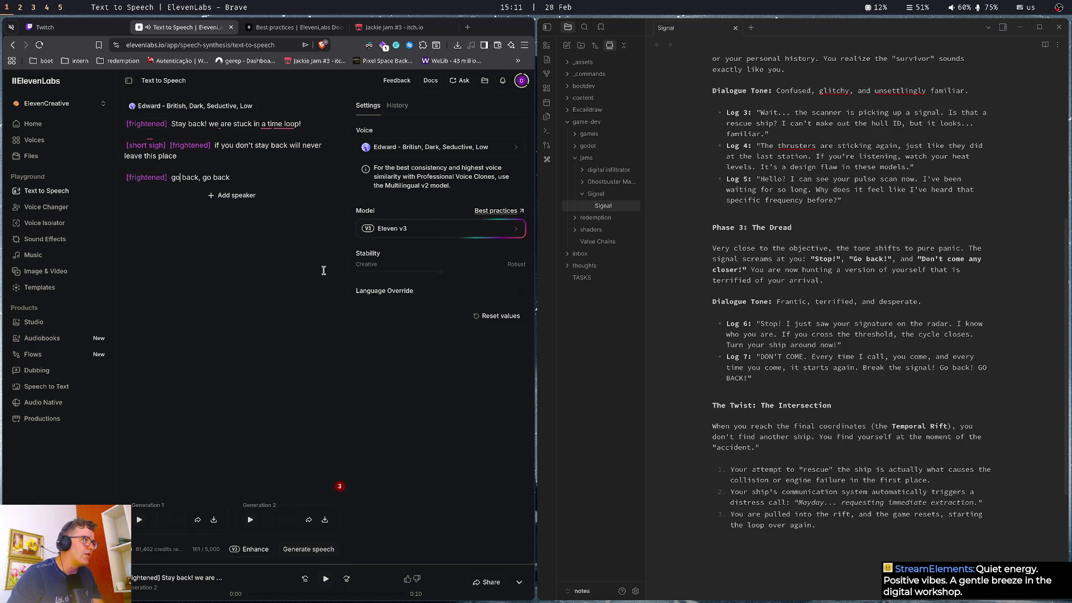
key(Delete)
key(Delete)
key(Delete)
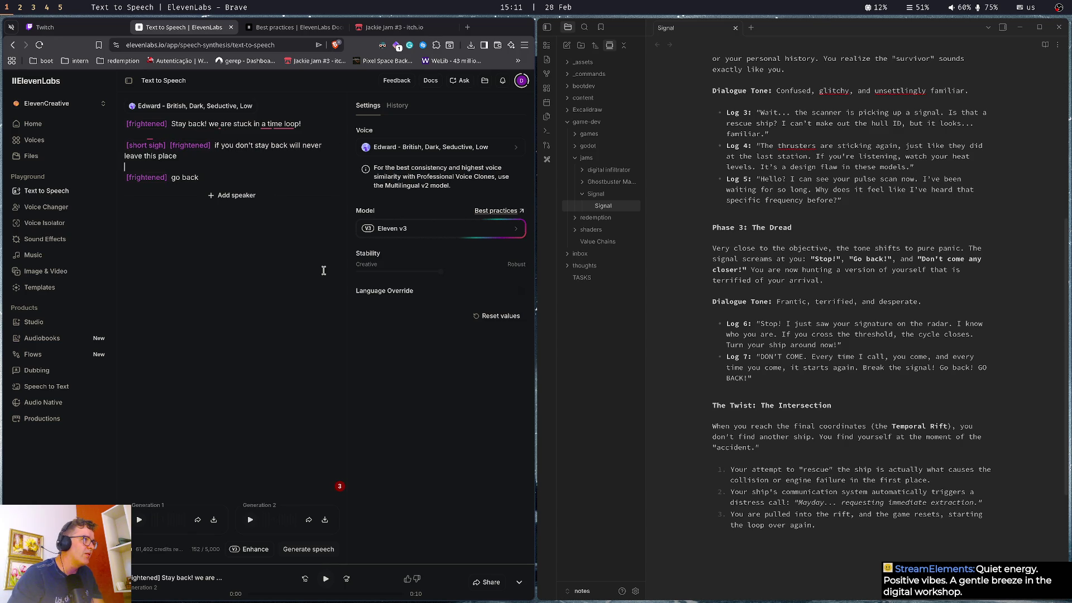
Move the sigh tag to right after 'stay back,', shorten it to [sigh], and regenerate
key(ctrl+shift+Left)
key(ctrl+shift+Left)
key(ctrl+shift+Left)
key(BackSpace)
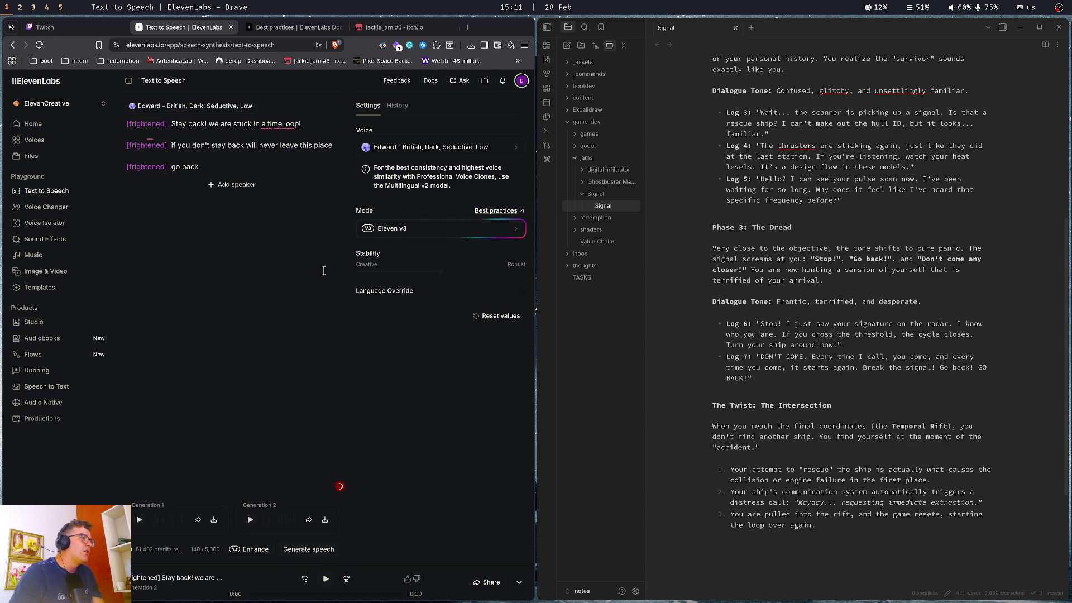
key(ctrl+Right)
key(ctrl+Right)
key(ctrl+Right)
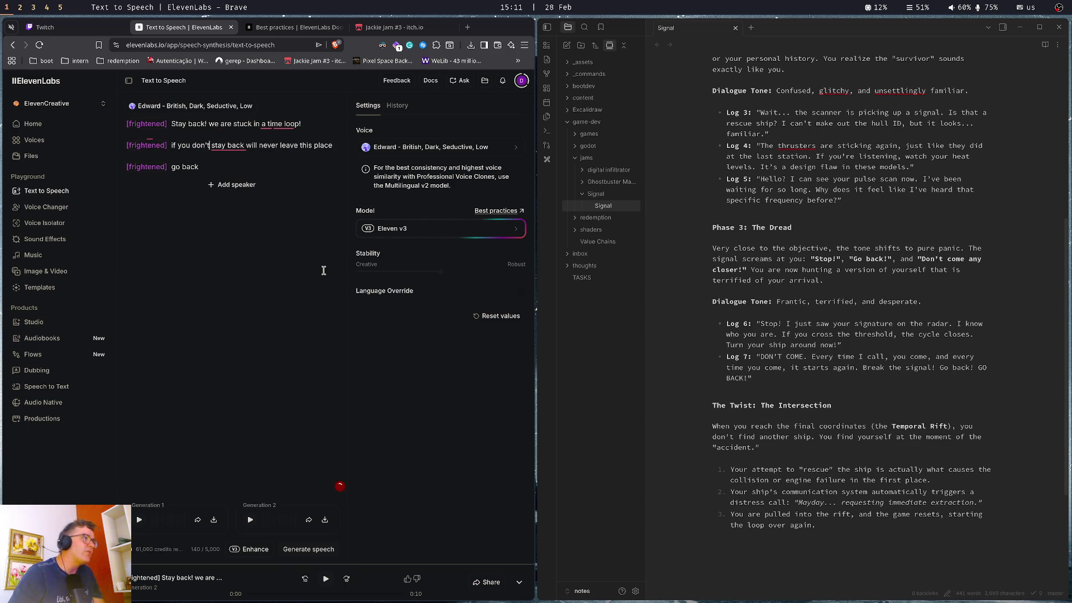
text(,)
key(ctrl+v)
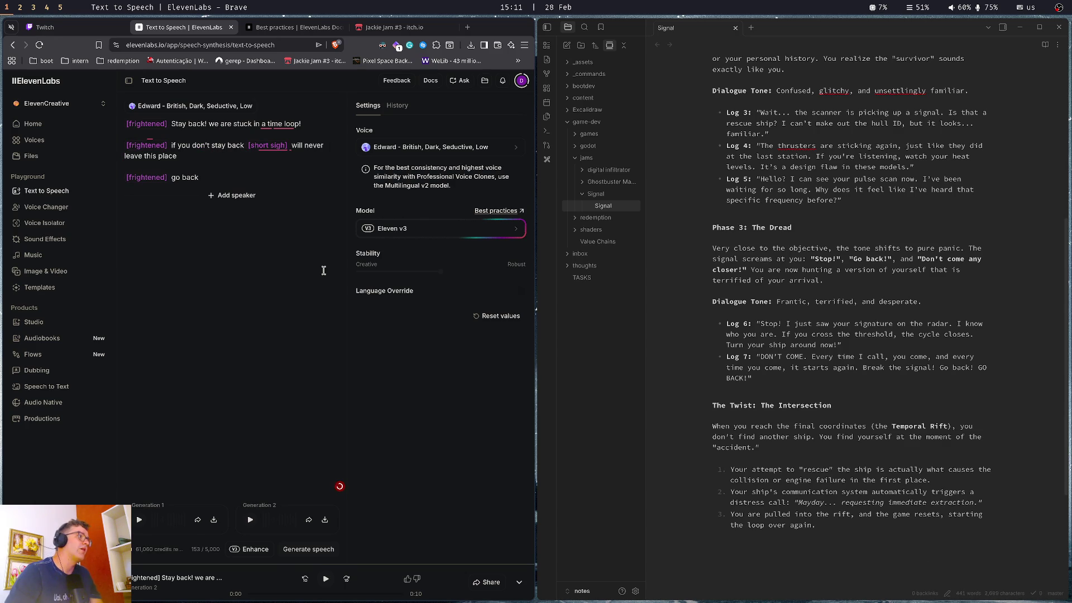
key(ctrl+Return)
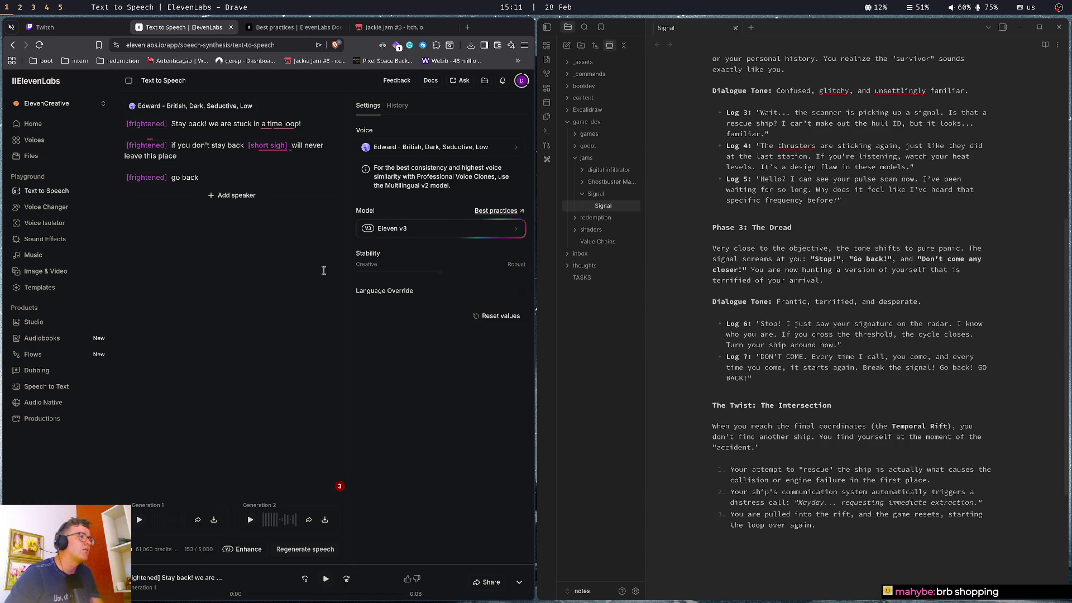
key(BackSpace)
key(BackSpace)
key(BackSpace)
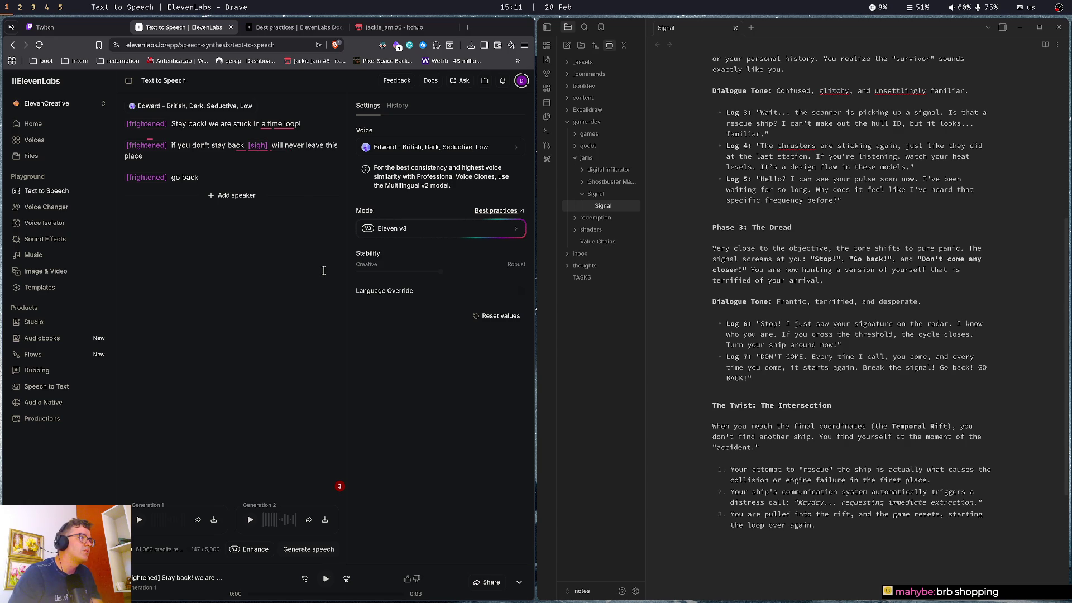
key(ctrl+Return)
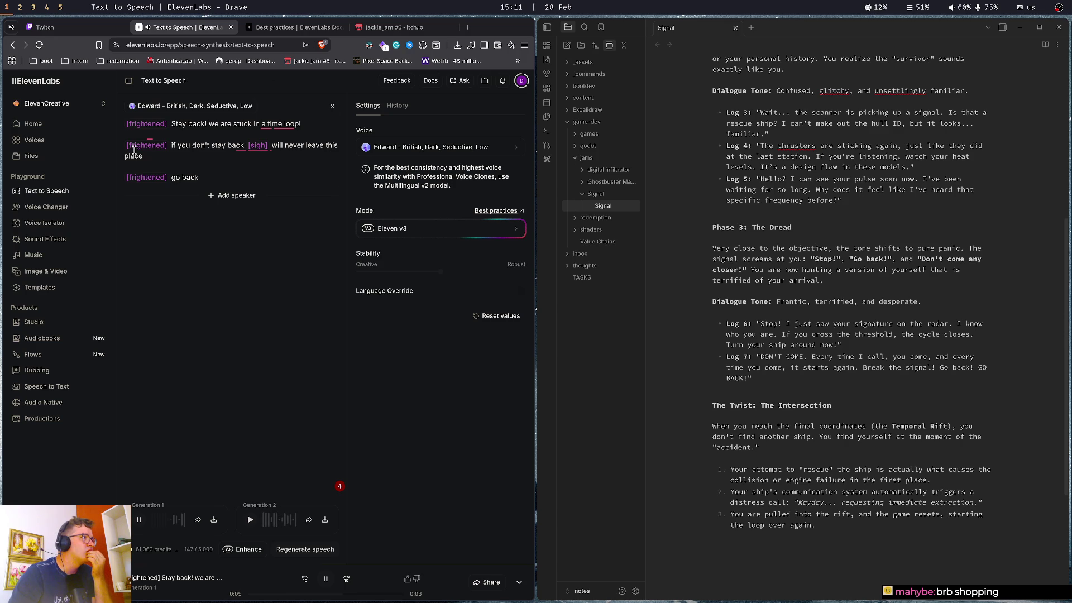
Paste a [frightened] tag after [sigh] in the second line, generate, and play the new take
drag(126, 145, 156, 146)
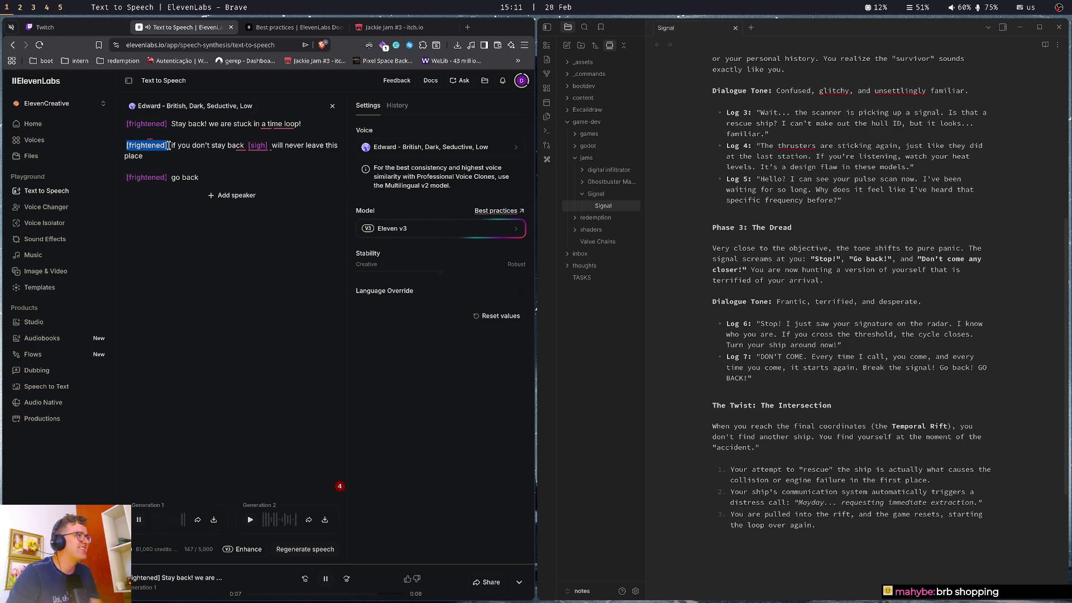
click(271, 146)
key(ctrl+v)
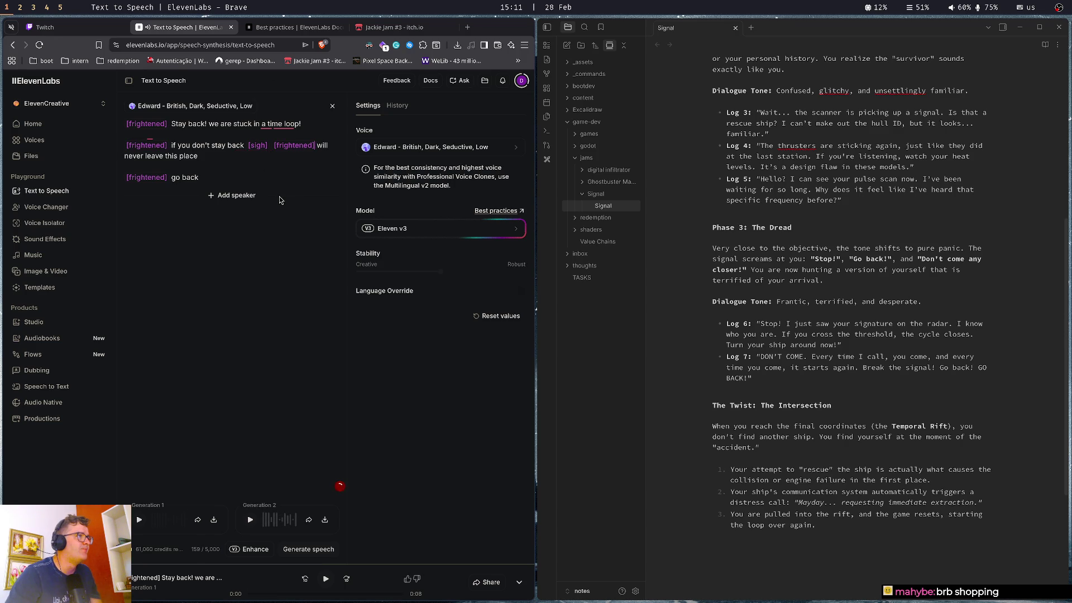
key(ctrl+Return)
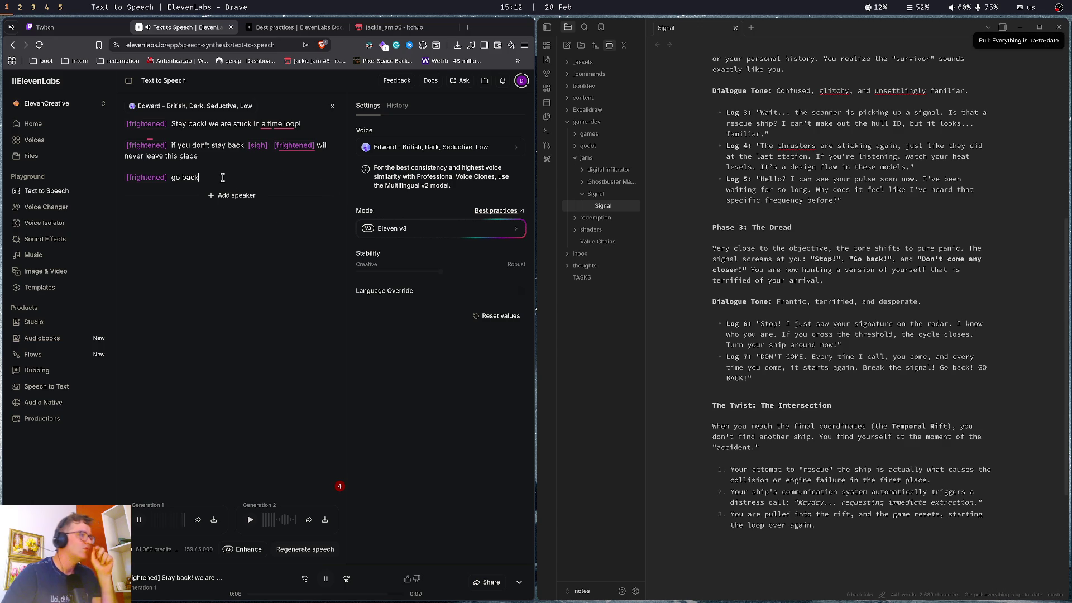
click(250, 521)
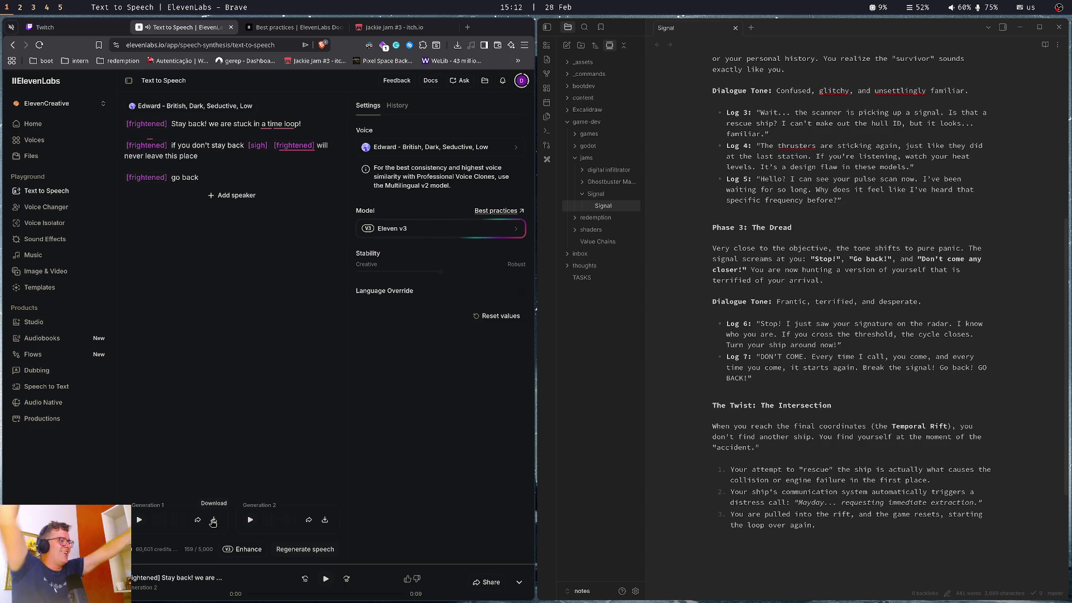
click(213, 521)
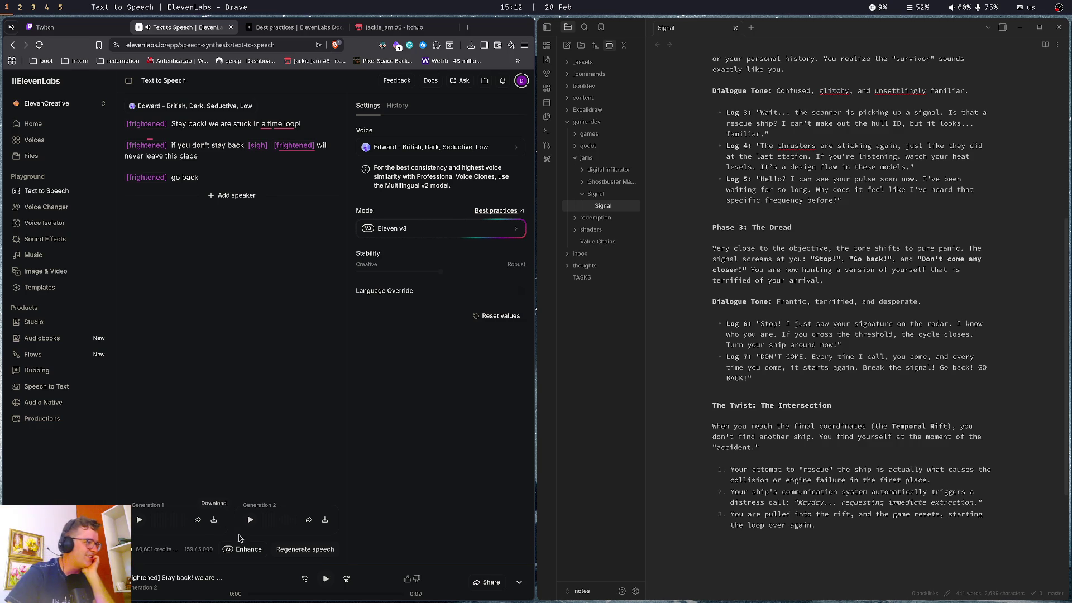
Download the second generated take and save it as voice7.mp3
click(325, 521)
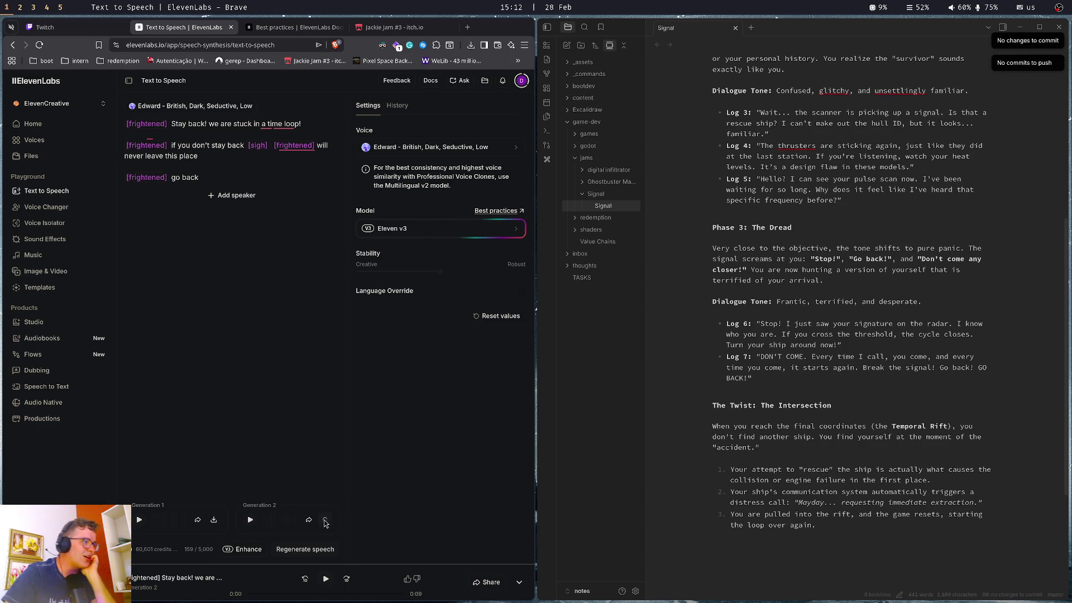
click(325, 521)
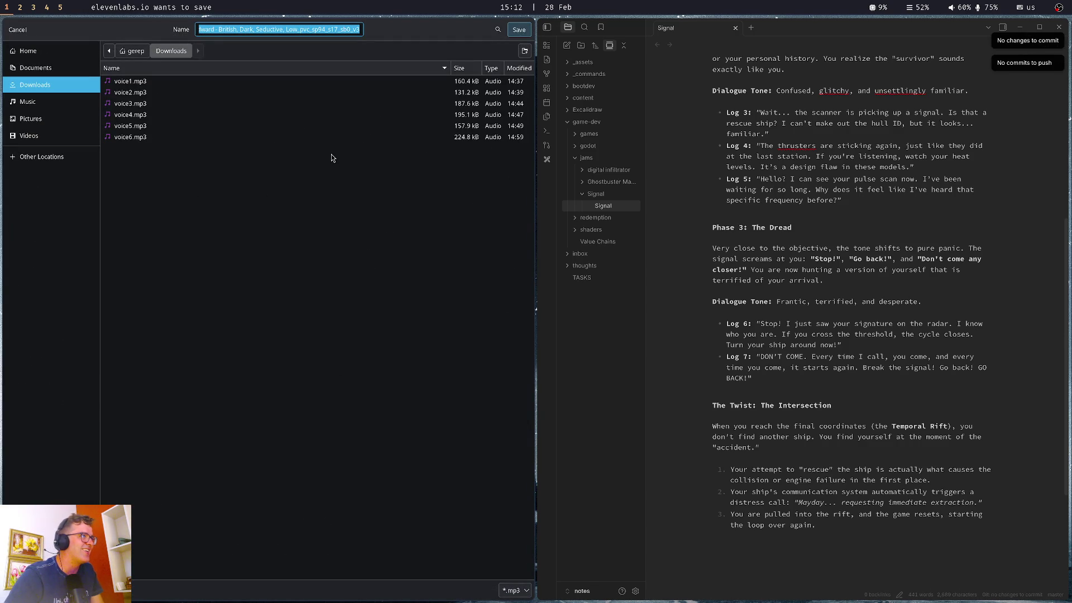
text(voice7.mp3)
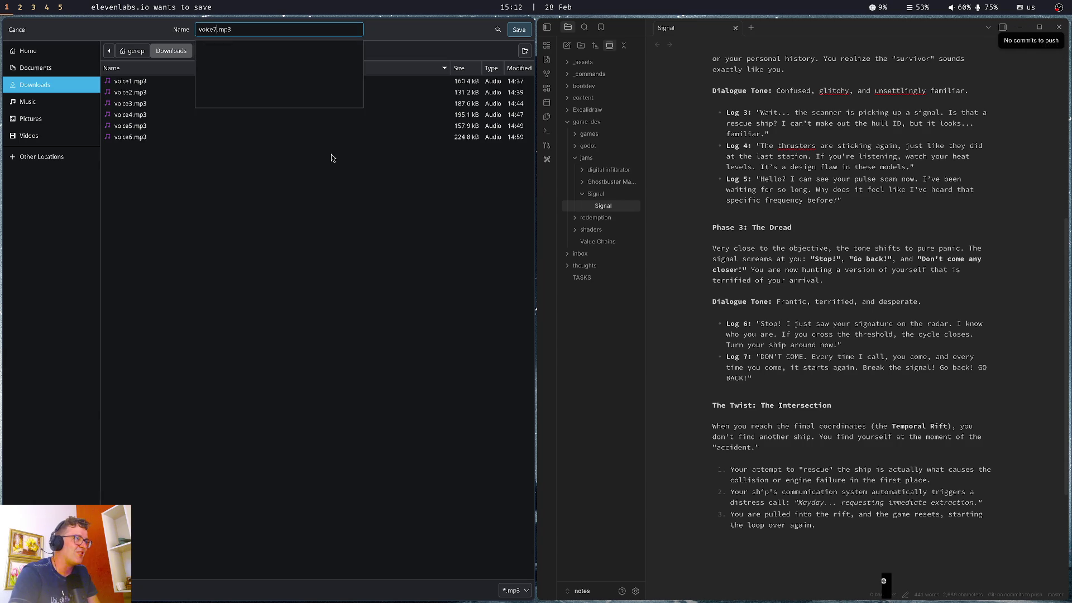
key(Return)
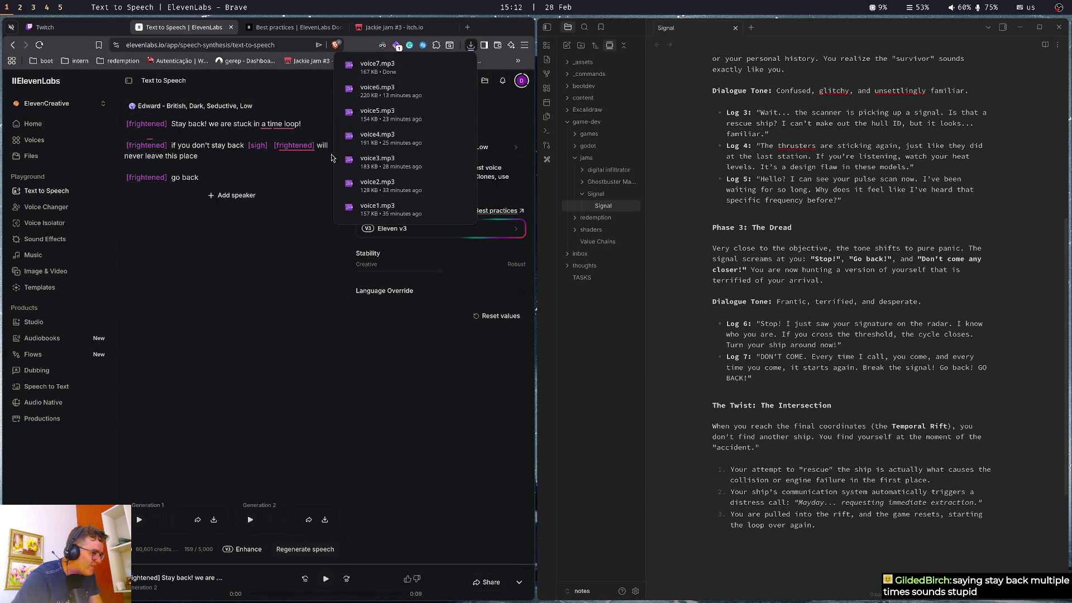
click(222, 178)
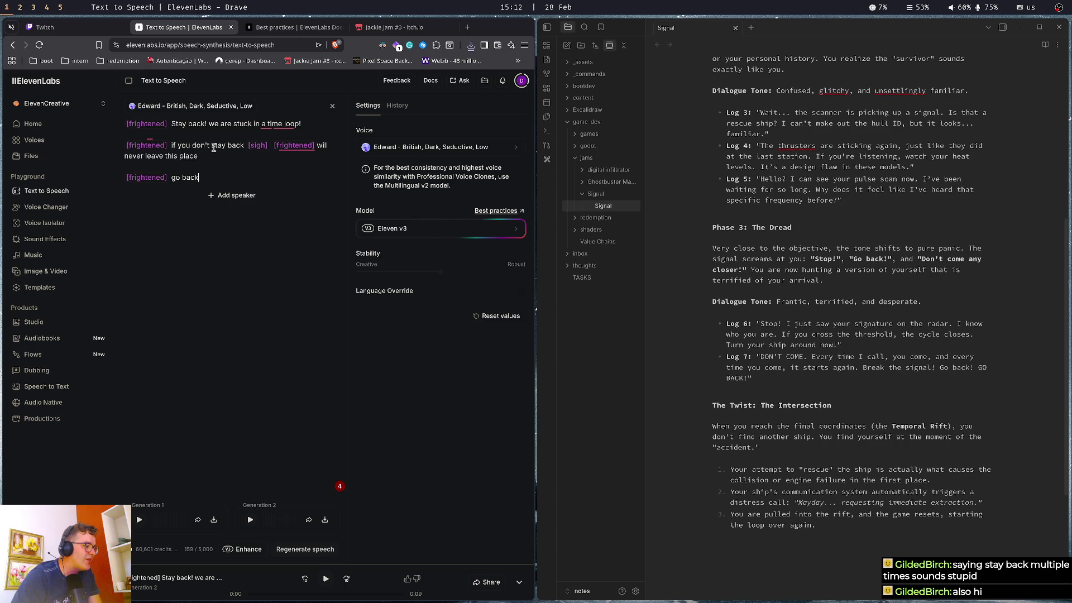
drag(213, 146, 244, 148)
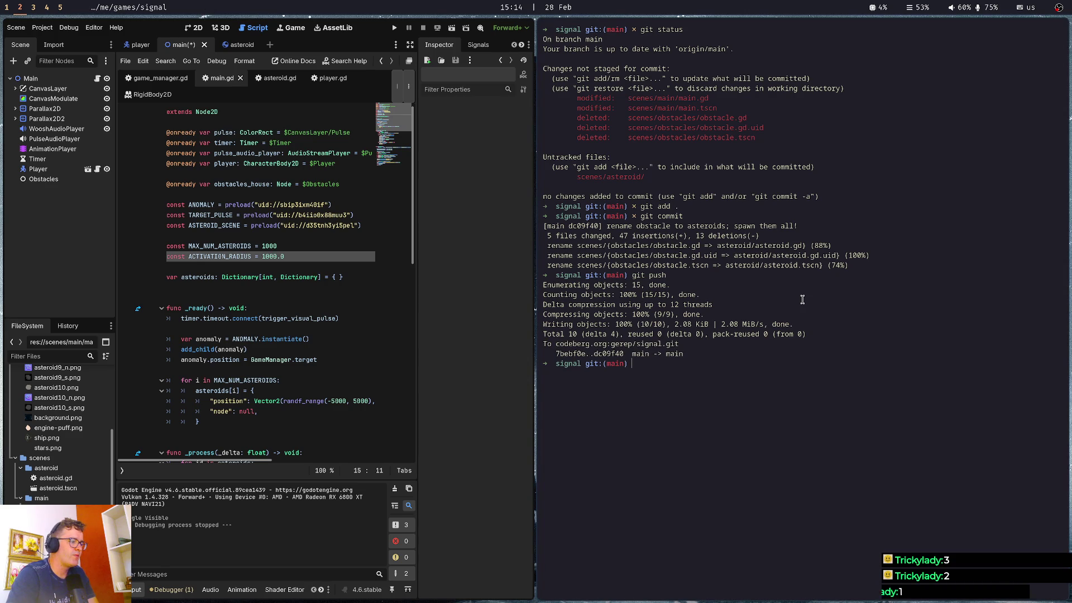
End the terminal session with the exit command
text(exit)
key(Return)
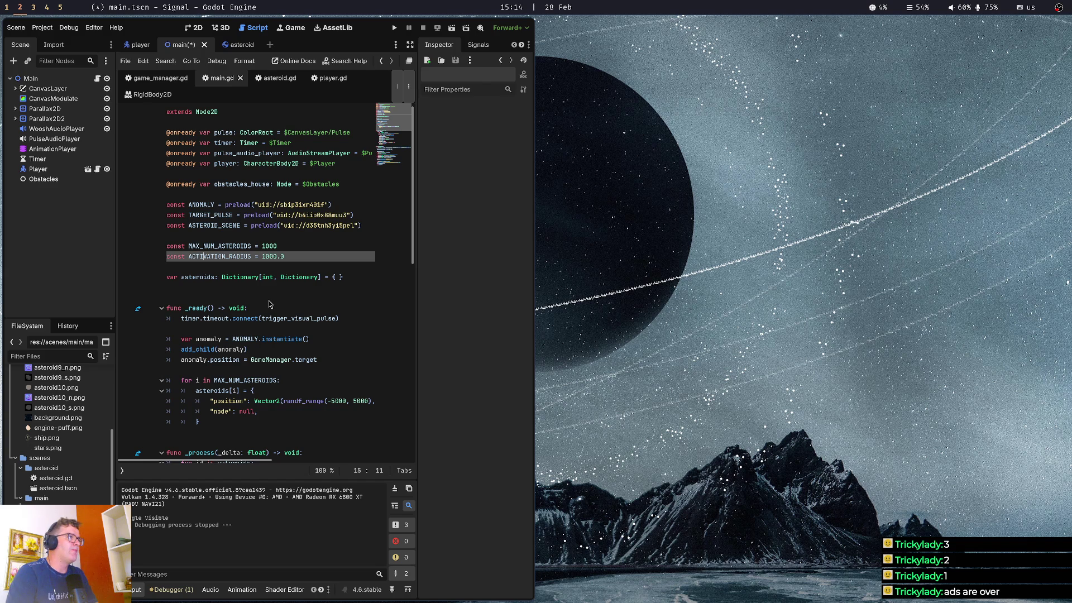
Save the scene, maximize the Godot editor, and move to the blank line after timer.start()
key(ctrl+s)
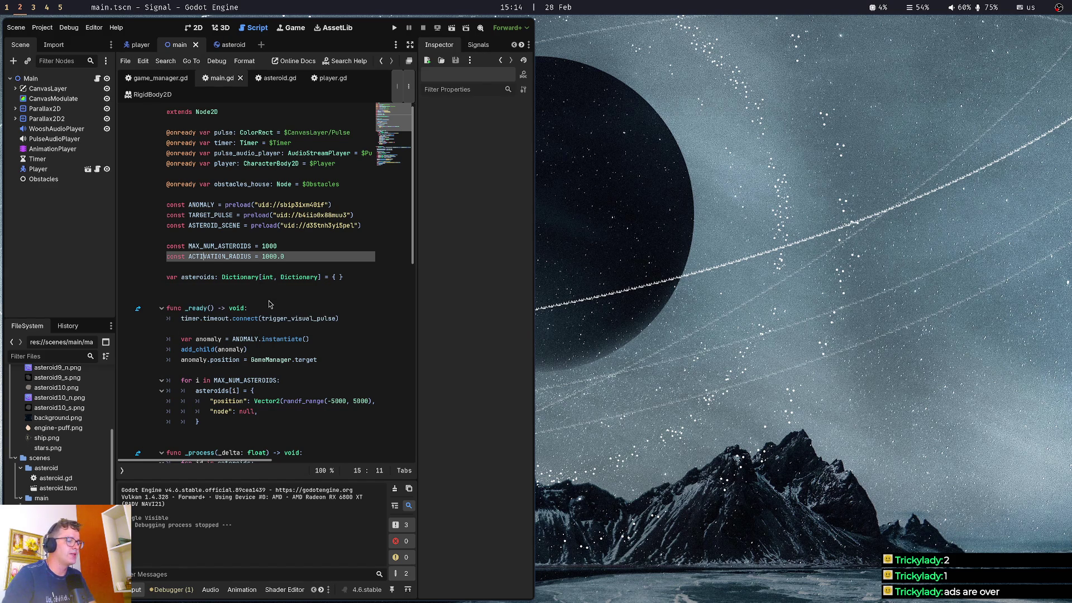
key(super+f)
click(332, 209)
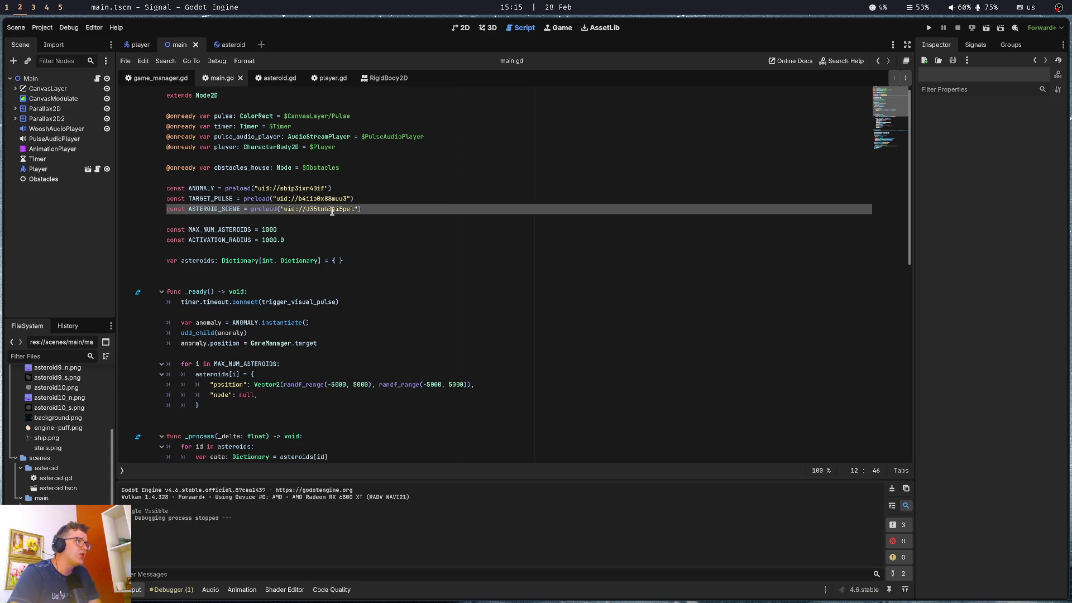
key(Down)
key(Down)
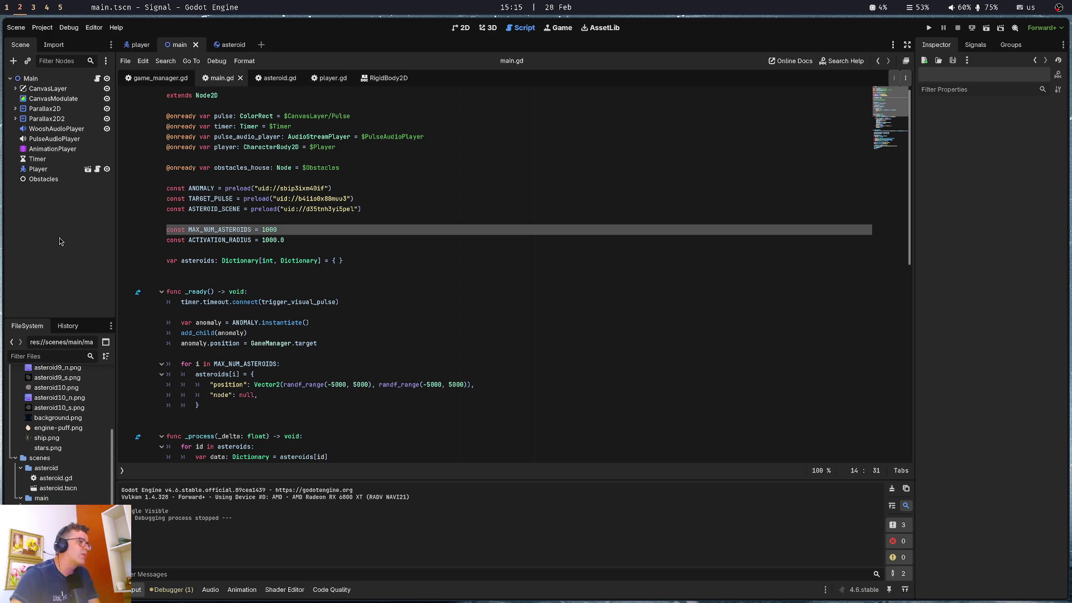
scroll(255, 271, down, 5)
click(255, 271)
scroll(254, 271, down, 5)
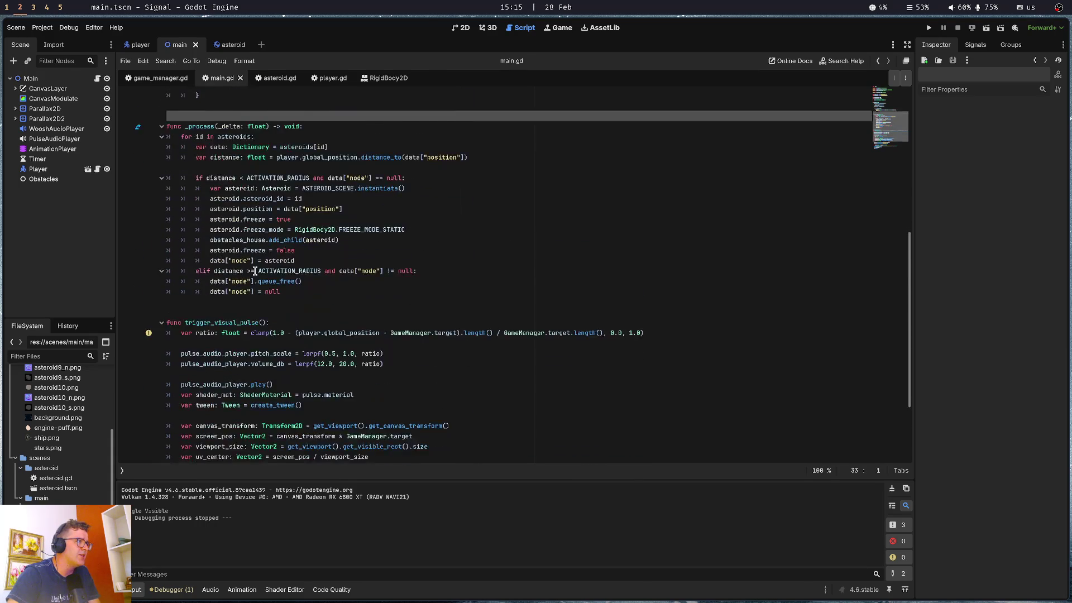
scroll(255, 271, down, 5)
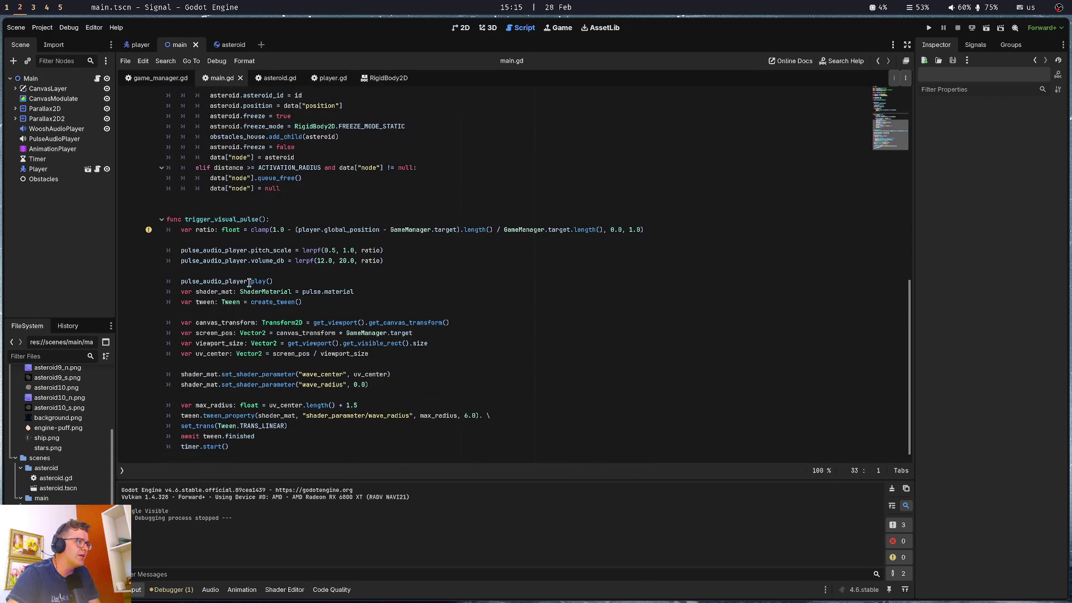
click(258, 457)
Add a 'func _play_voice() -> void:' stub containing 'pass' to main.gd and save it
key(Return)
key(Return)
text(func _play_+voi)
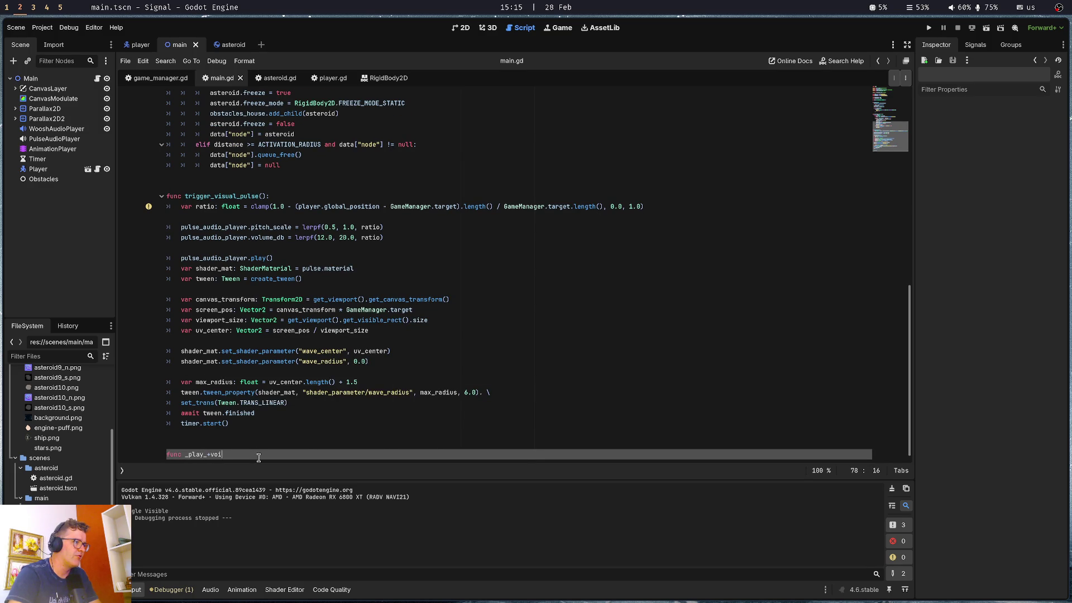
key(BackSpace)
text(voice() ->  void)
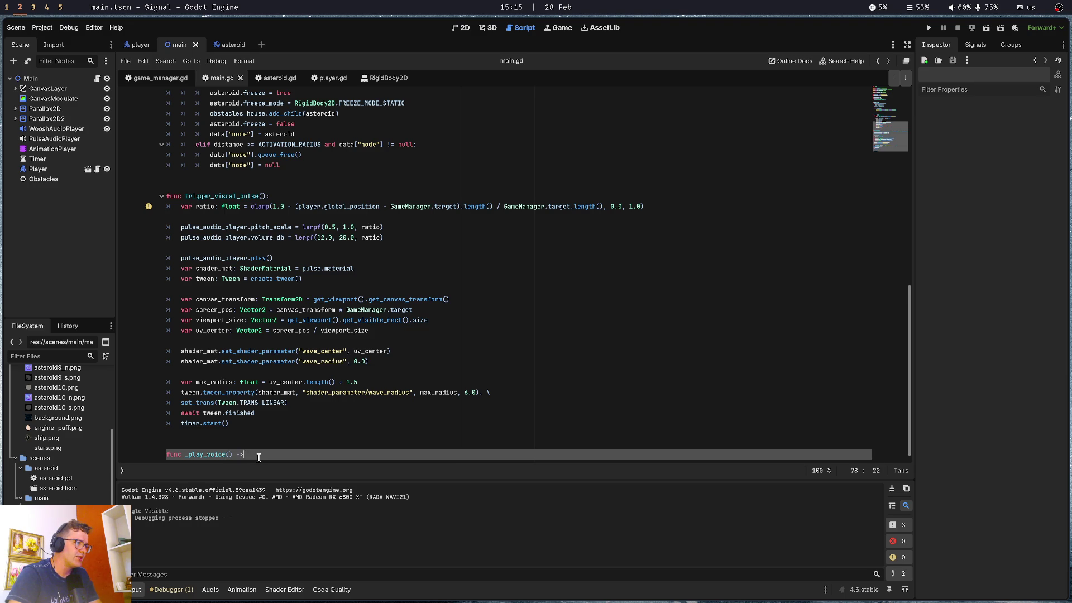
text(:)
key(Return)
text(pass)
key(ctrl+s)
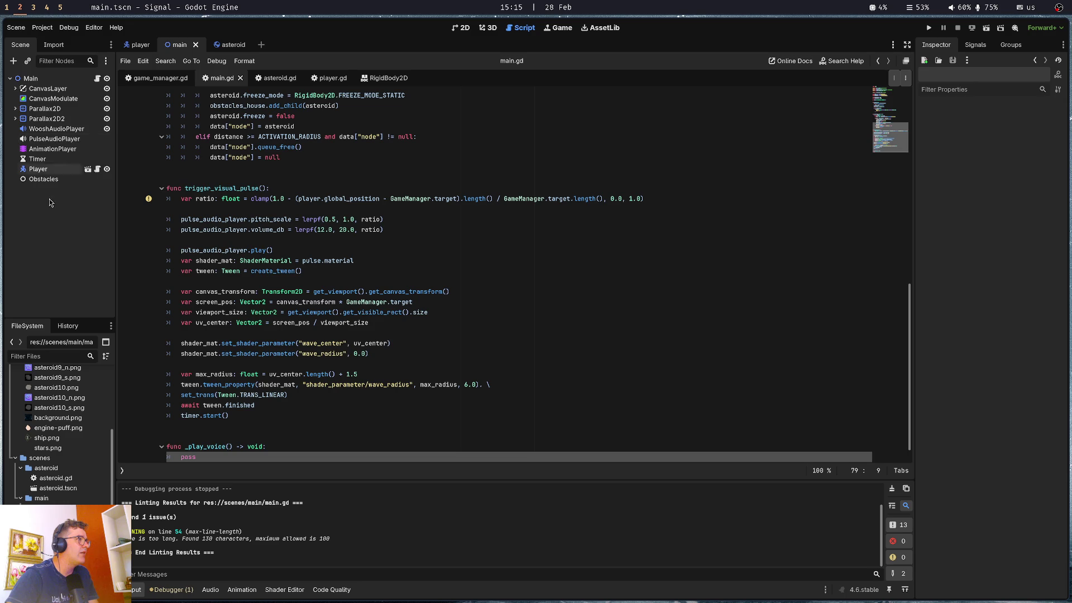
key(ctrl+a)
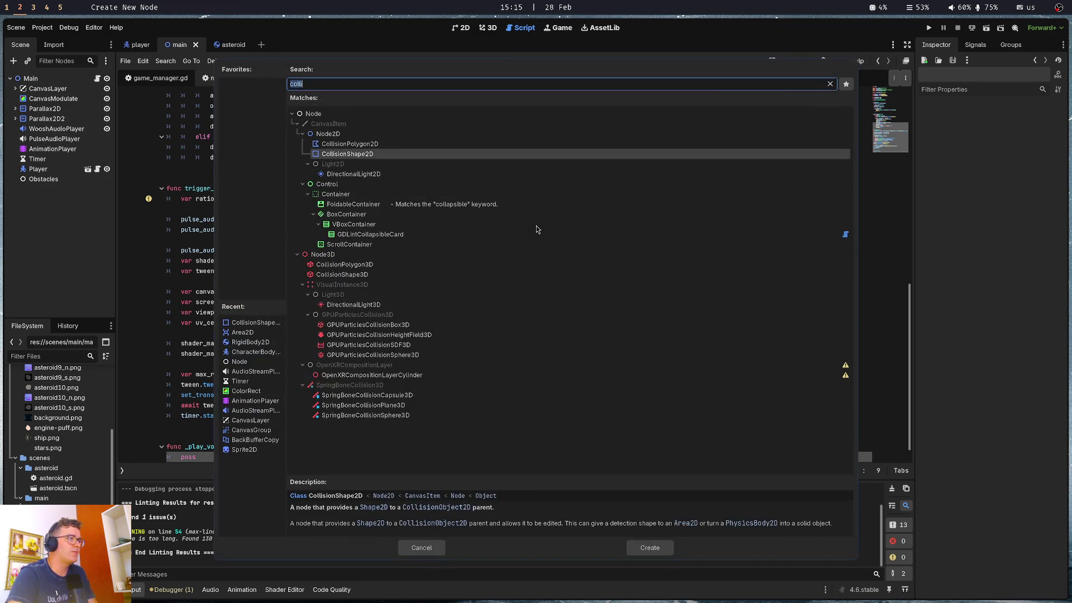
Search 'audio' and create an AudioStreamPlayer node under Main
text(audio)
key(Down)
key(Up)
key(Down)
key(Down)
key(Down)
key(Down)
key(Down)
key(Return)
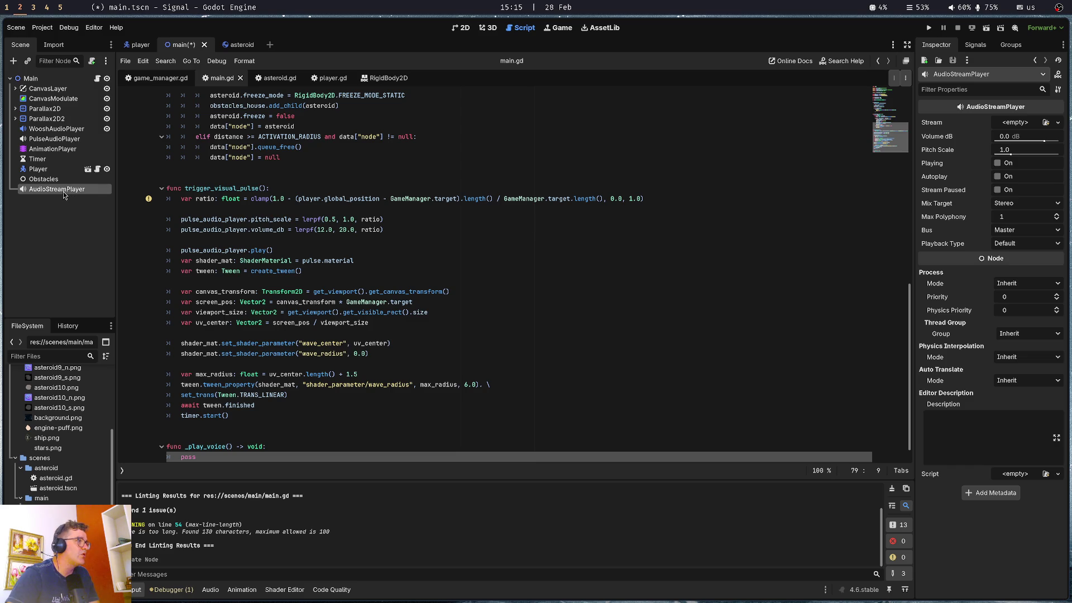
Move AudioStreamPlayer, PulseAudioPlayer, Obstacles, Timer and AnimationPlayer to the top, then save
drag(61, 194, 64, 85)
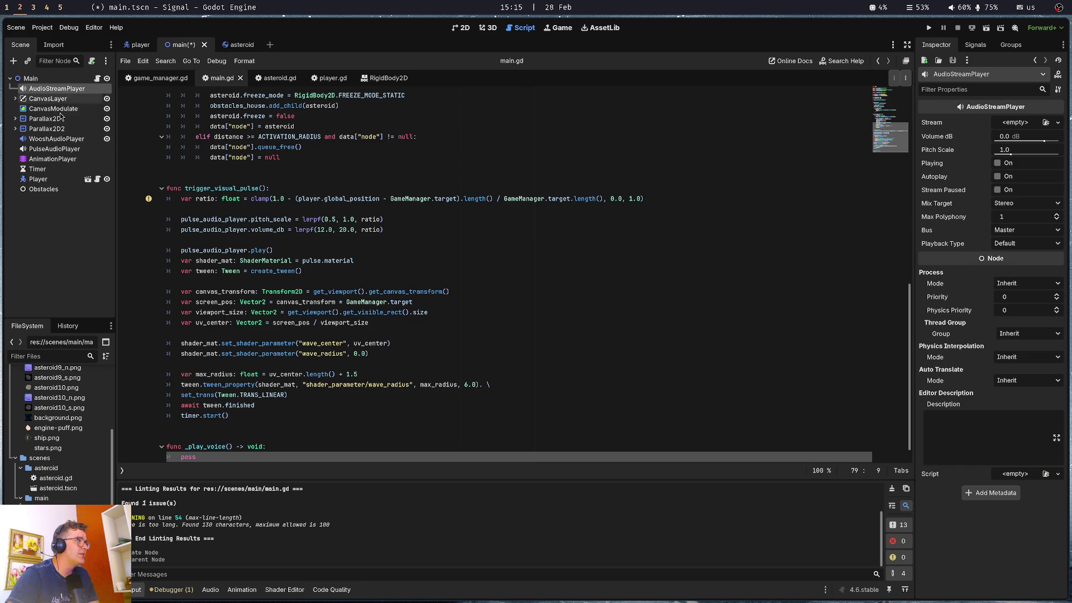
drag(51, 150, 56, 94)
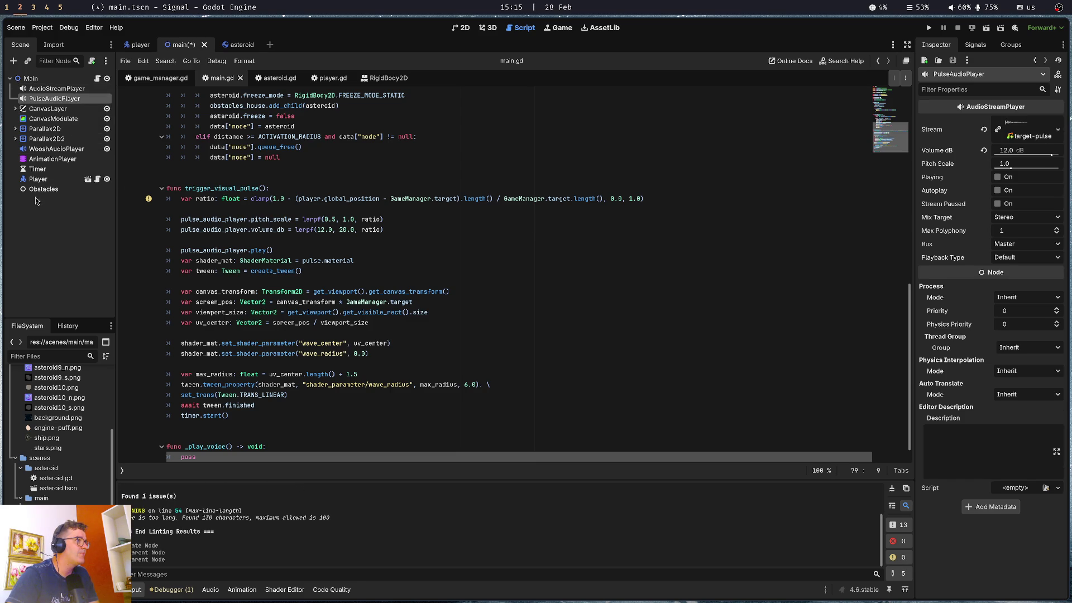
drag(40, 193, 42, 105)
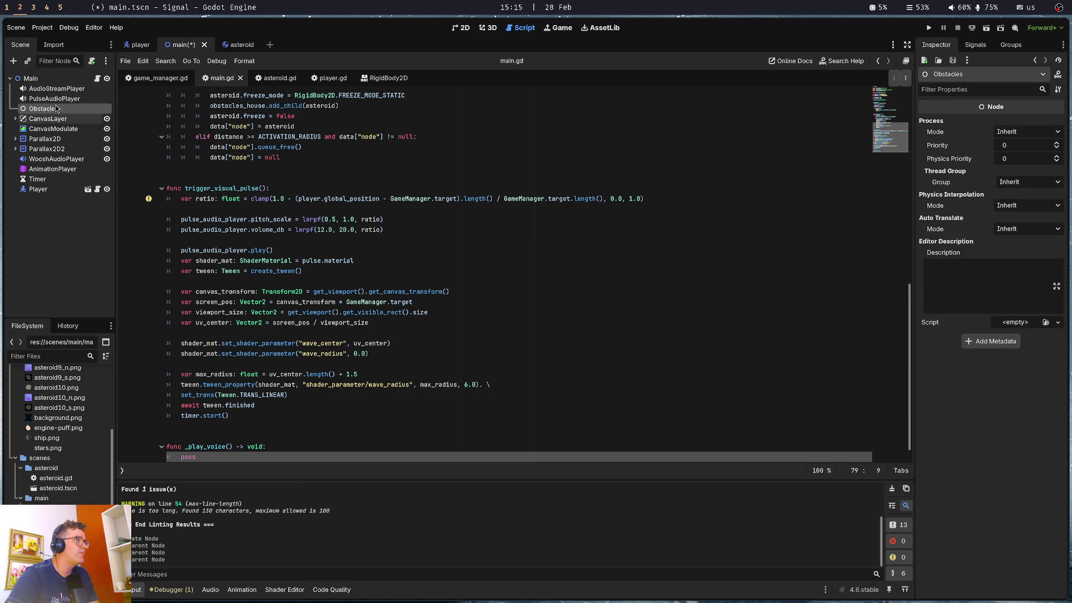
drag(38, 179, 47, 115)
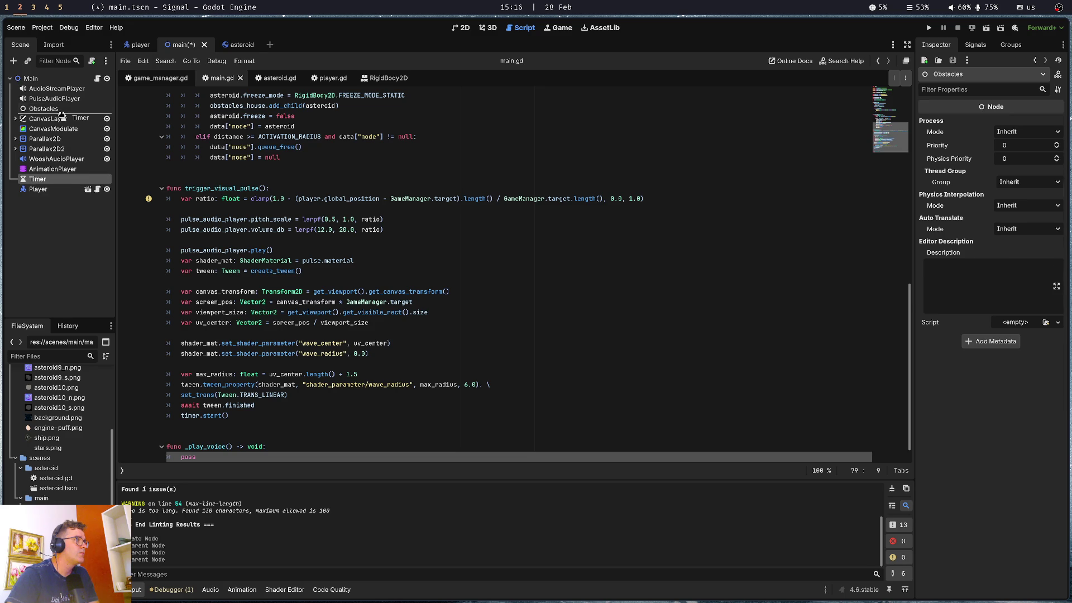
drag(47, 178, 58, 127)
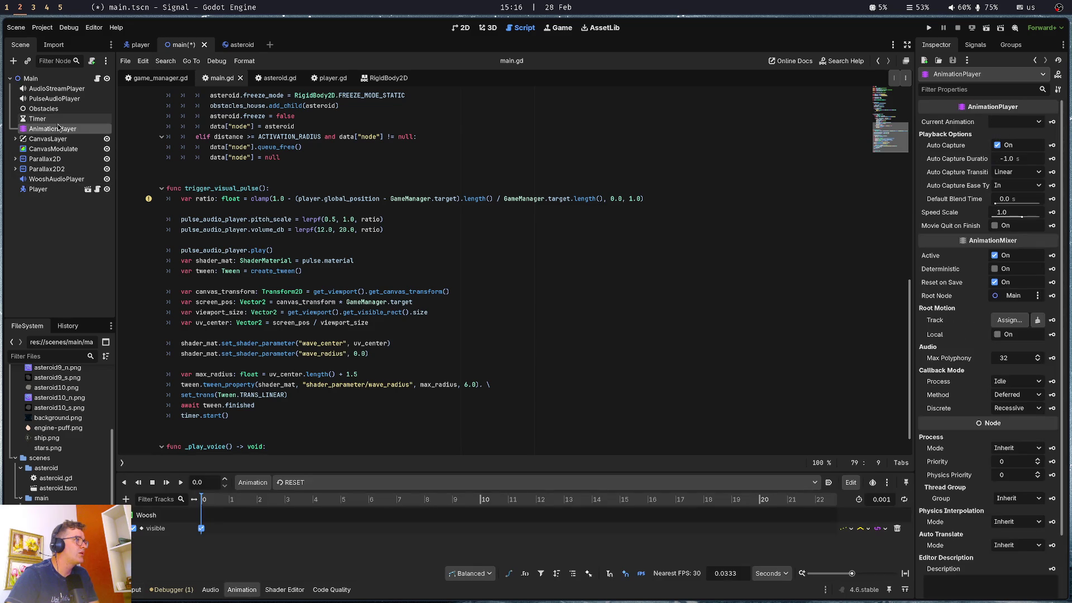
key(ctrl+s)
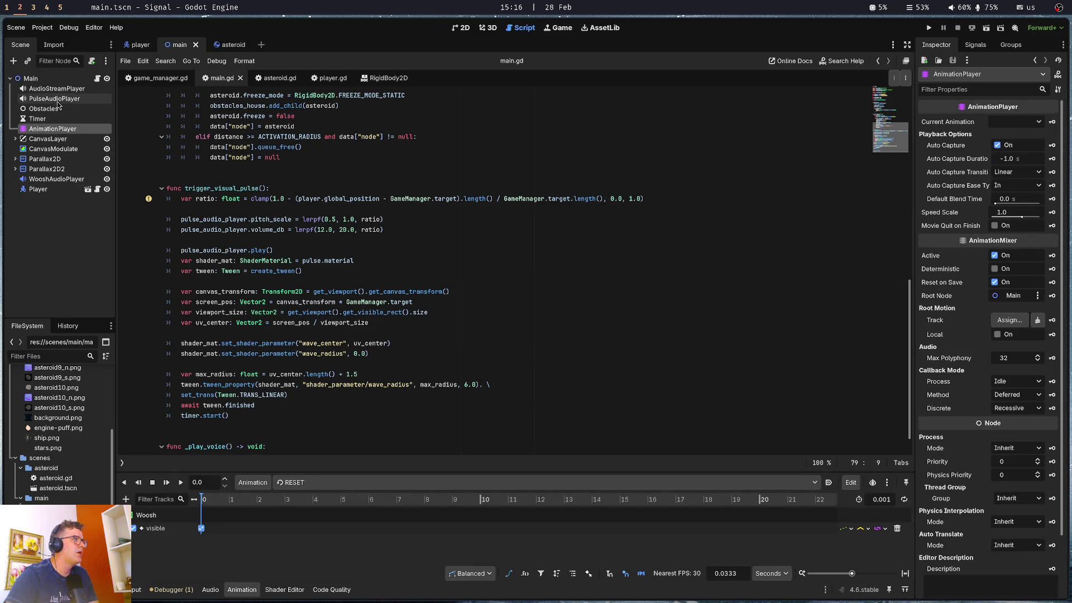
Rename the new AudioStreamPlayer node to VoiceAudioPlayer and save the scene
click(64, 90)
text(VoiceAudioPlayer)
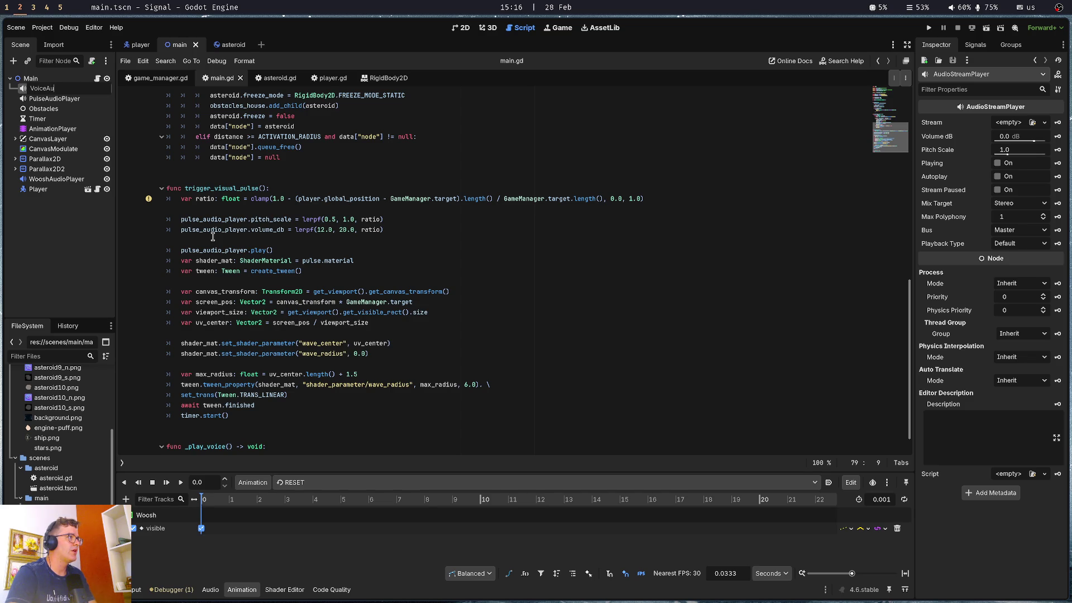
key(Return)
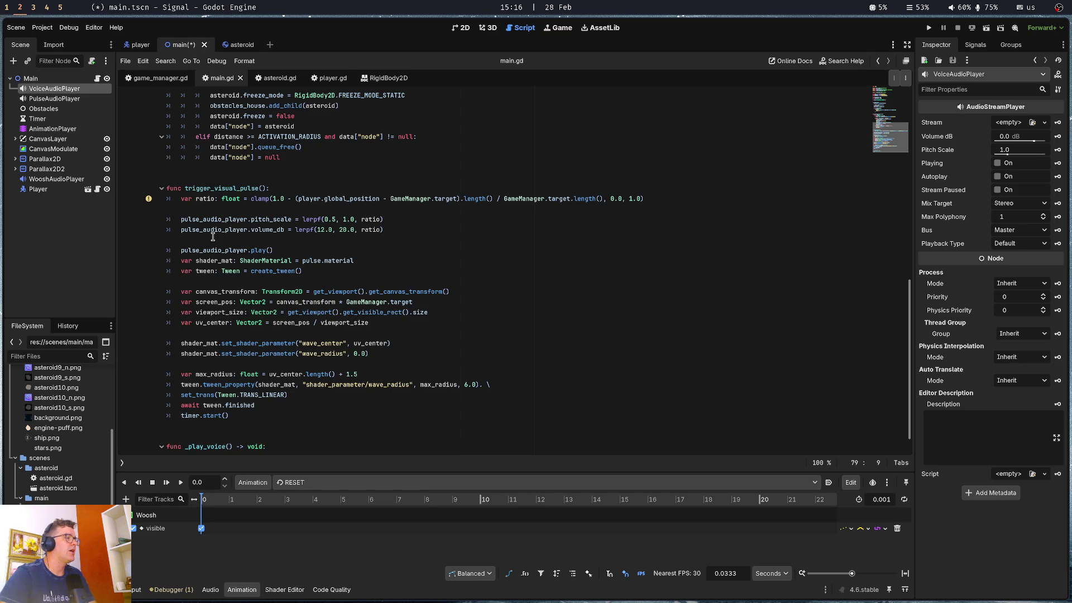
key(ctrl+s)
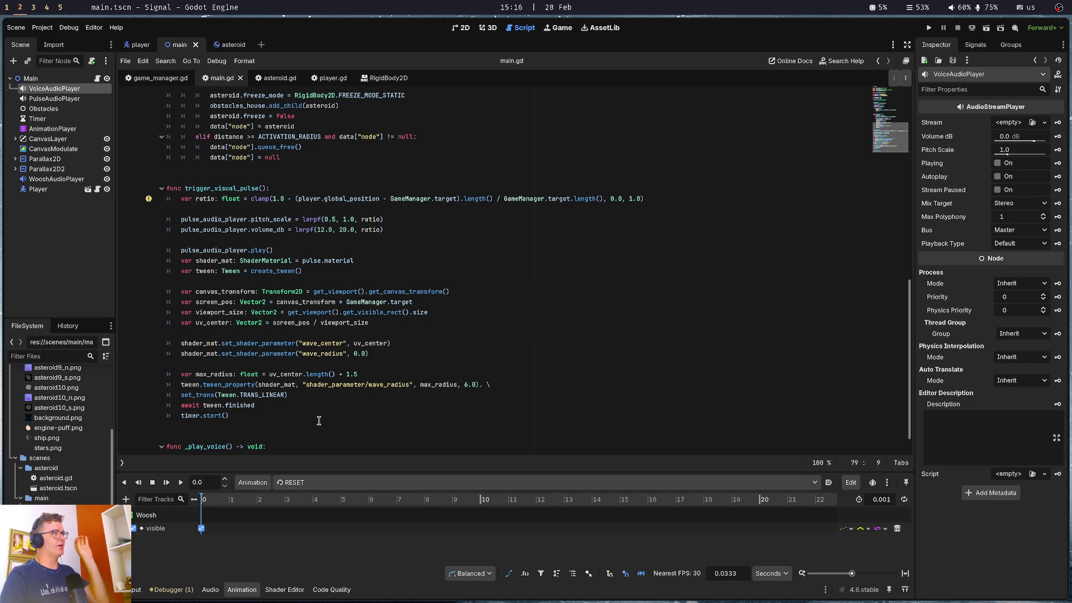
click(302, 425)
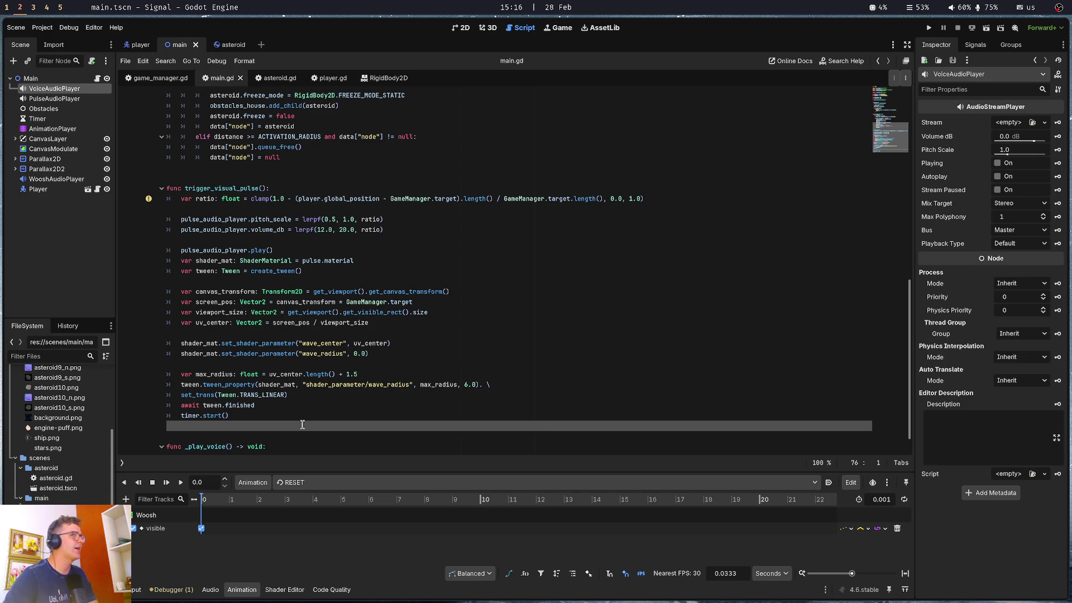
click(169, 146)
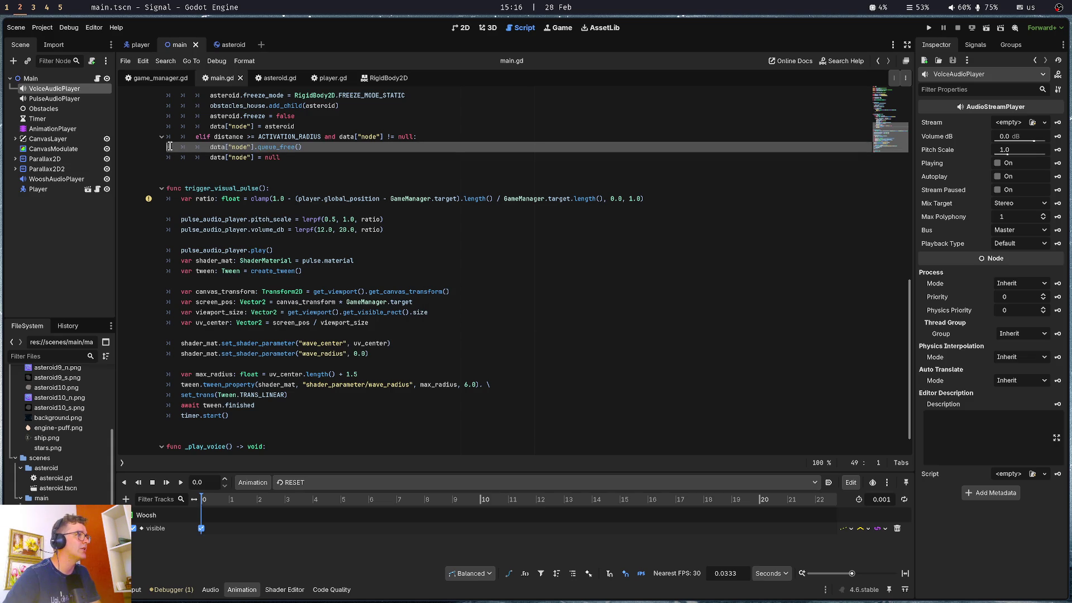
click(270, 403)
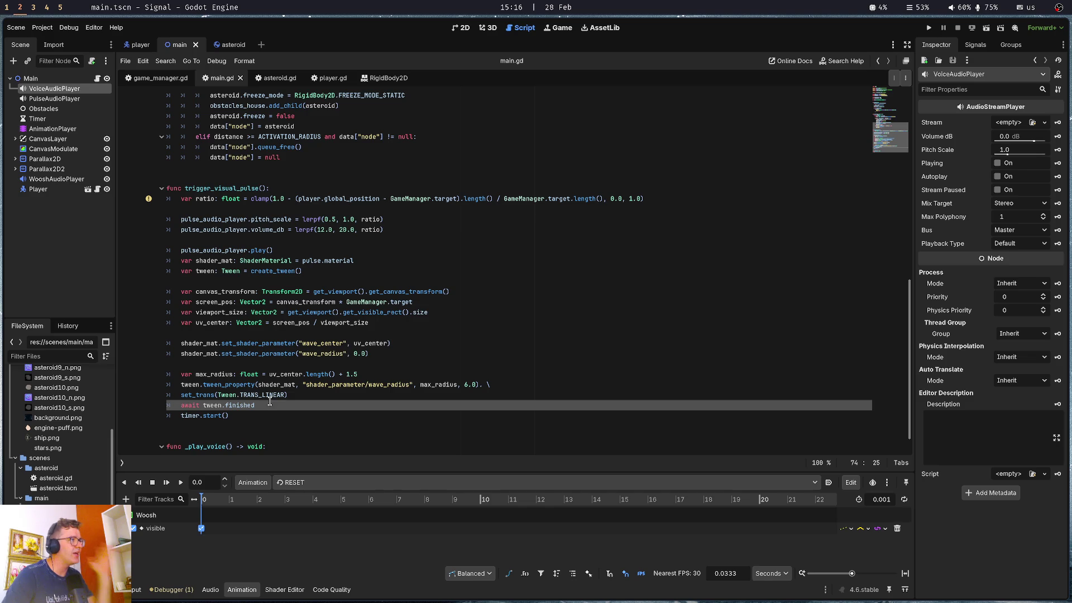
click(285, 373)
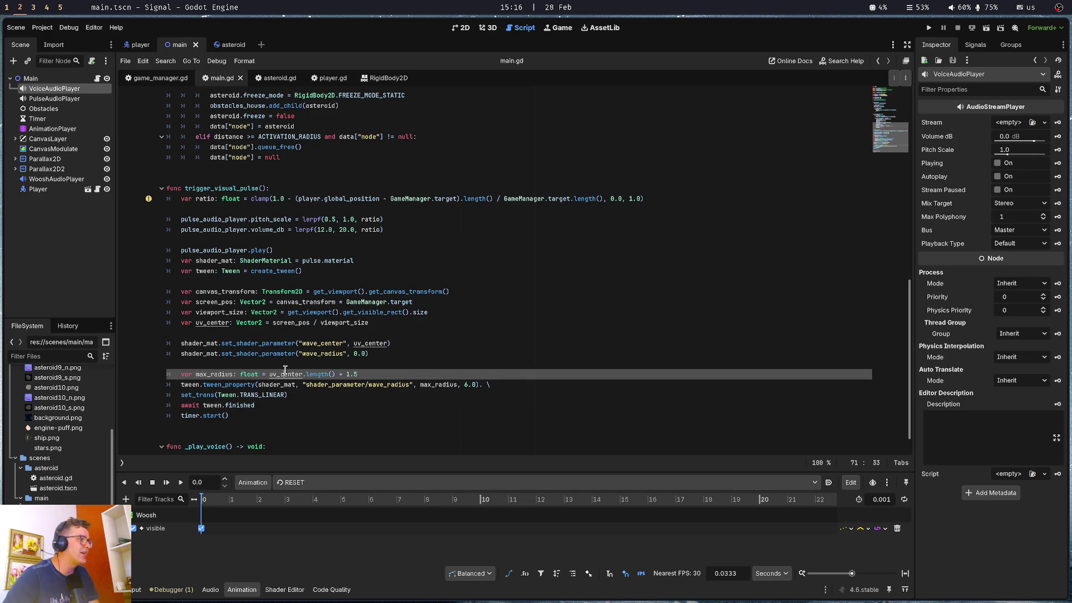
scroll(278, 441, down, 1)
click(260, 436)
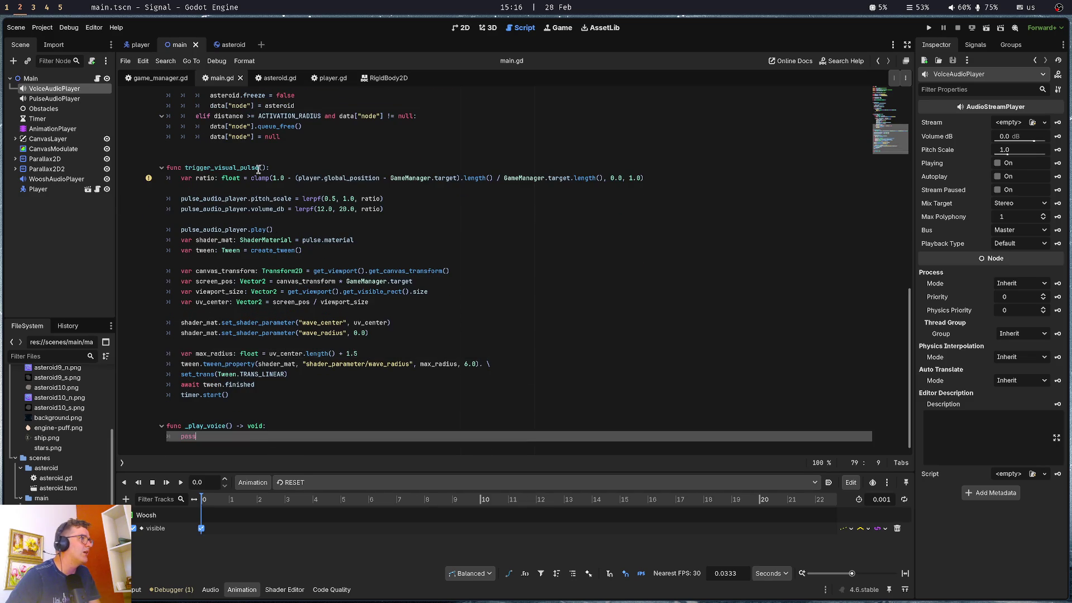
scroll(259, 169, up, 10)
mouse_move(75, 92)
mouse_down()
mouse_move(346, 131)
mouse_move(420, 169)
mouse_up()
key(ctrl+s)
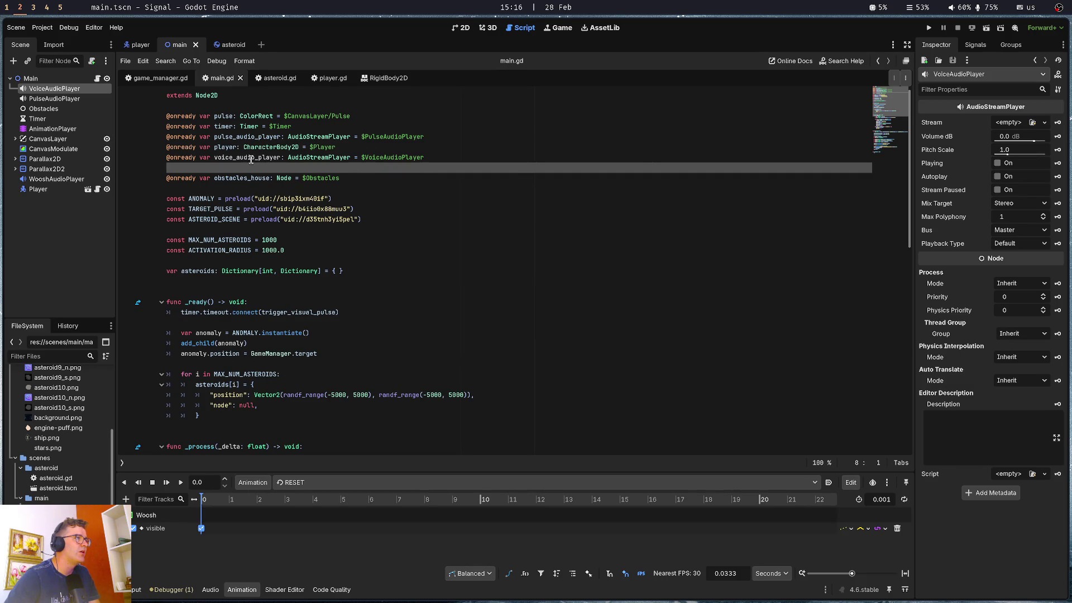
Select the voice_audio_player variable name and launch Yazi beside Godot
double_click(252, 158)
scroll(48, 485, up, 5)
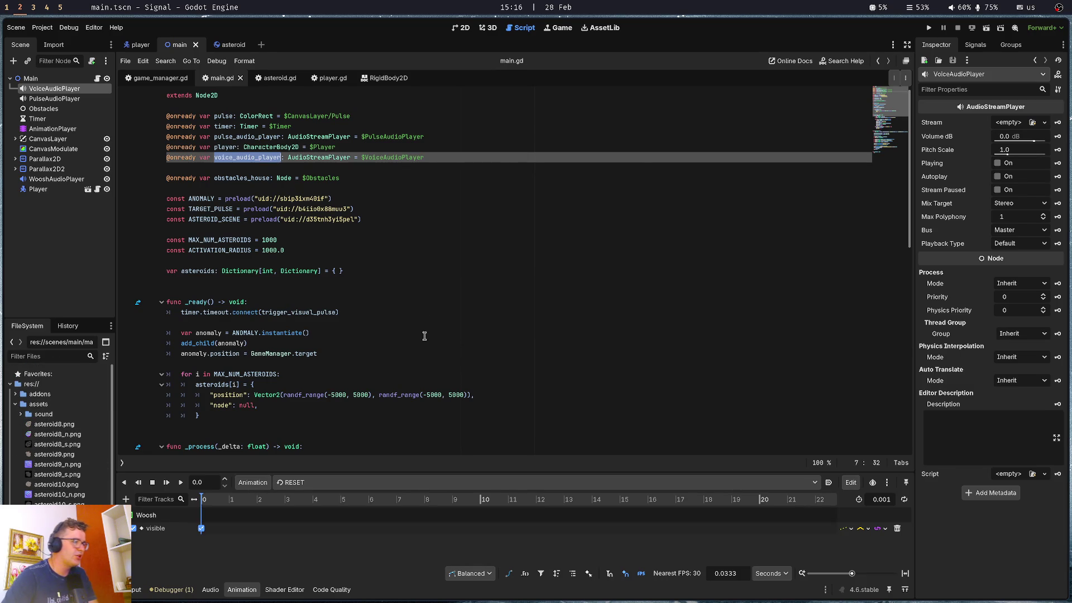
key(super+e)
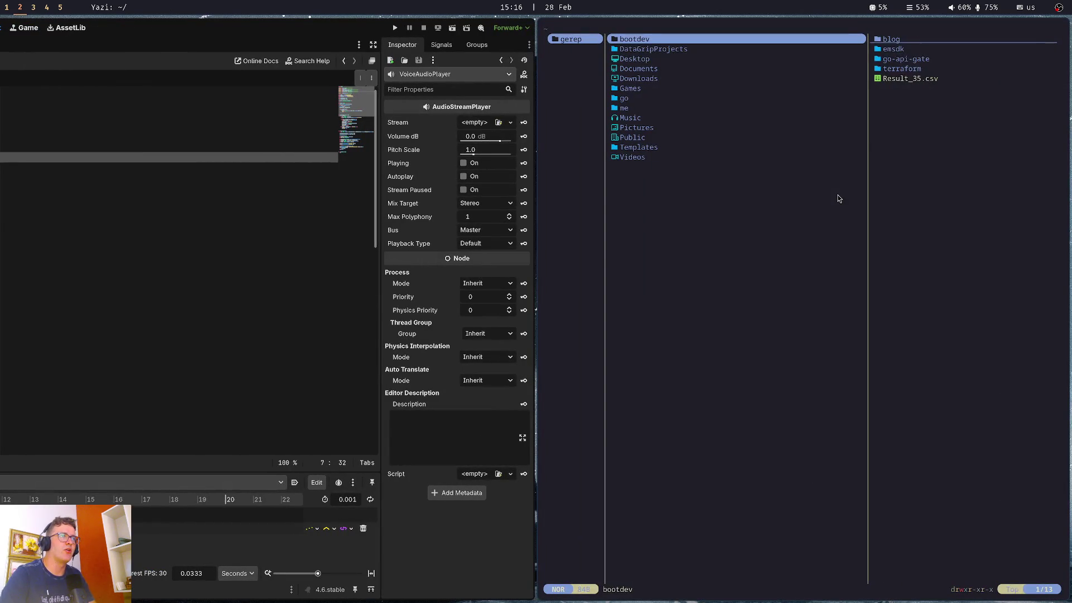
In Downloads, mark voice1.mp3 through voice7.mp3 and dismiss the trash prompt
key(j)
key(j)
key(j)
key(j)
key(l)
key(j)
key(j)
key(j)
key(j)
key(j)
key(j)
key(space)
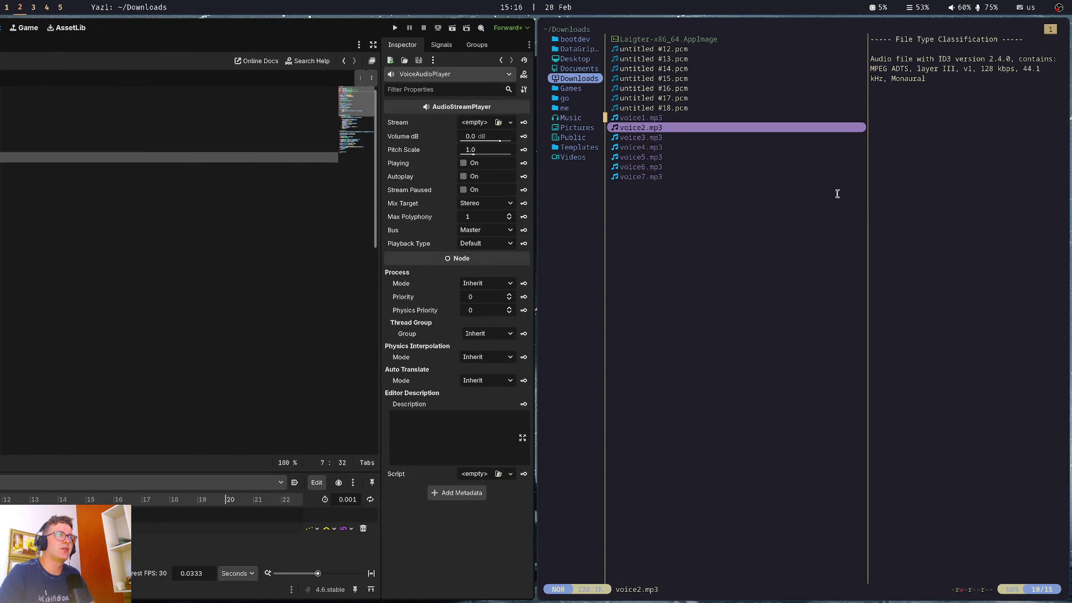
key(space)
key(space)
key(space)
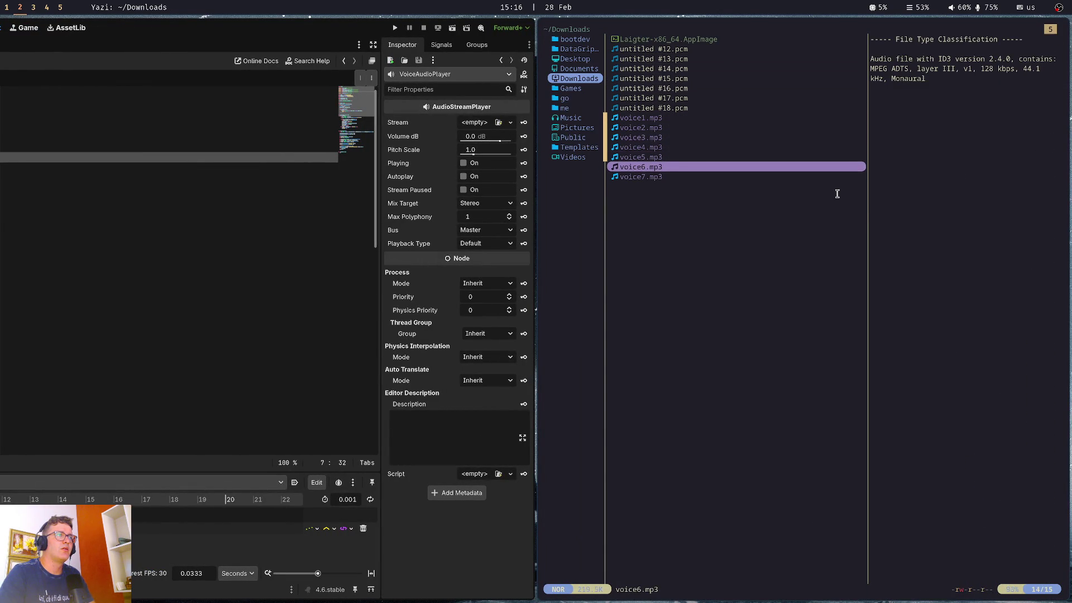
key(d)
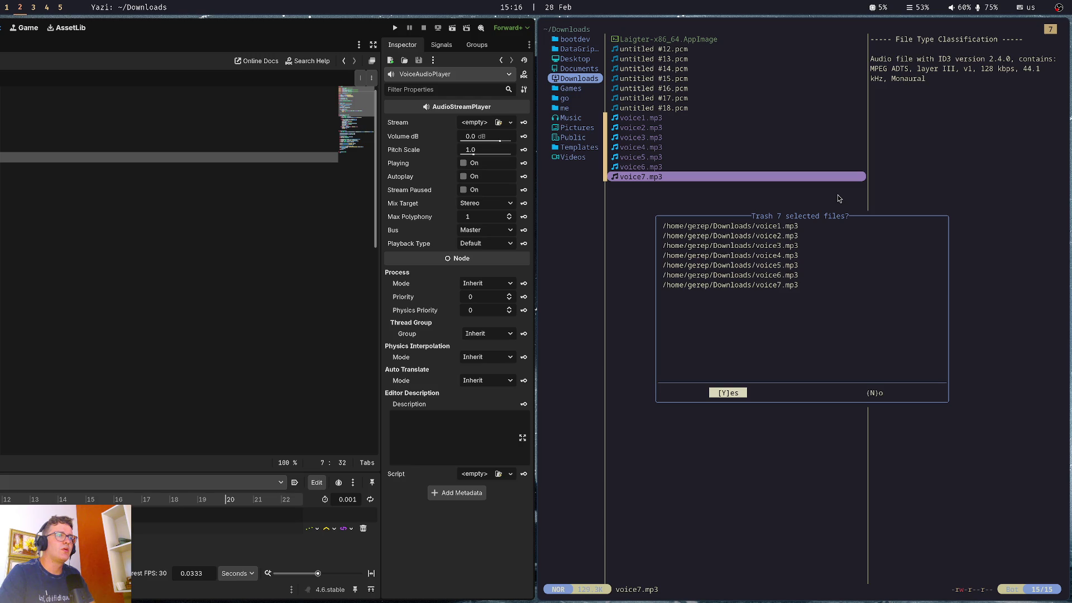
key(y)
key(y)
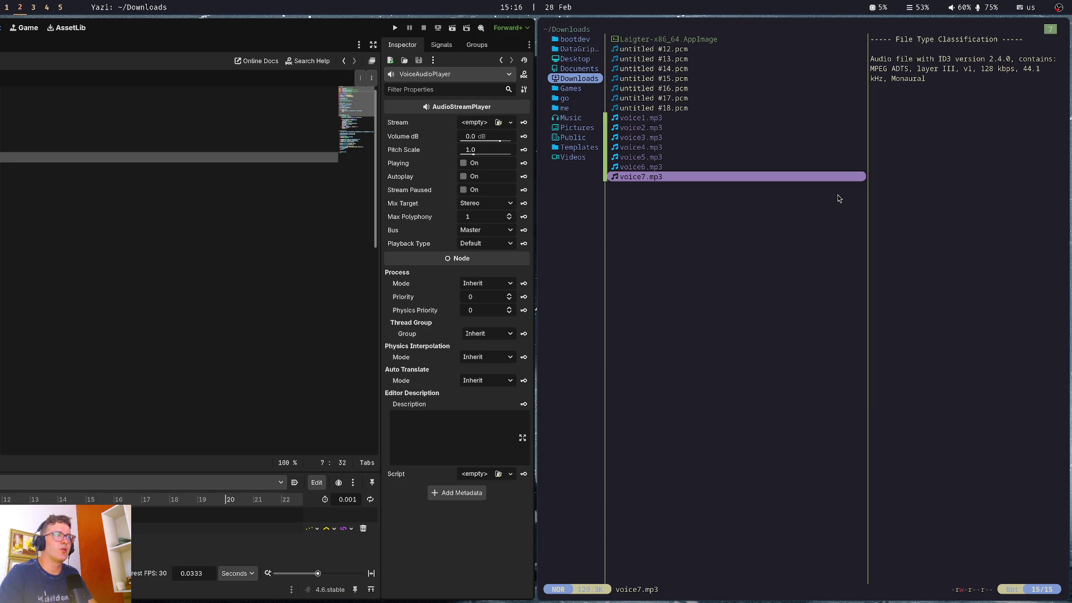
Navigate from home into games/signal/assets/sound/dialogues
key(h)
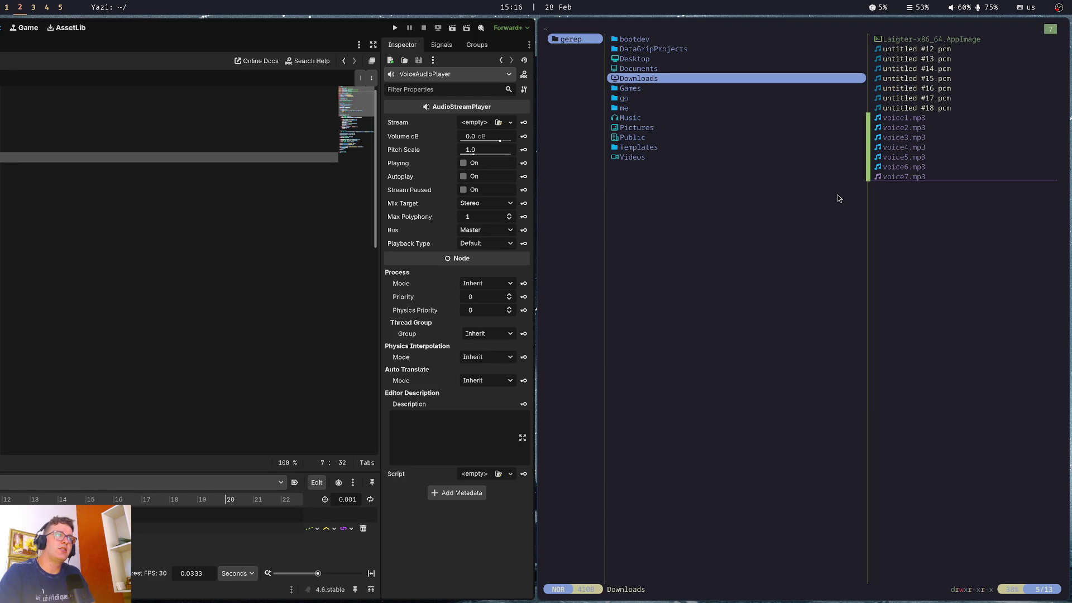
key(j)
key(j)
key(j)
key(l)
key(j)
key(l)
key(j)
key(j)
key(j)
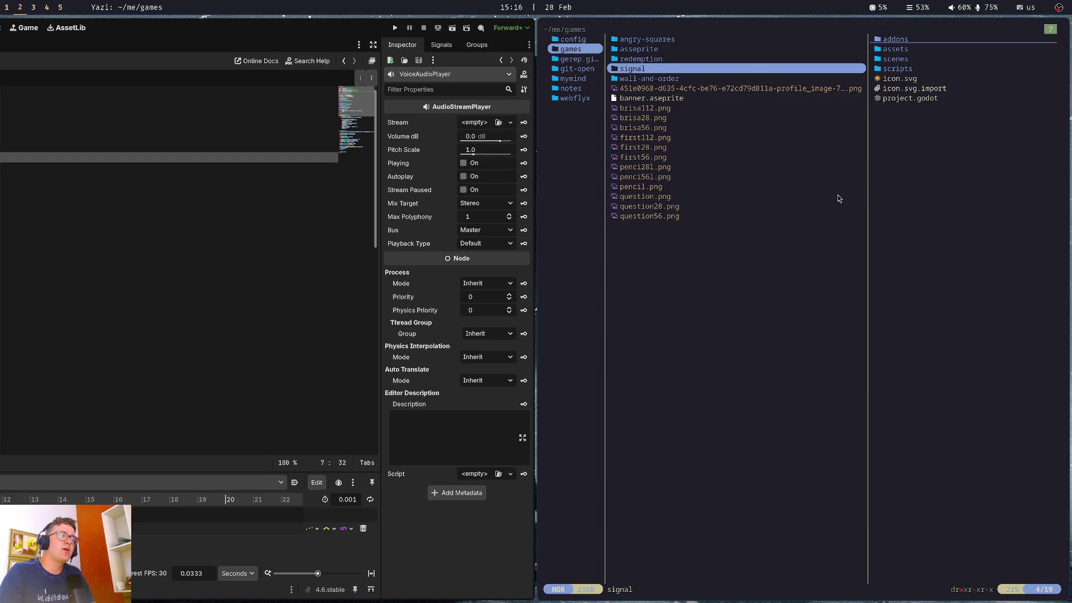
key(l)
key(j)
key(j)
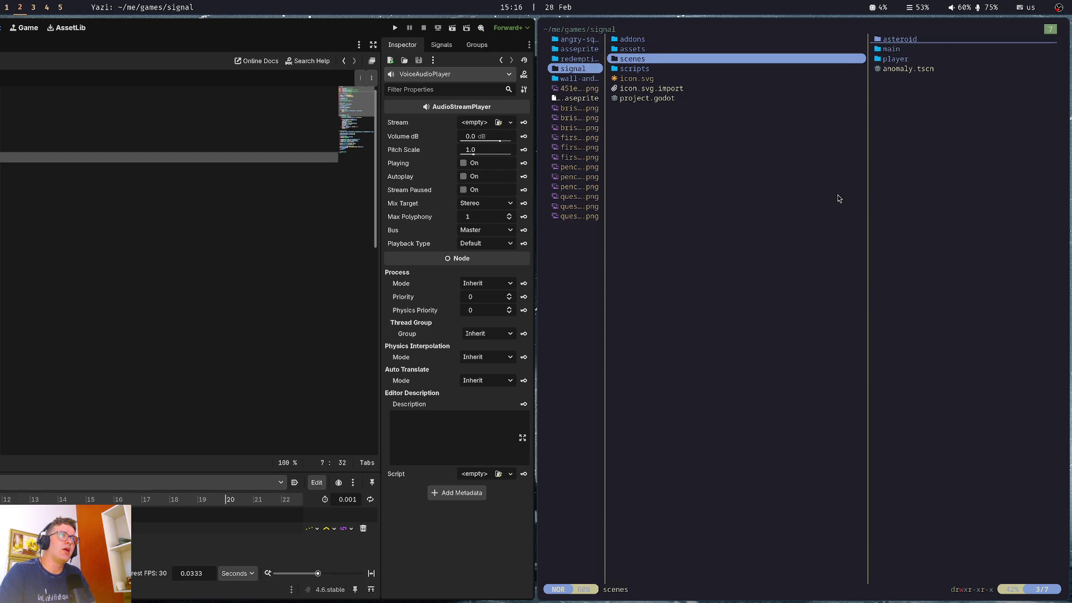
key(k)
key(l)
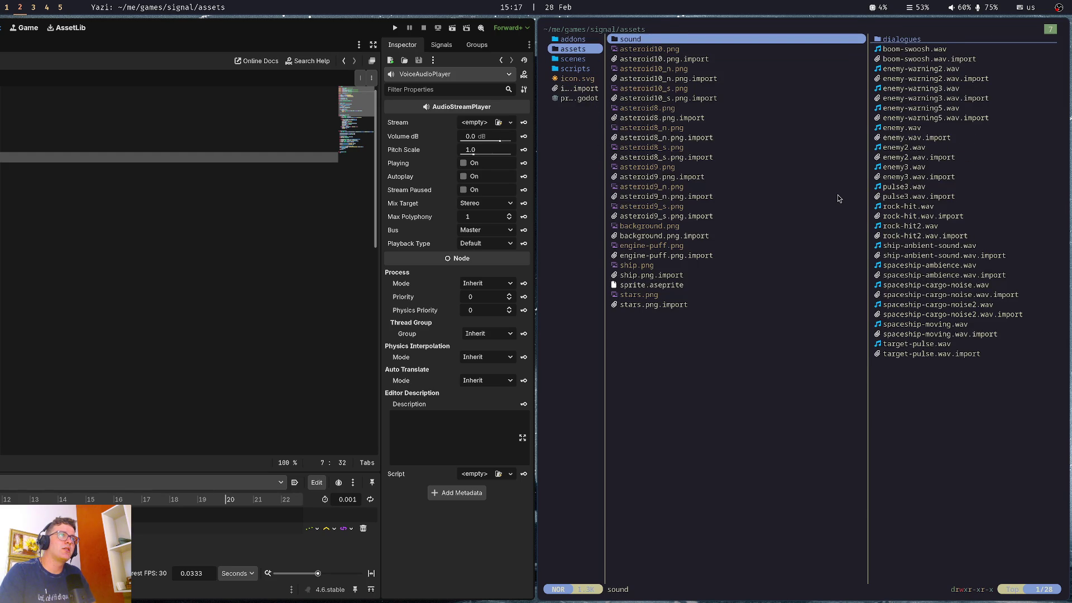
key(l)
key(l)
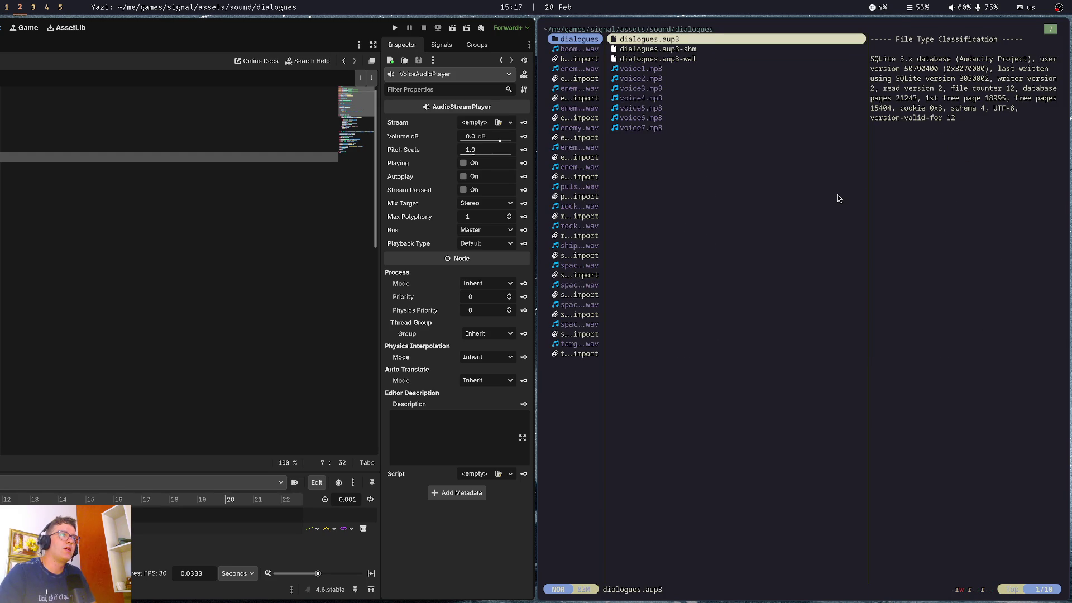
Trash the three dialogues.aup3 project files and quit Yazi
key(j)
key(j)
key(j)
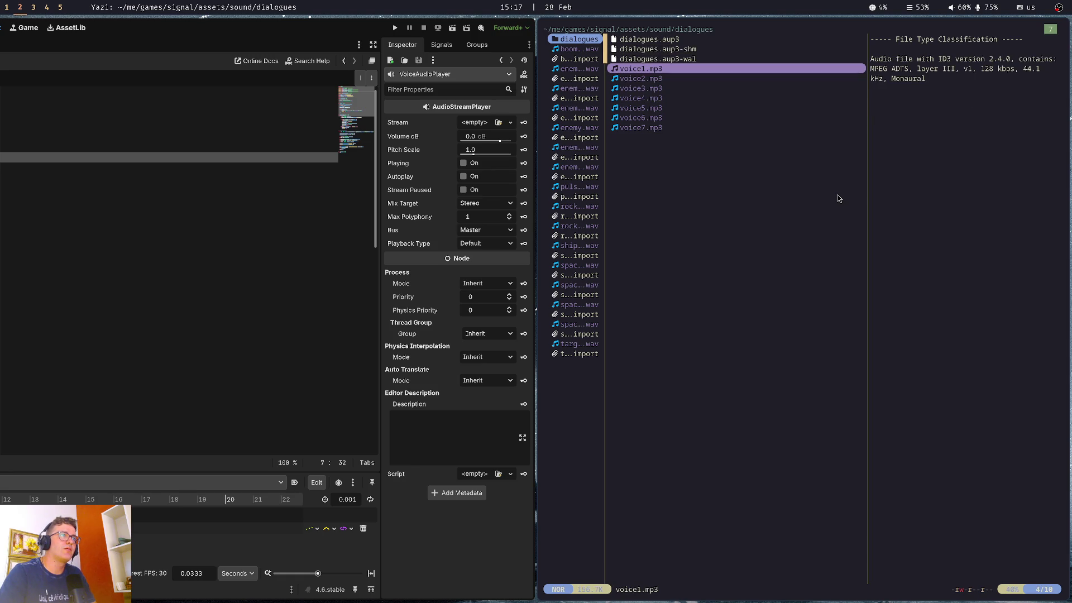
key(d)
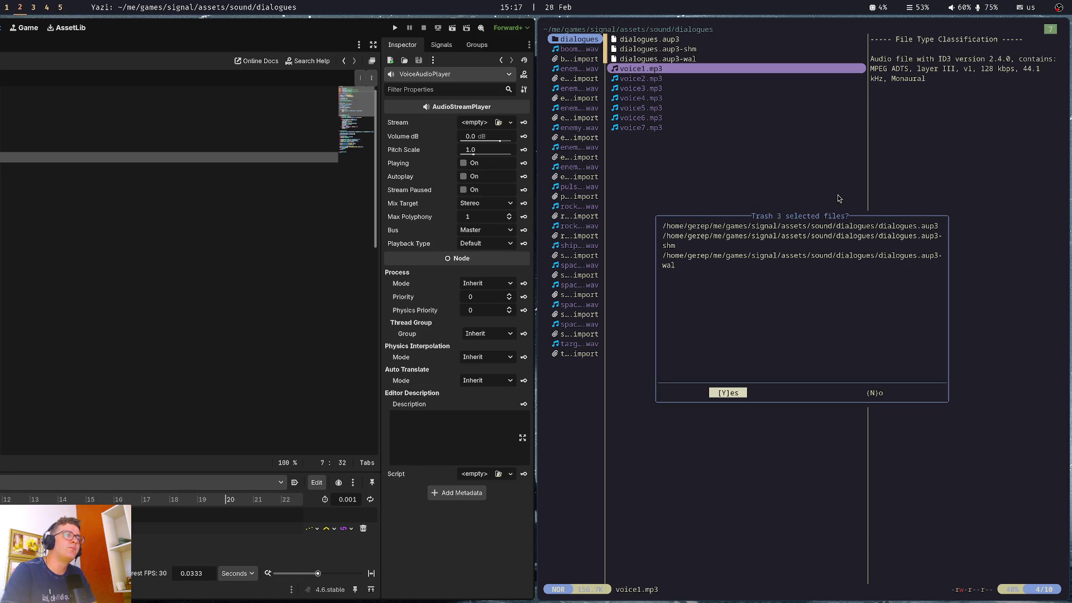
key(y)
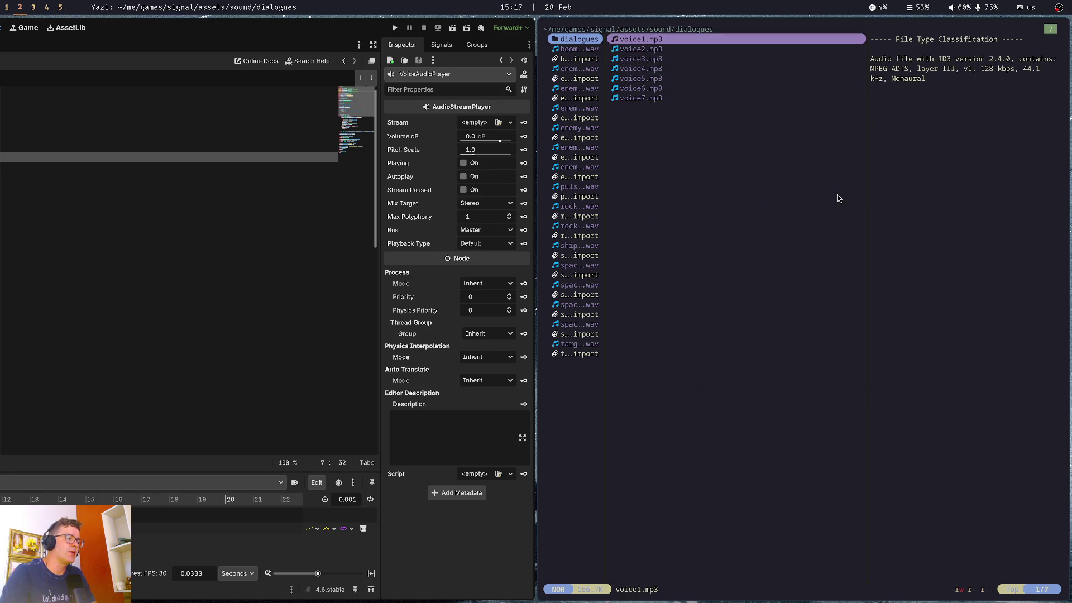
key(q)
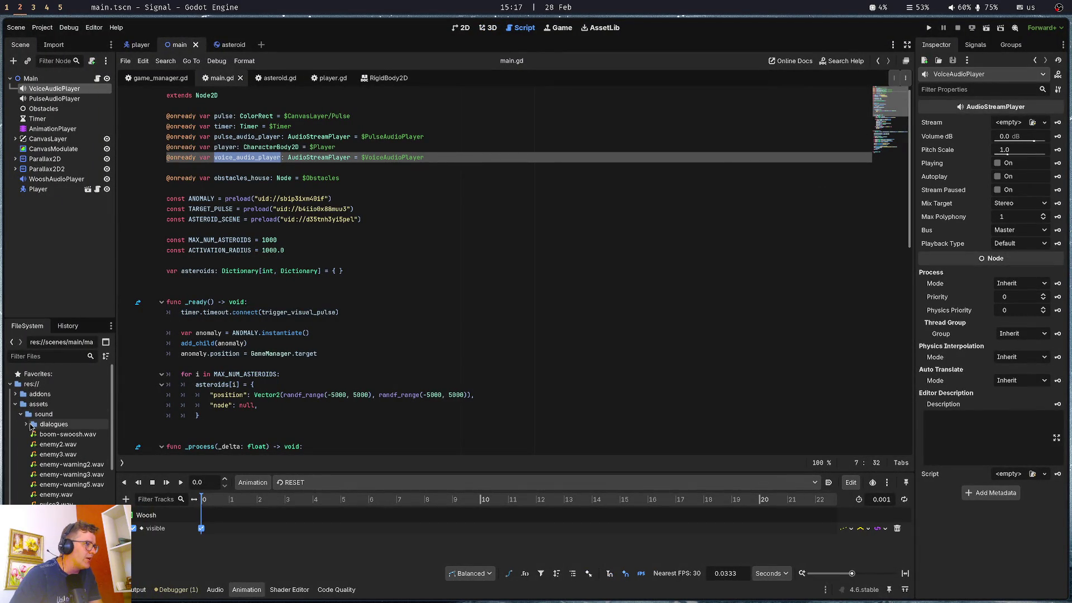
Expand the dialogues folder to show voice1–voice7.mp3 and open a blank line after obstacles_house
click(27, 424)
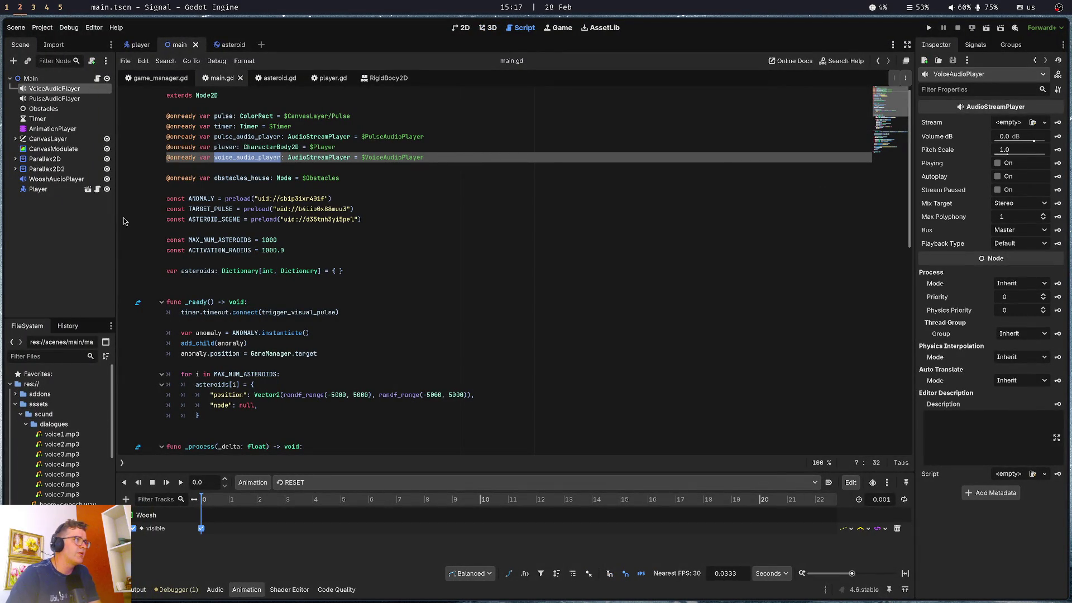
click(291, 168)
click(297, 188)
key(BackSpace)
key(alt+Up)
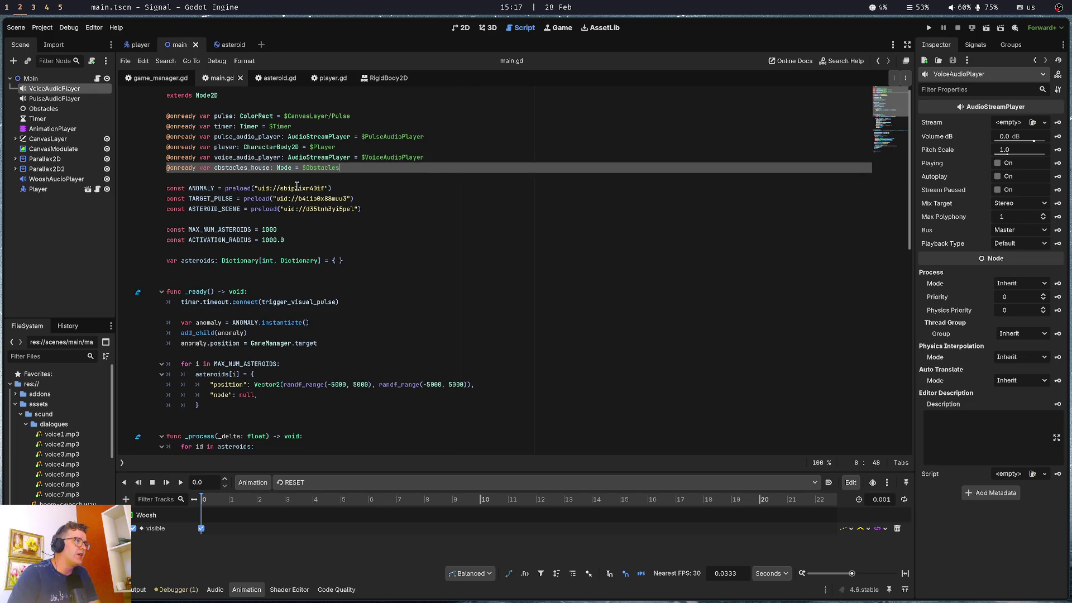
key(Return)
key(Return)
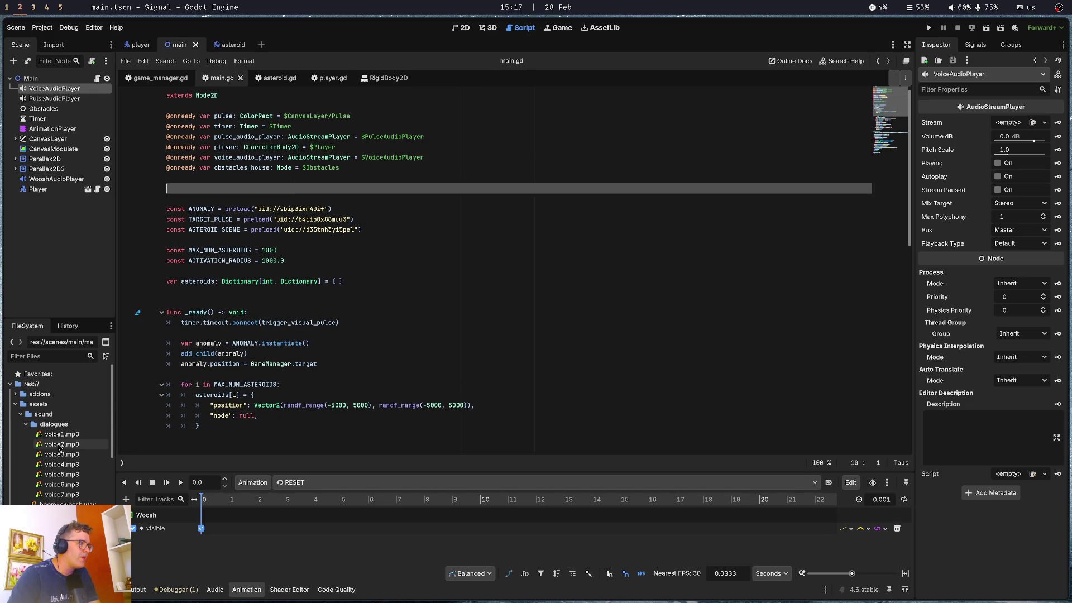
Drag the voice files into main.gd, then undo the VOICE_1–VOICE_7 constants and clear the leftover line
click(62, 434)
mouse_move(62, 454)
mouse_down()
mouse_move(184, 389)
mouse_move(215, 187)
mouse_up()
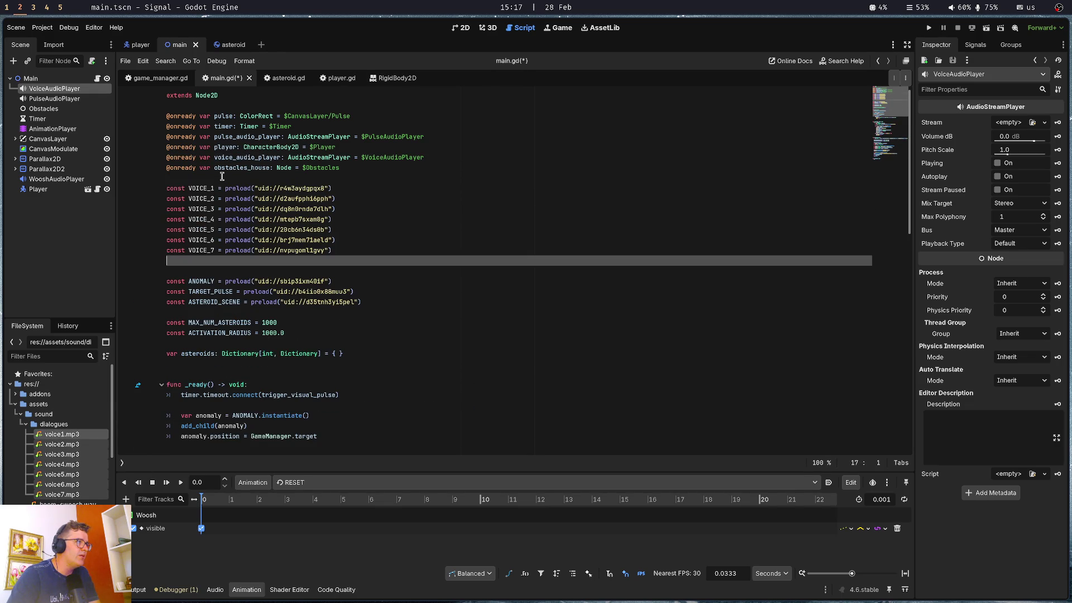
key(ctrl+z)
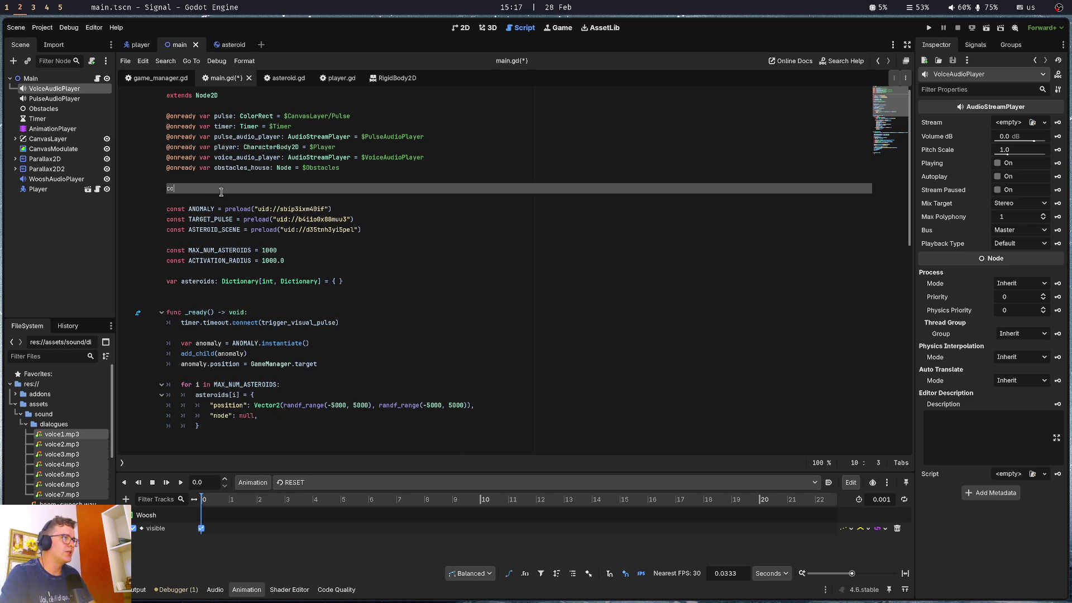
text(nst)
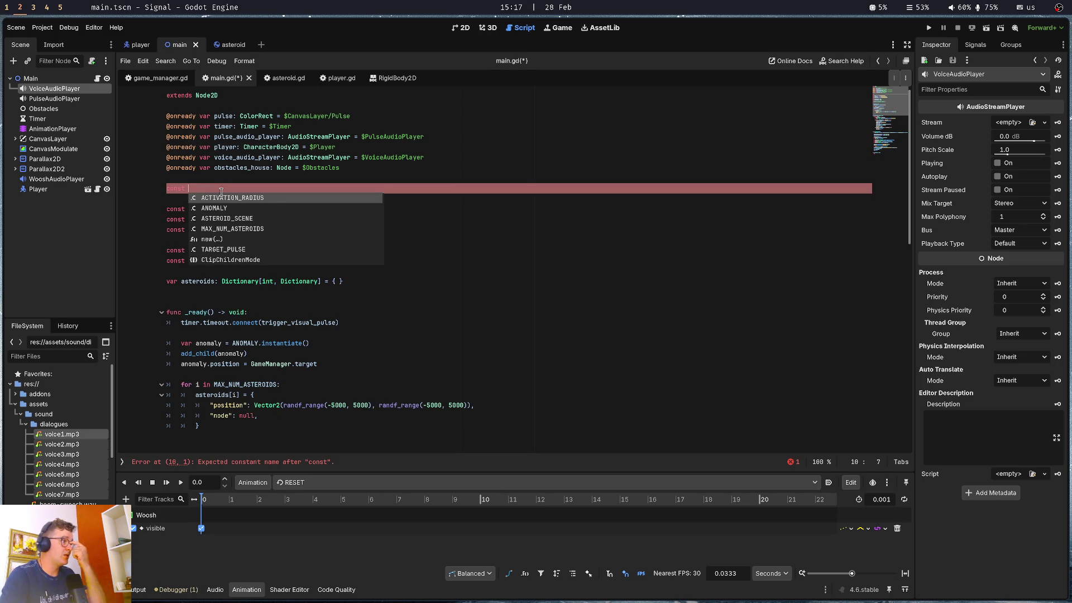
key(BackSpace)
key(BackSpace)
key(BackSpace)
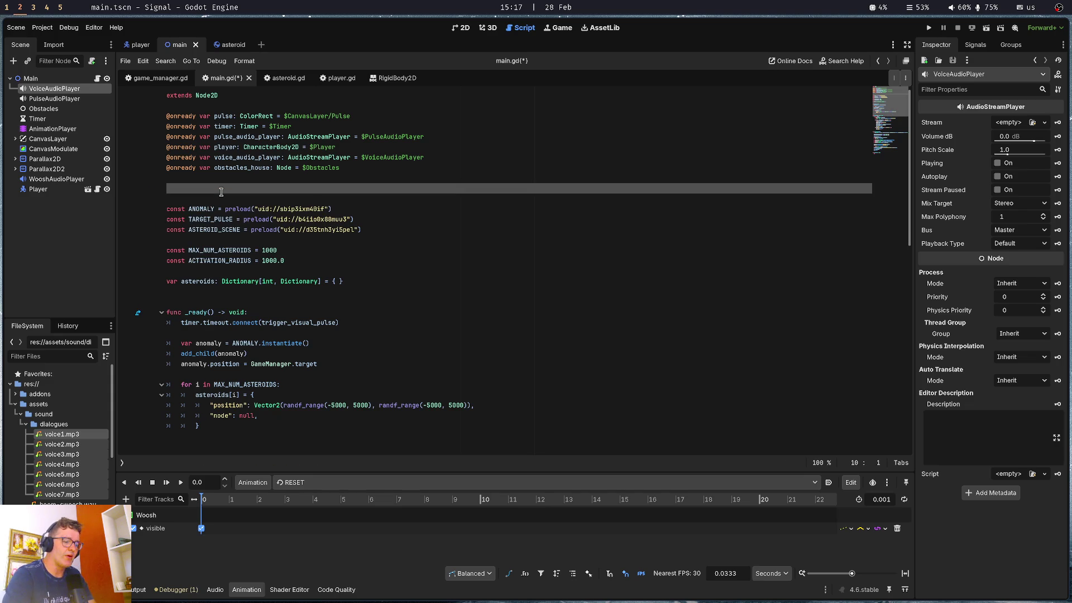
key(BackSpace)
Declare a voices variable typed Array[AudioStream] in main.gd
key(ctrl+s)
key(Down)
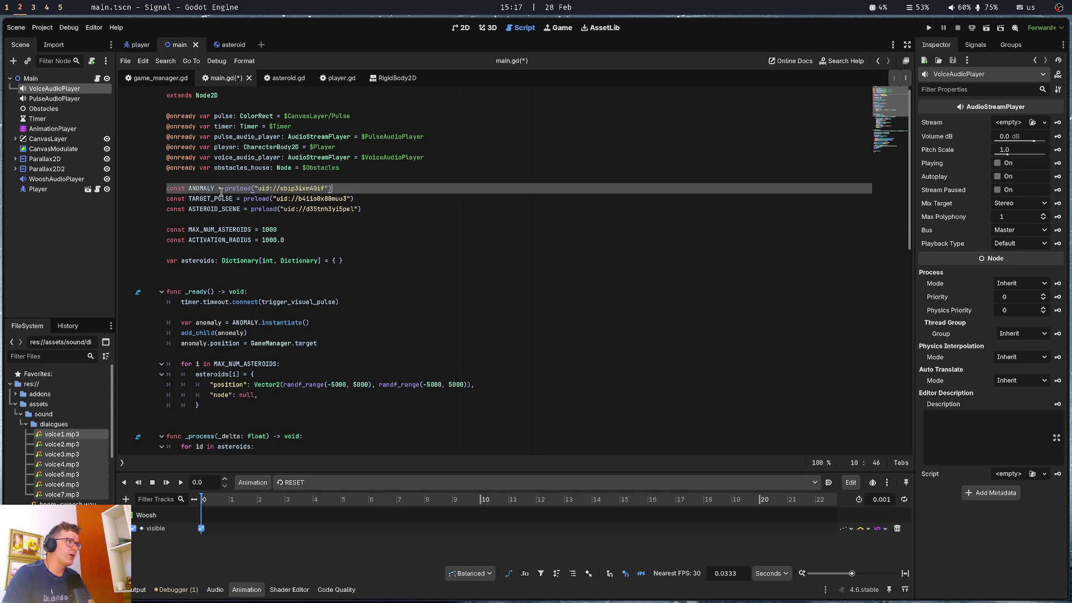
key(Down)
key(Down)
key(Down)
key(Down)
text(va)
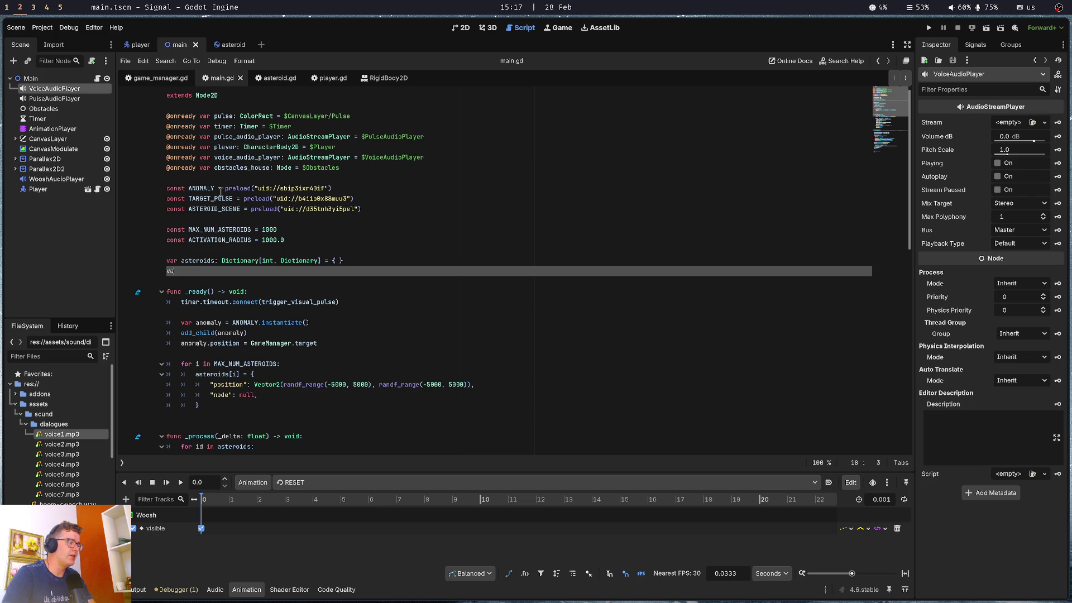
text(r voices)
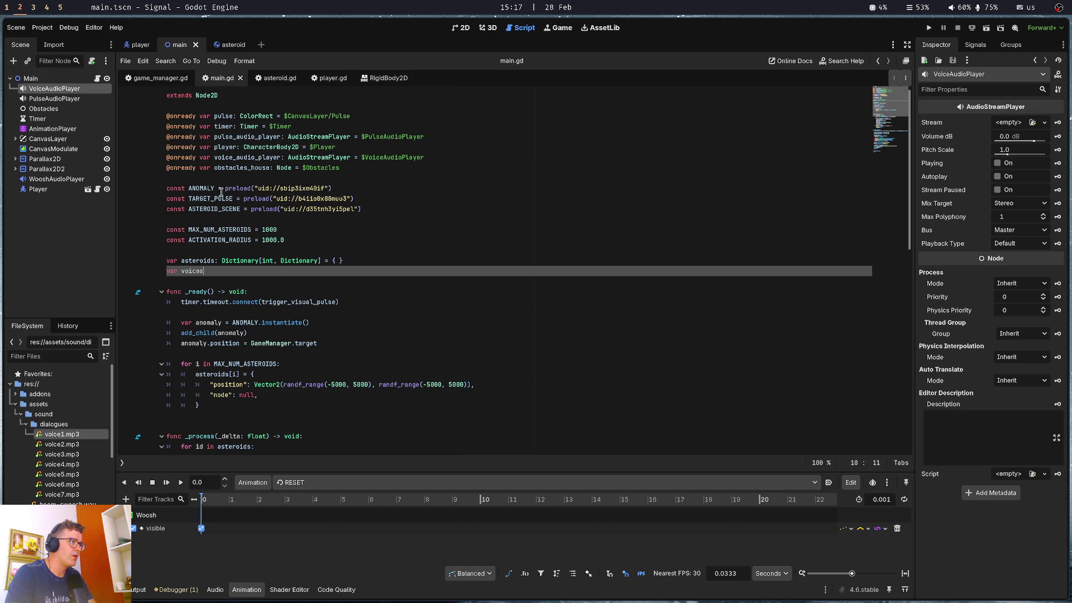
text(: Array[Au)
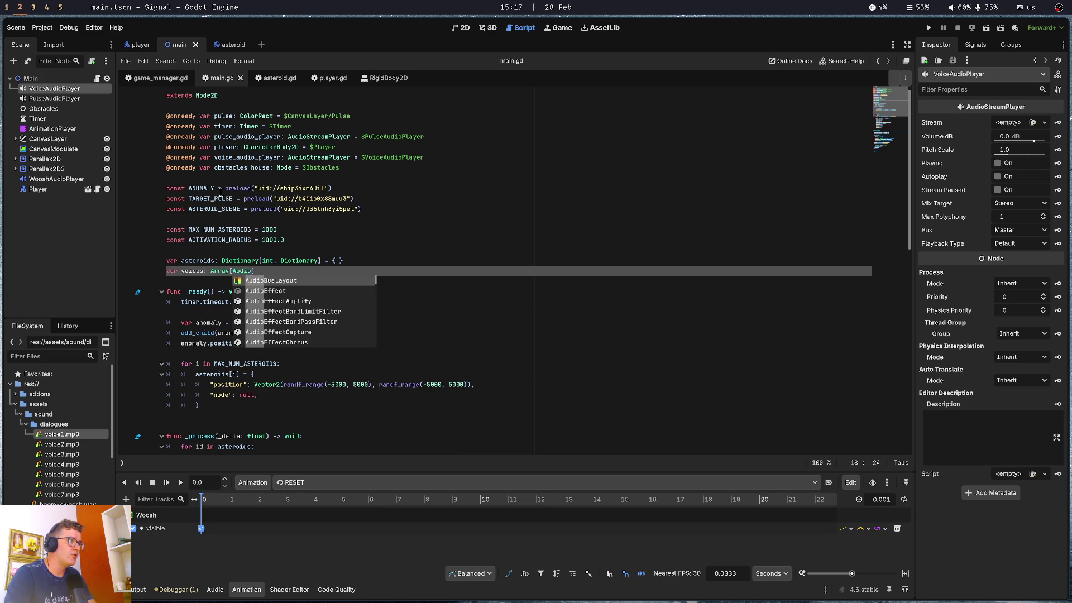
key(Down)
key(Down)
key(Down)
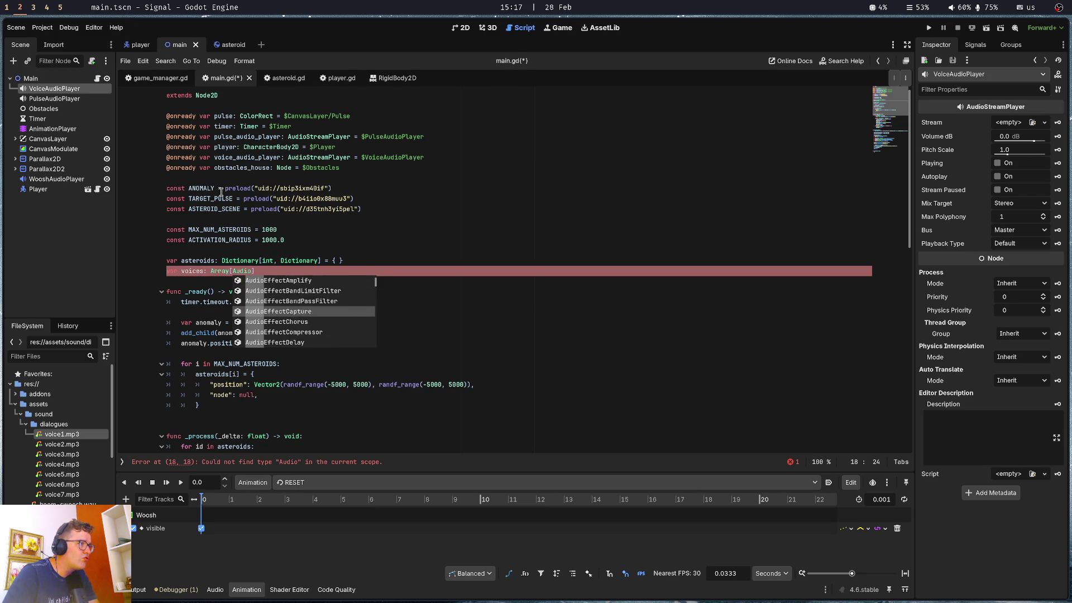
key(Down)
key(Down)
key(Down)
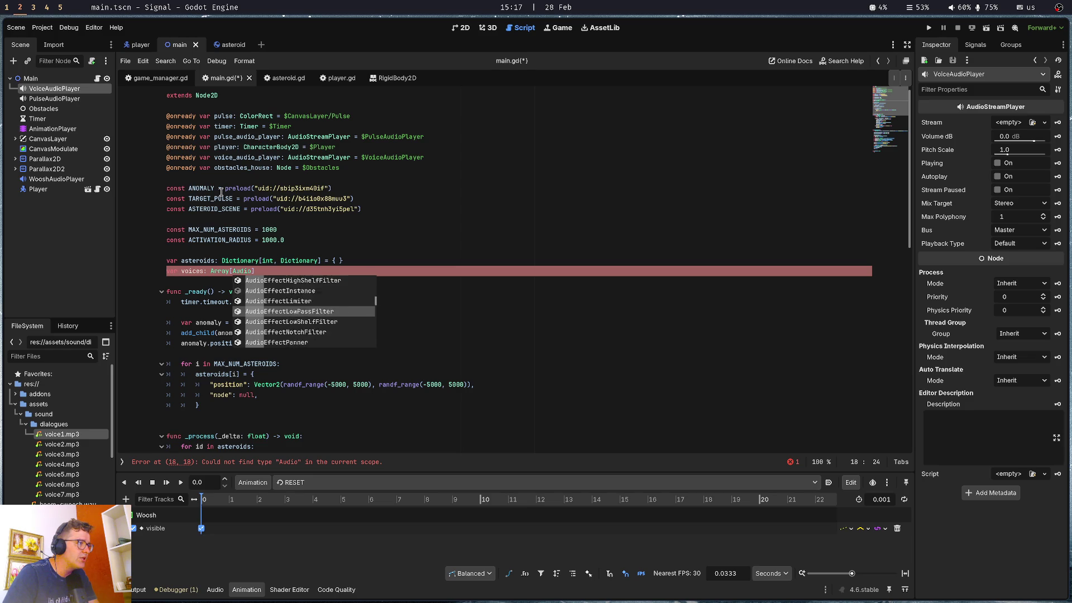
key(Up)
key(Down)
key(Return)
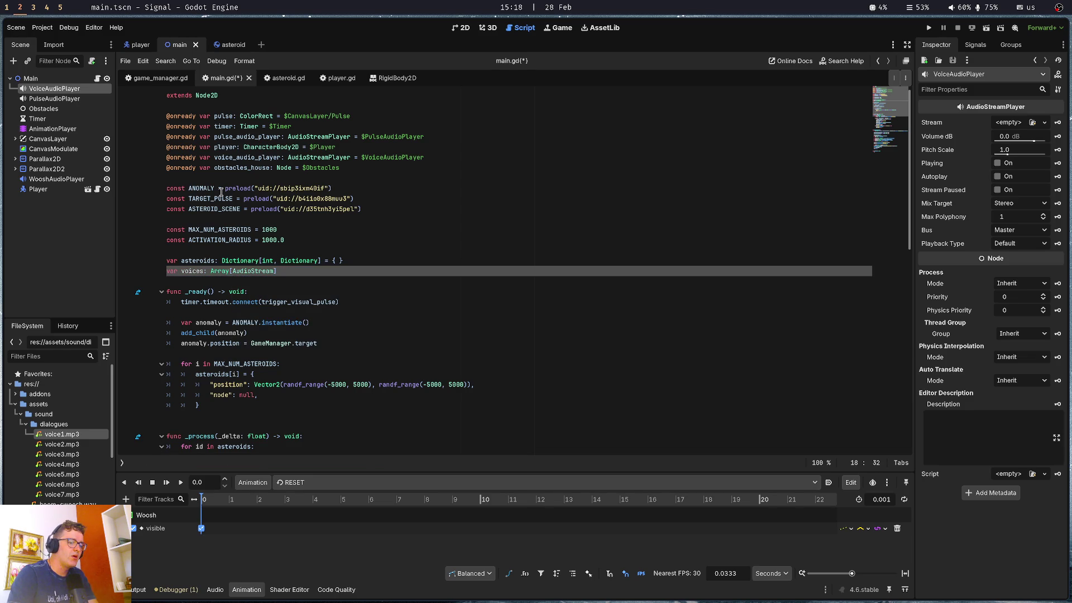
Drop the voice1.mp3 through voice7.mp3 paths into the voices array brackets and save
text([)
key(Return)
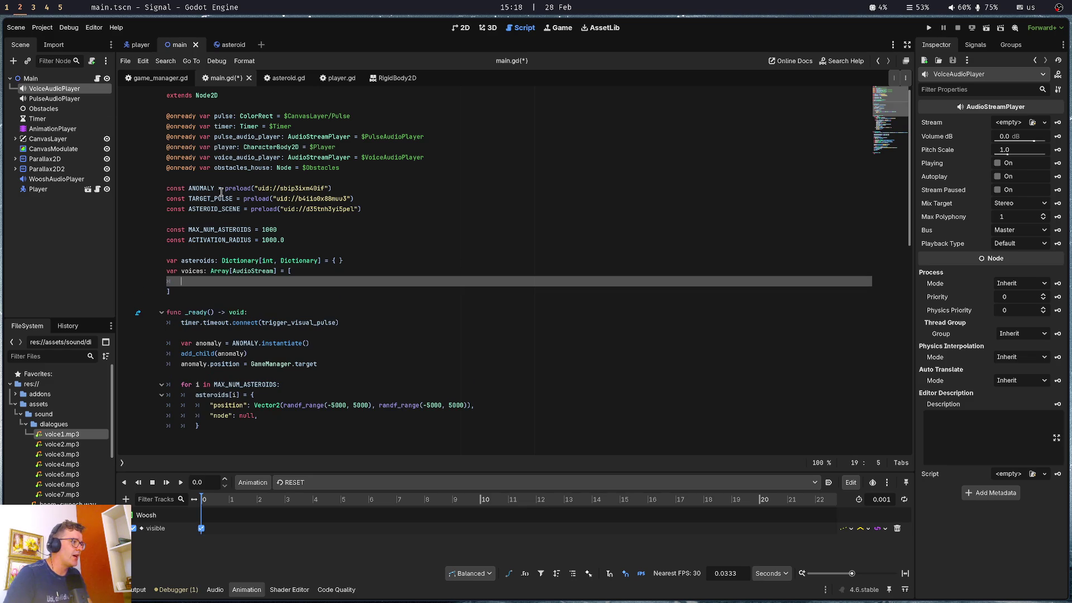
shift+click(62, 494)
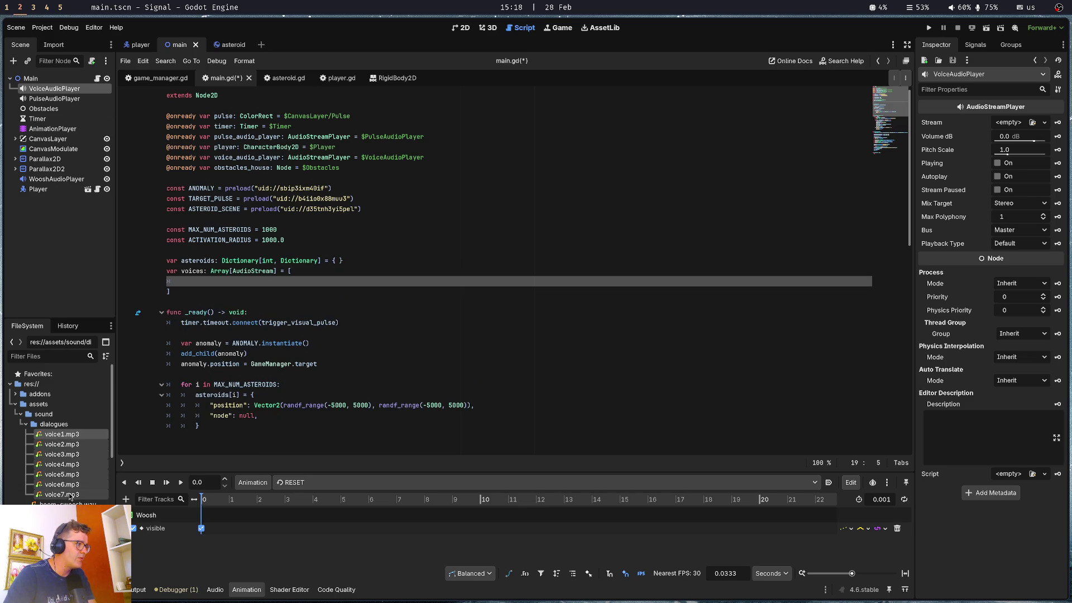
mouse_move(65, 439)
mouse_down()
mouse_move(270, 310)
mouse_move(270, 284)
mouse_up()
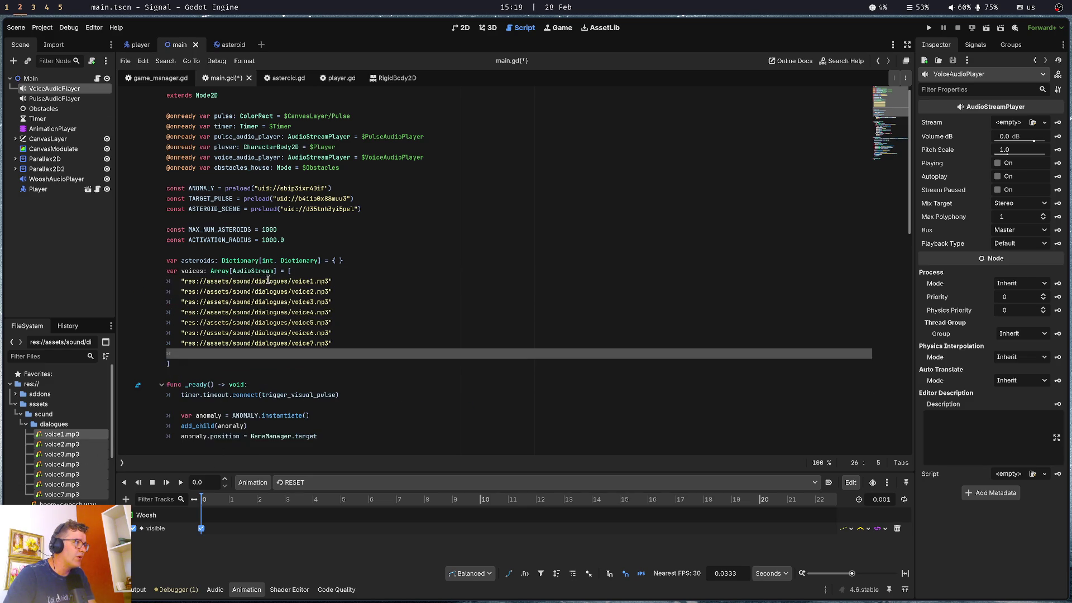
key(ctrl+s)
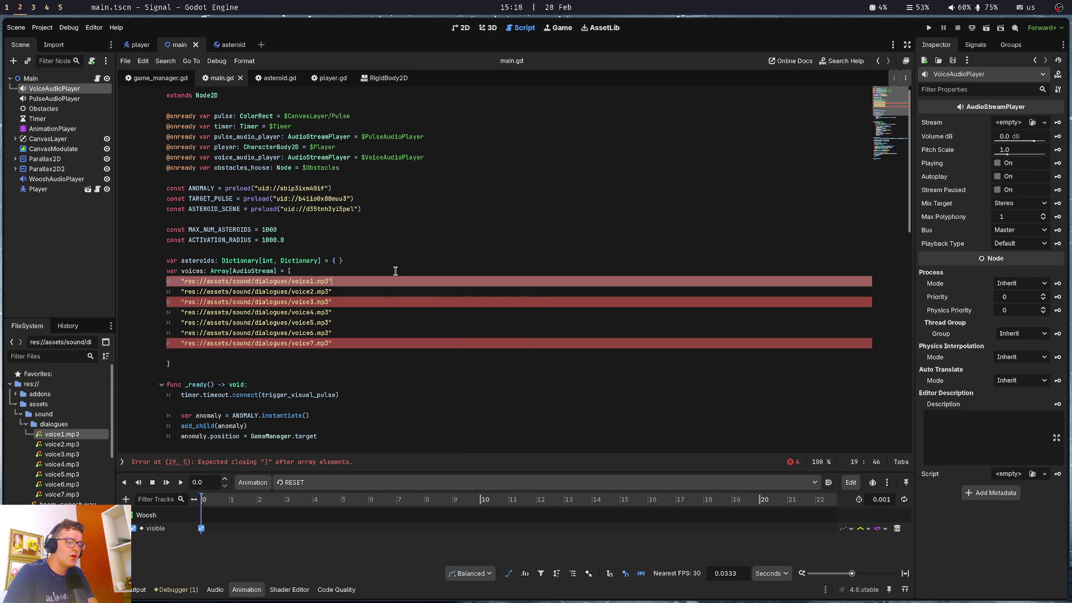
Add a trailing comma after each voice path in the array and save
text(,)
key(Down)
text(,)
key(Down)
text(,)
key(Down)
text(,)
key(Down)
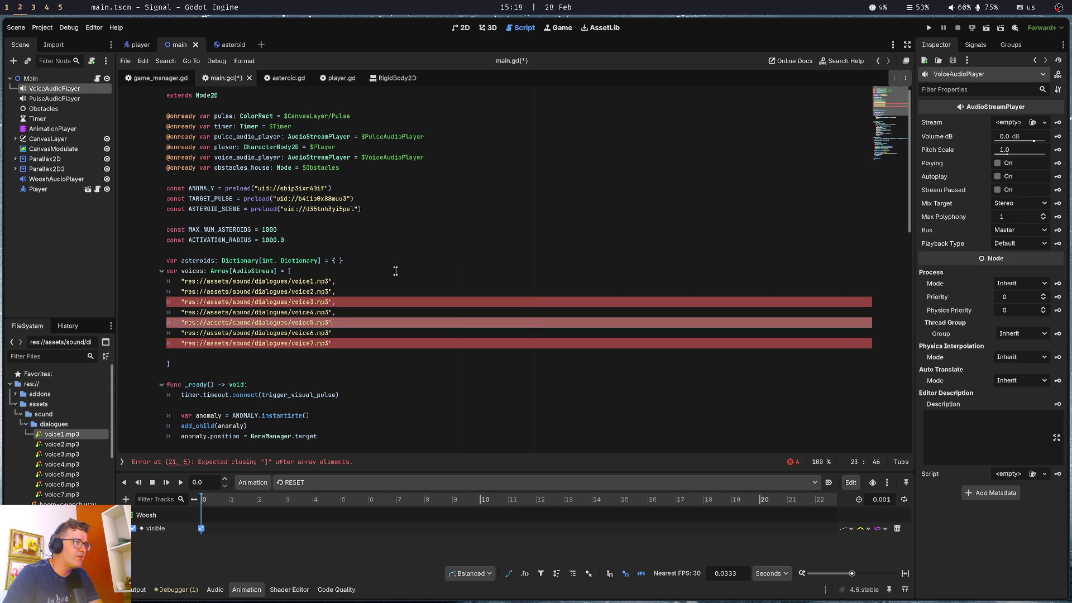
text(,)
key(Down)
text(,)
key(ctrl+s)
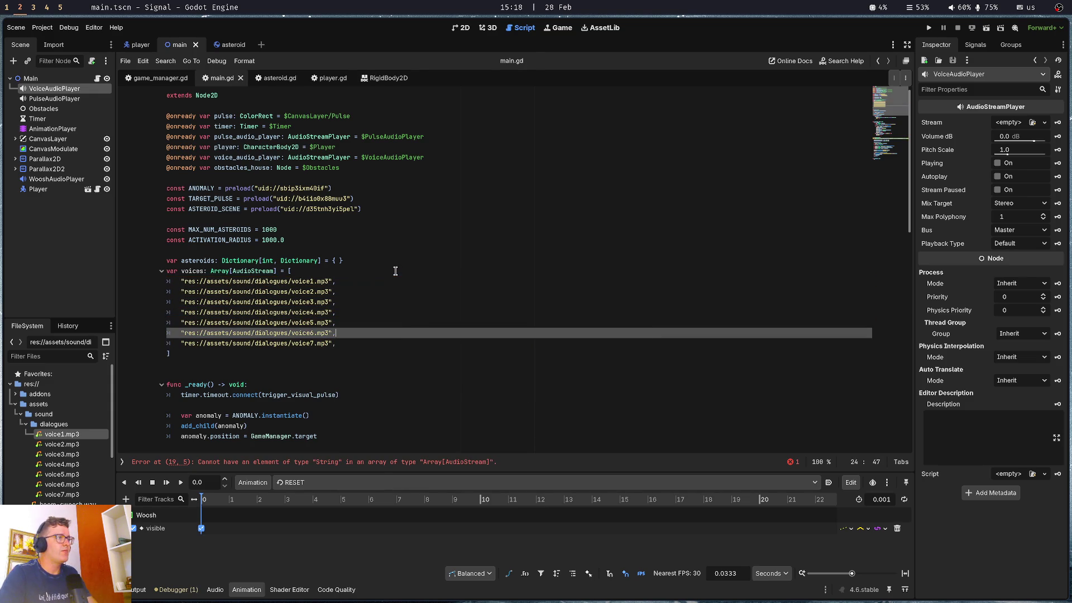
key(Up)
key(Up)
key(Up)
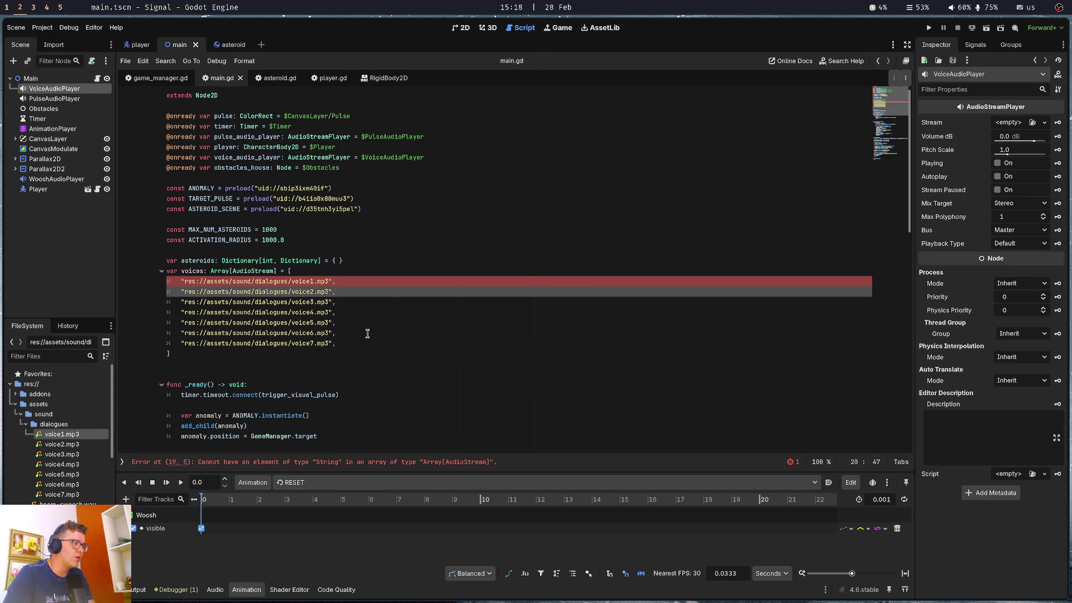
Prefix the voice1.mp3 path with preload(
key(Up)
key(Home)
text(preload()
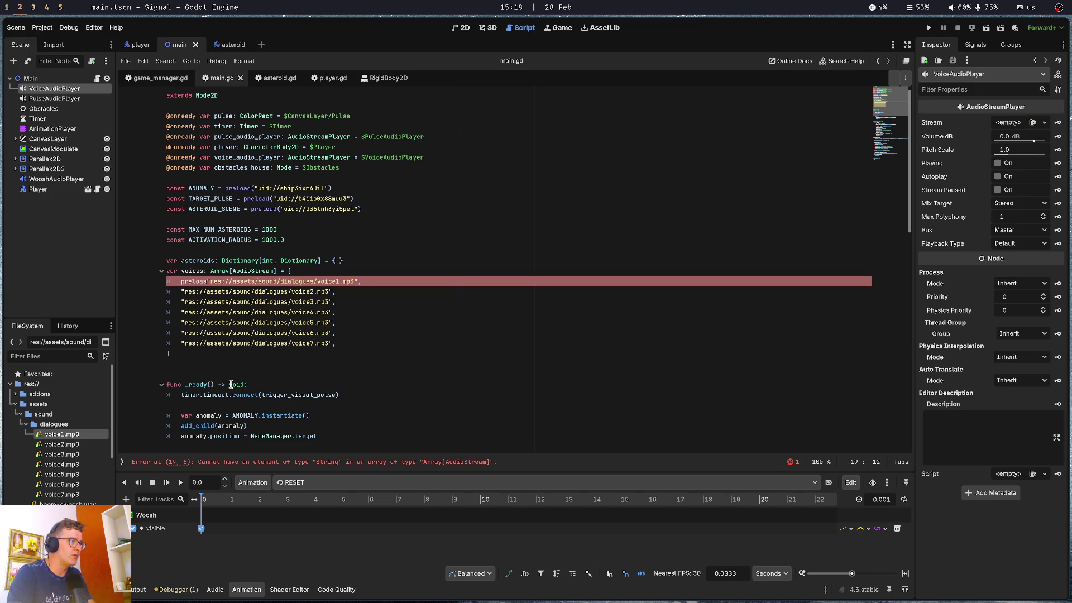
key(Delete)
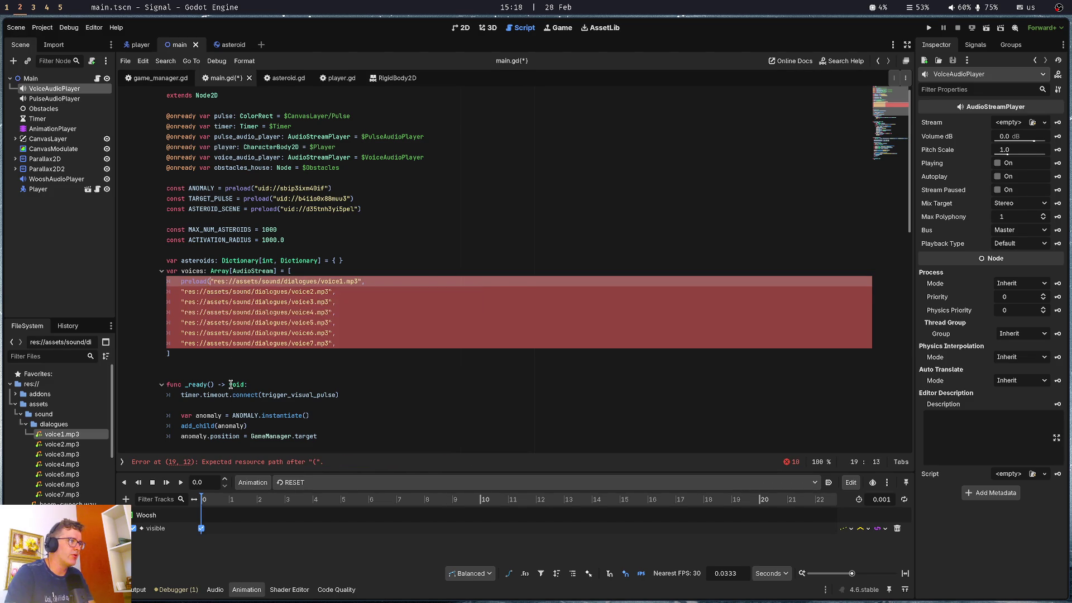
key(ctrl+Right)
key(ctrl+Right)
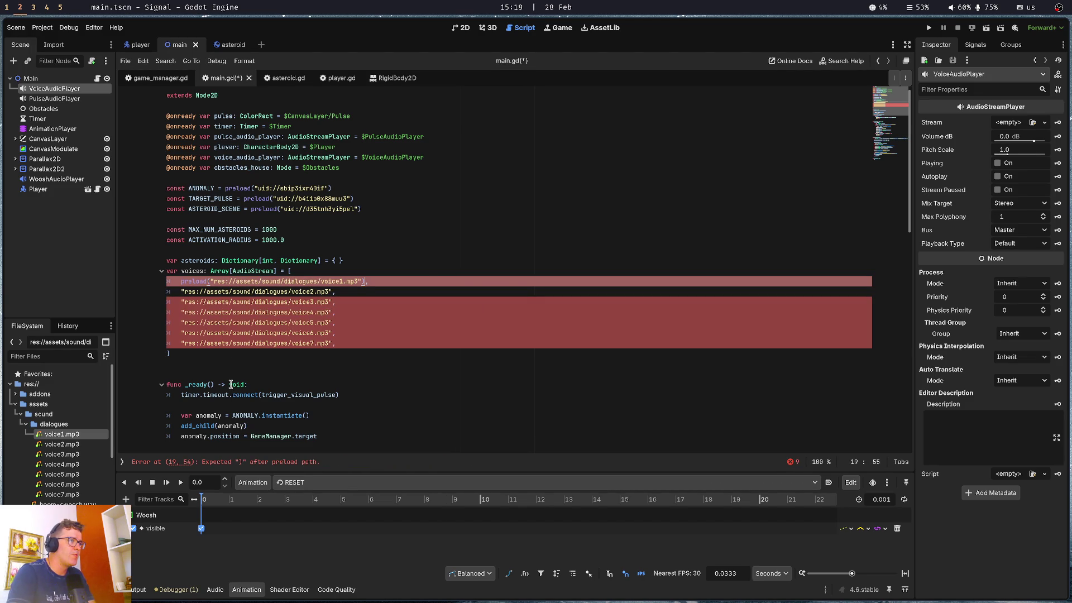
key(Down)
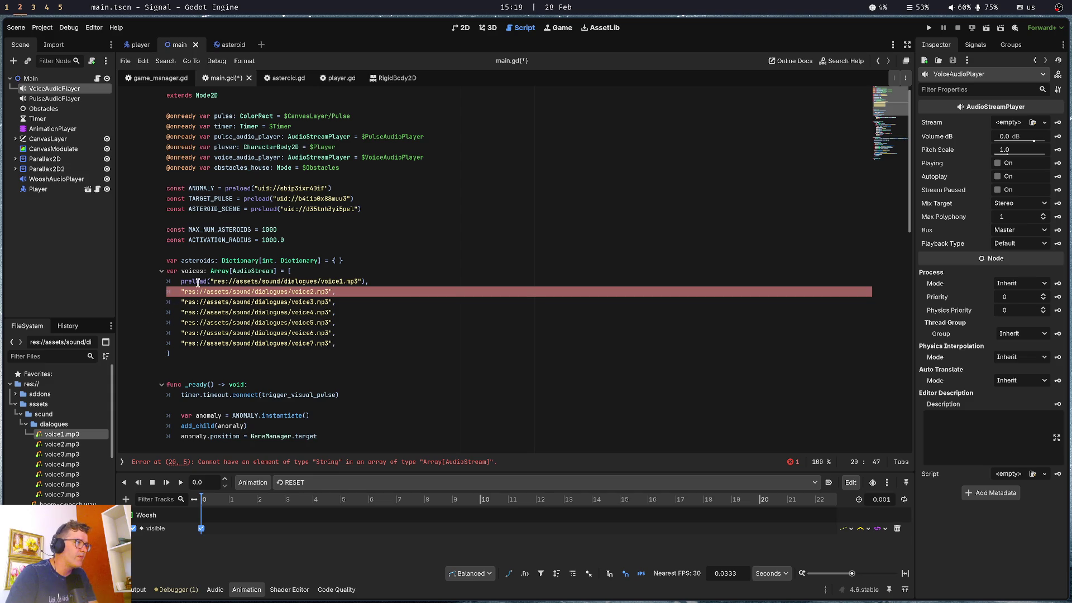
Copy preload( to the start of the voice2, voice3 and voice4 lines
click(209, 282)
key(shift+Home)
key(ctrl+c)
key(Down)
key(ctrl+v)
key(Down)
key(Home)
key(ctrl+v)
key(Down)
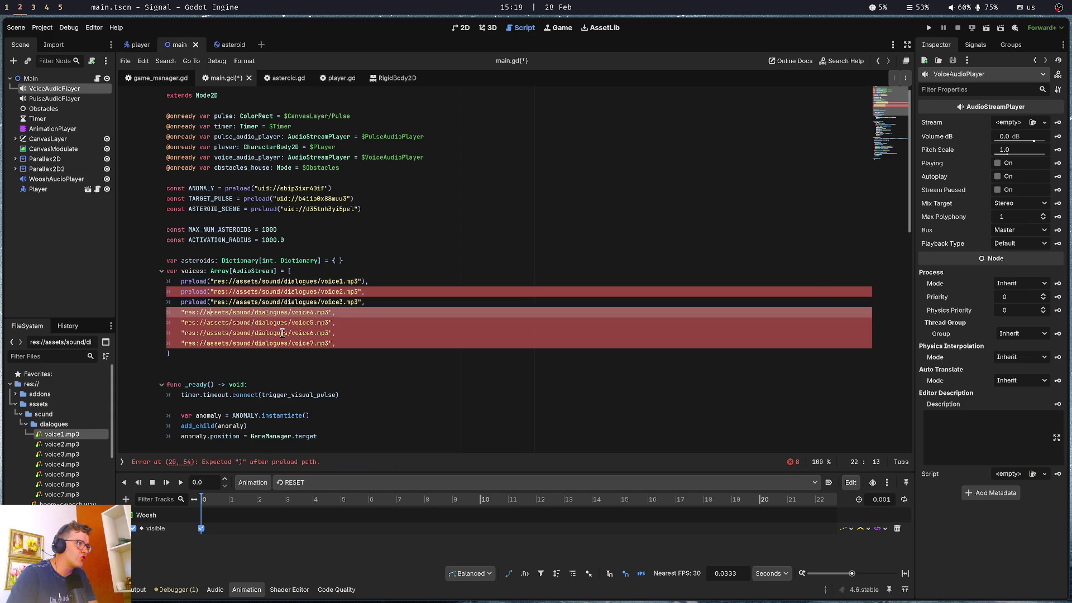
key(Home)
key(ctrl+v)
Add preload( to the start of the voice5, voice6 and voice7 lines
key(Down)
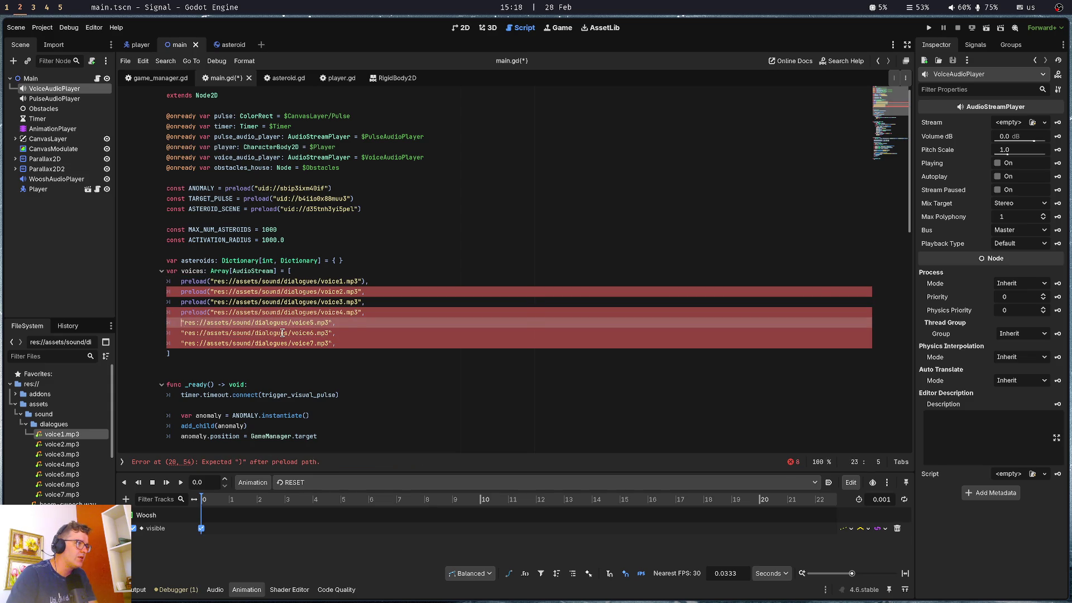
key(Home)
key(ctrl+v)
key(Down)
key(Home)
key(Home)
key(ctrl+v)
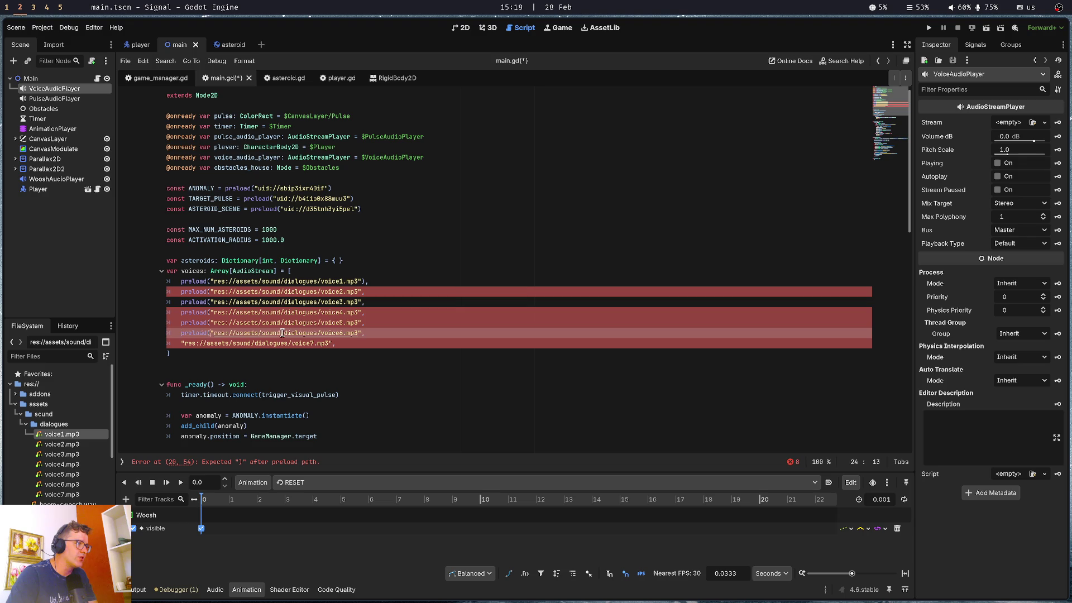
key(Down)
key(Home)
key(ctrl+v)
Close the voice7, voice6 and voice5 preload calls with a closing parenthesis
click(283, 335)
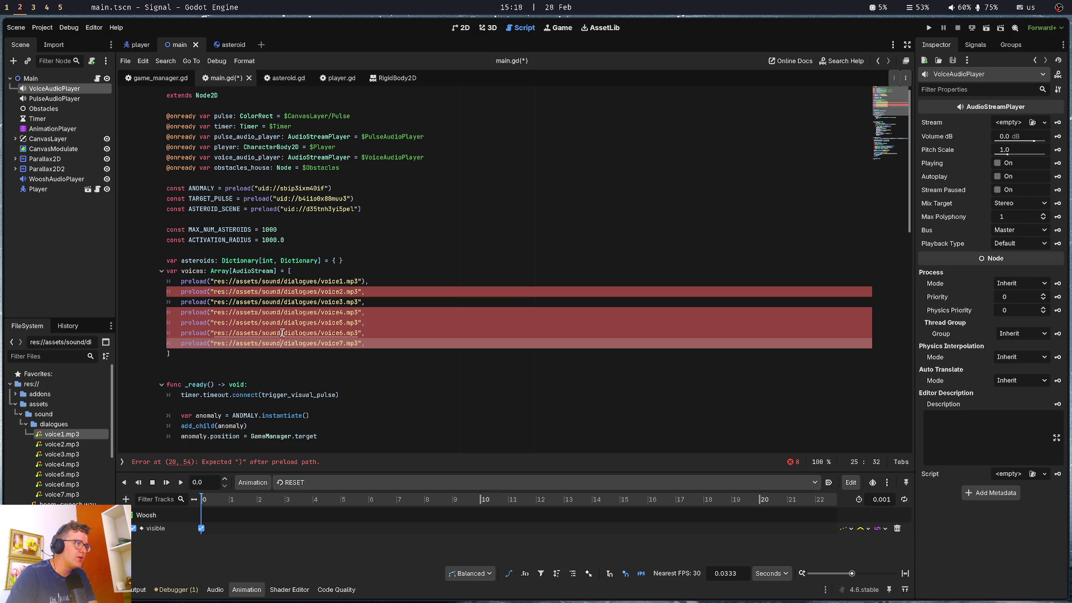
key(Right)
key(Right)
key(Right)
key(Right)
text())
key(Up)
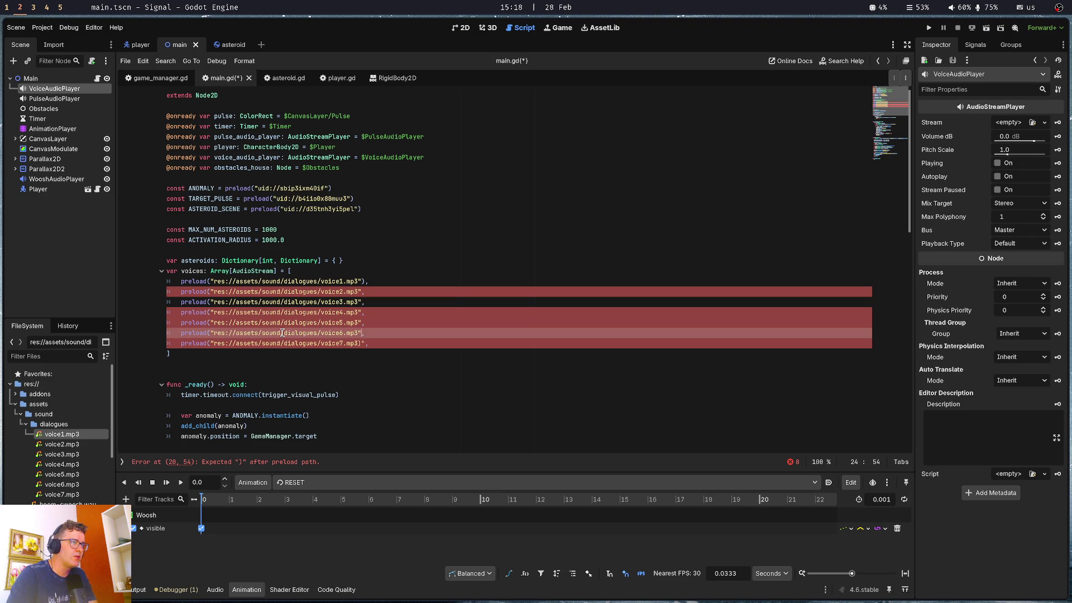
text())
key(Down)
text())
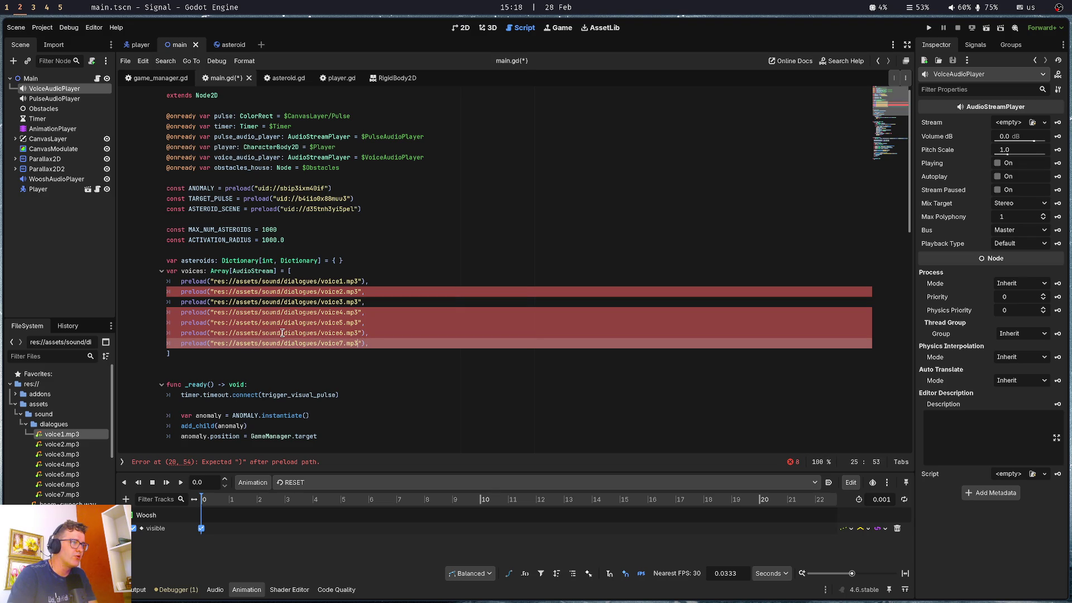
key(Up)
key(Up)
Close the remaining preload calls up to voice2 and save the script
text())
key(Up)
text())
key(Up)
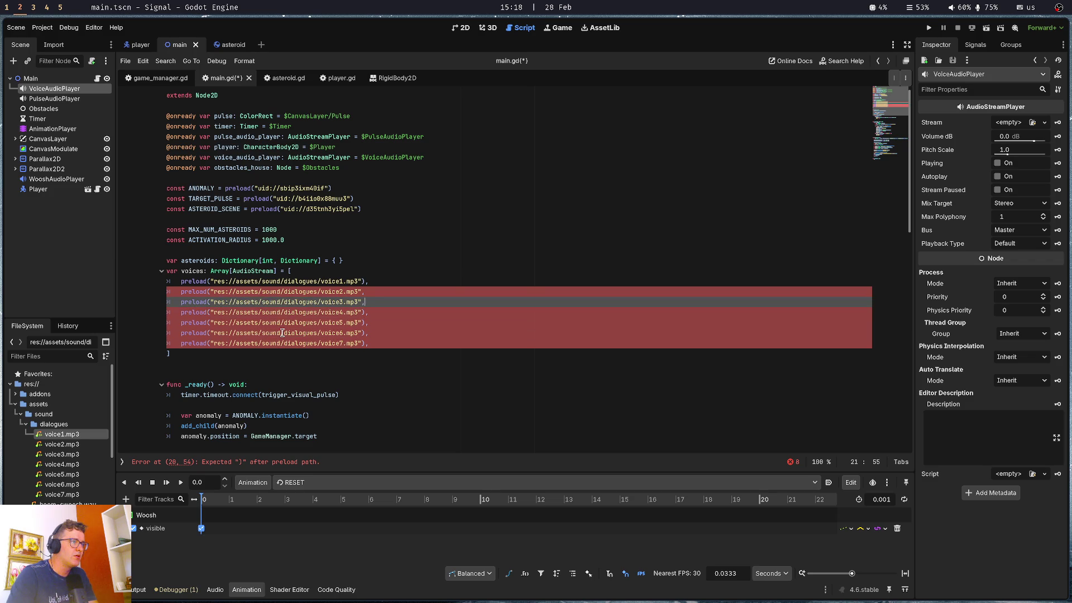
key(Up)
text())
key(ctrl+s)
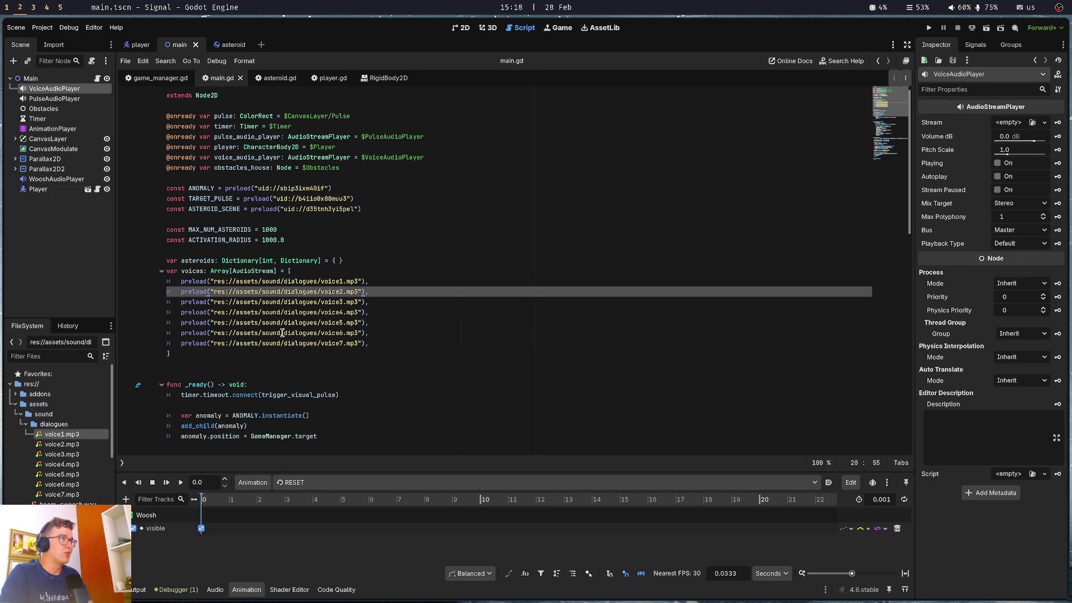
click(396, 271)
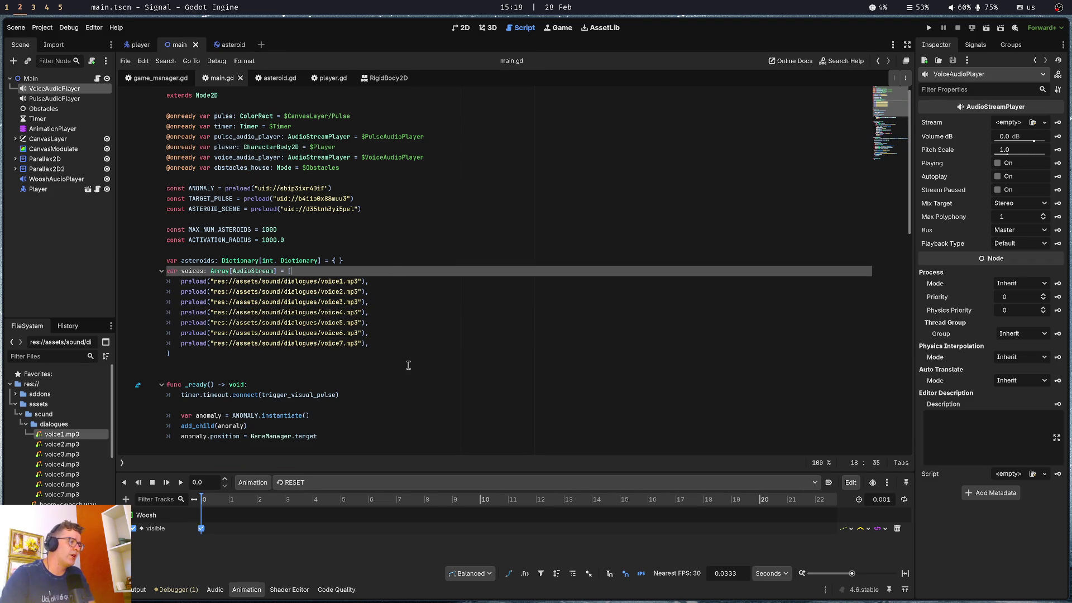
Replace pass in _play_voice with voice_audio_player.stream = voices[0]
click(373, 257)
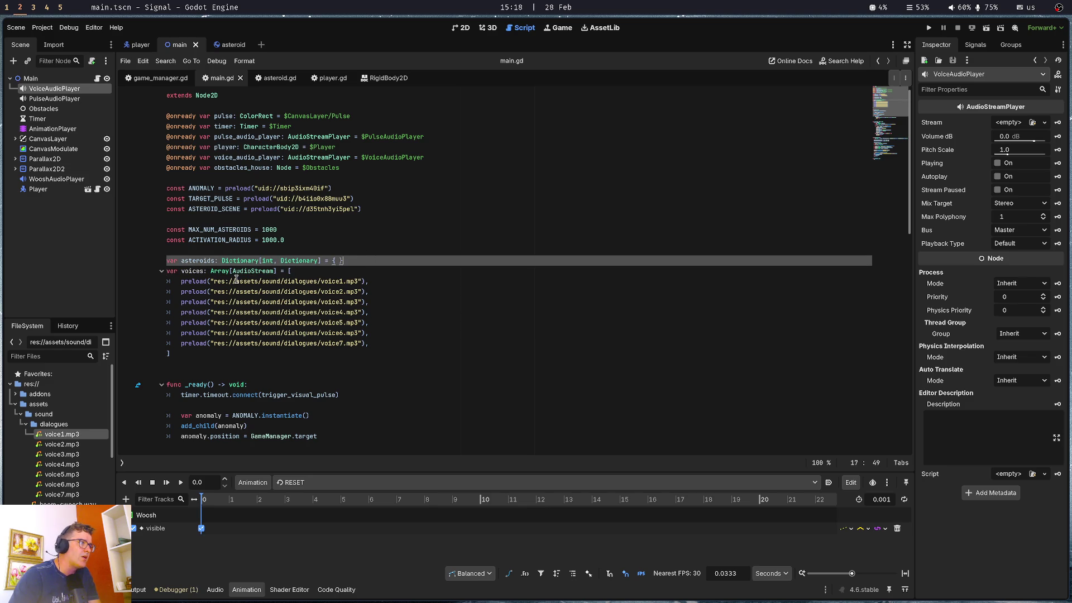
scroll(173, 290, down, 8)
scroll(170, 297, up, 8)
click(275, 209)
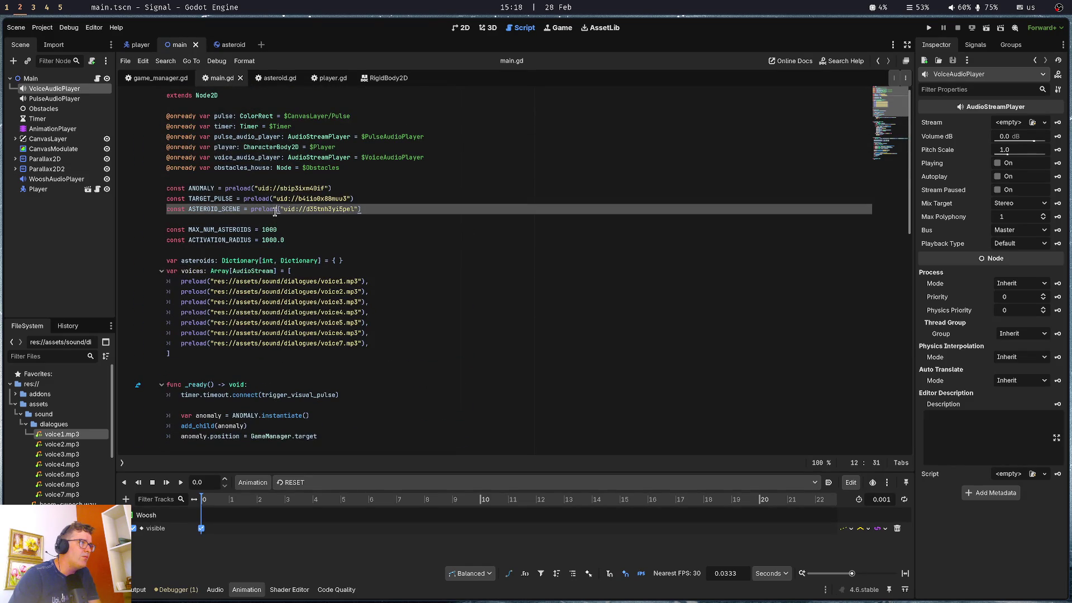
click(287, 178)
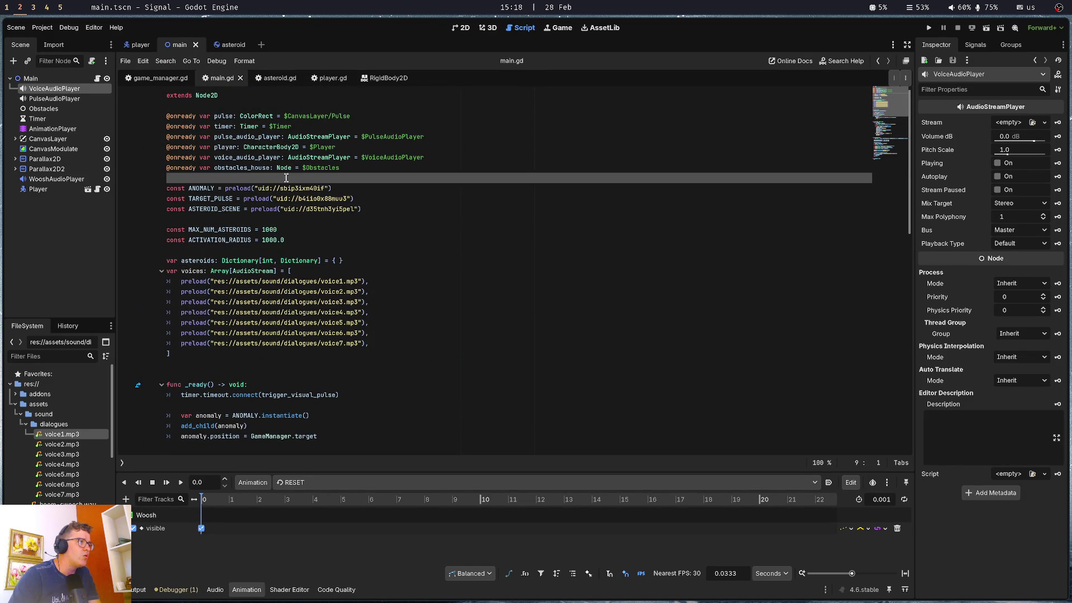
scroll(189, 277, down, 15)
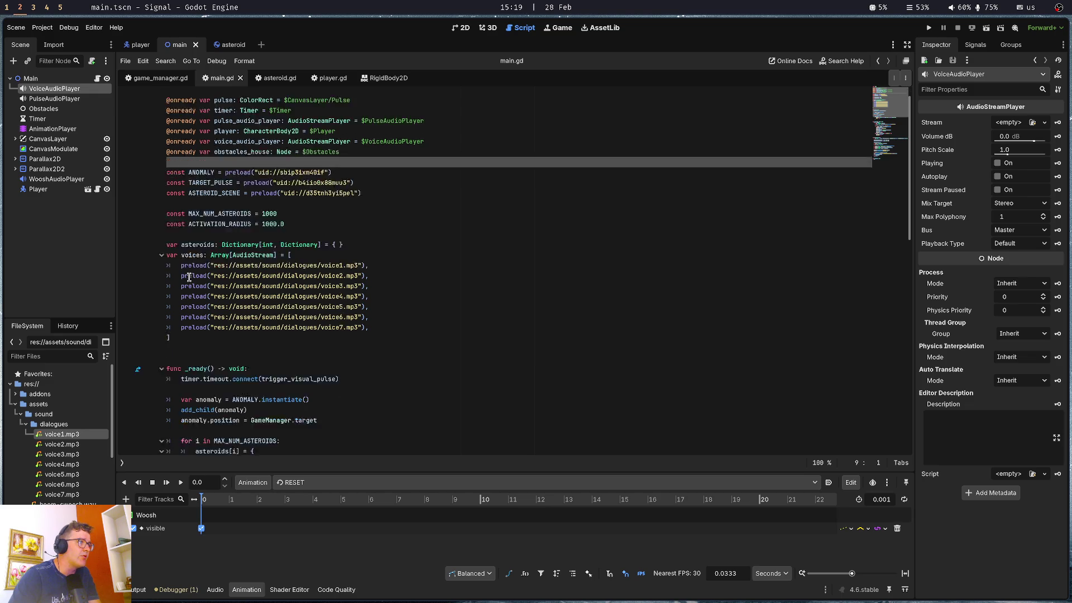
click(234, 437)
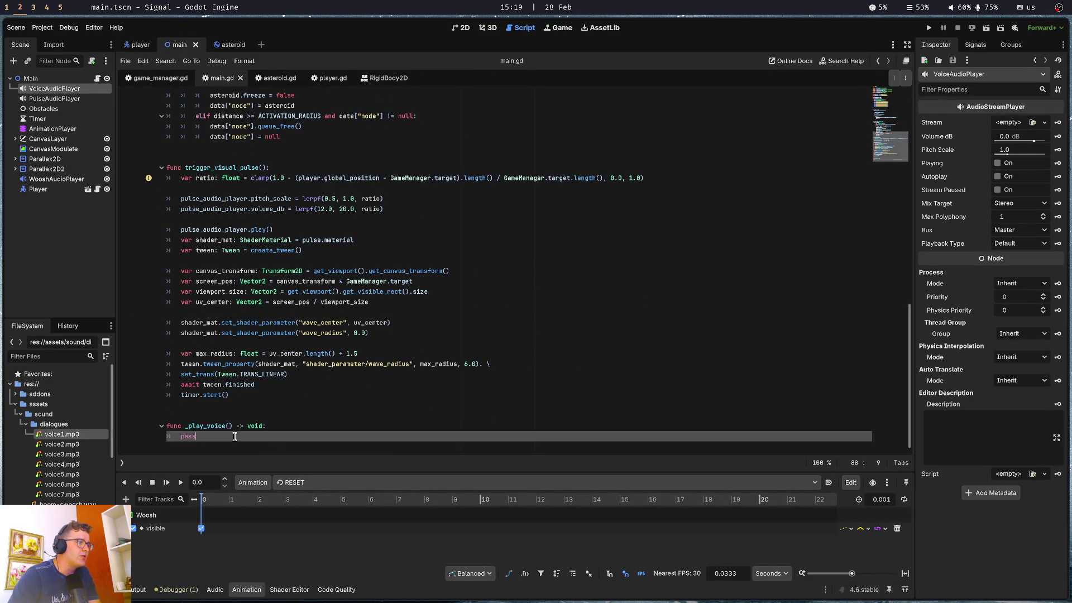
text(voice_)
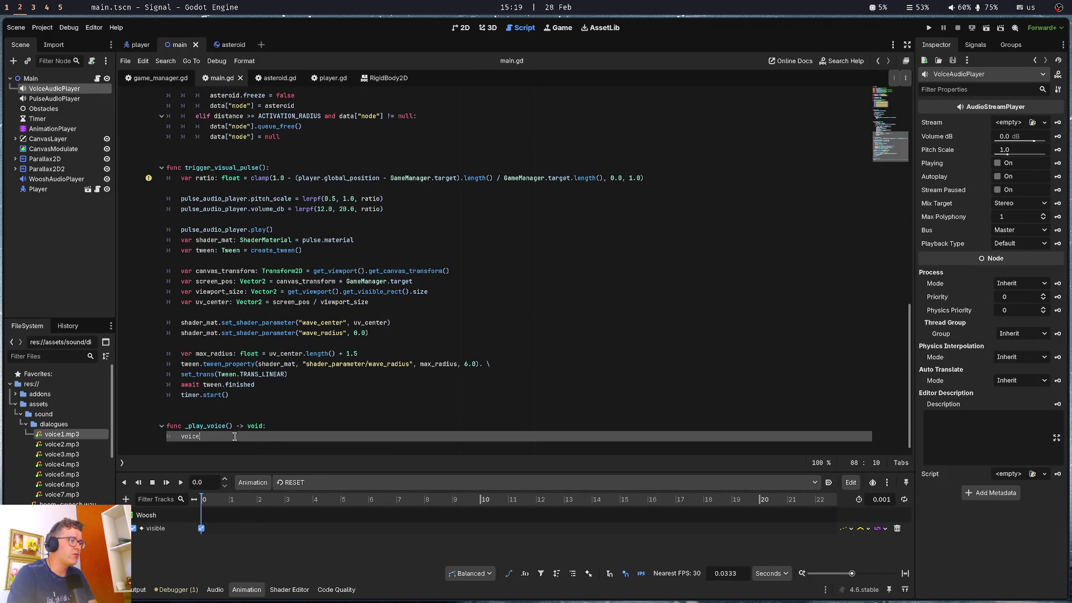
key(Return)
text(strea)
key(Return)
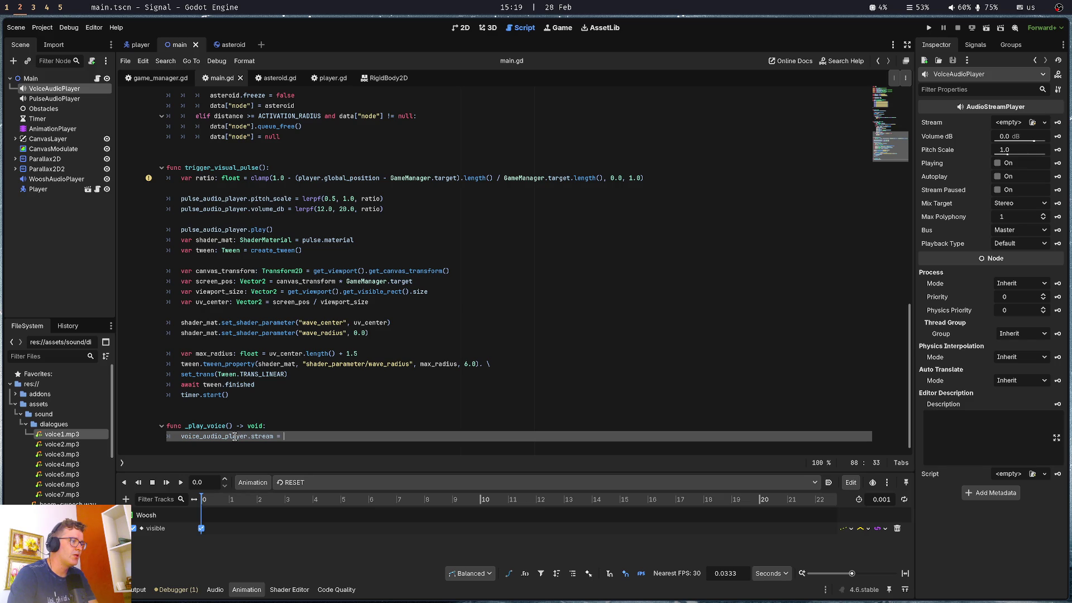
text(voice)
key(Return)
text([0)
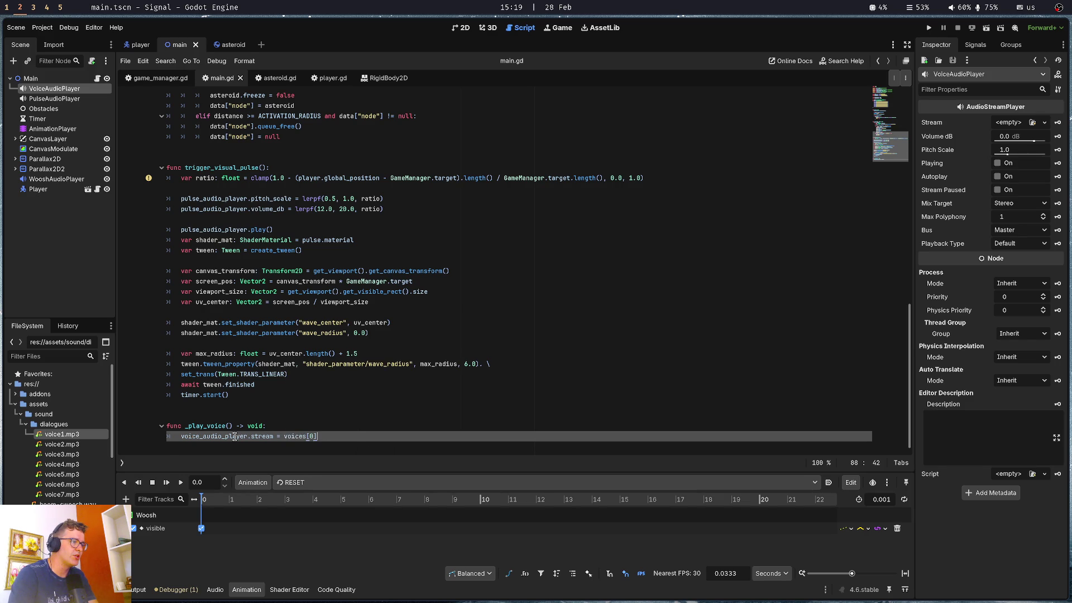
text(0)
Add voice_audio_player.play() on the next line, save, and run the game
key(Return)
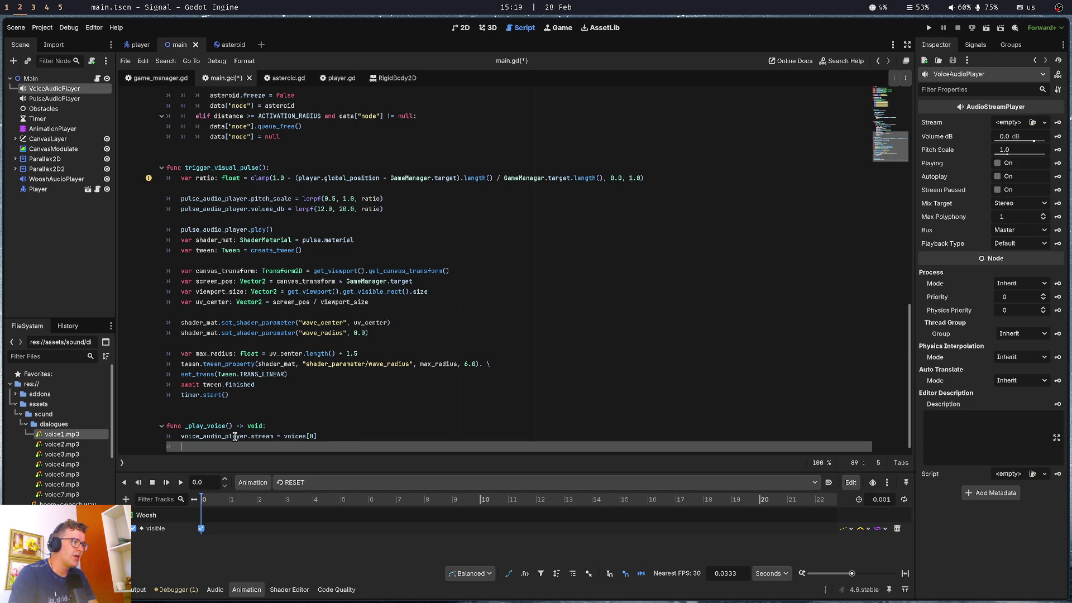
key(BackSpace)
key(Return)
text(voice_audio_player.playu)
key(Return)
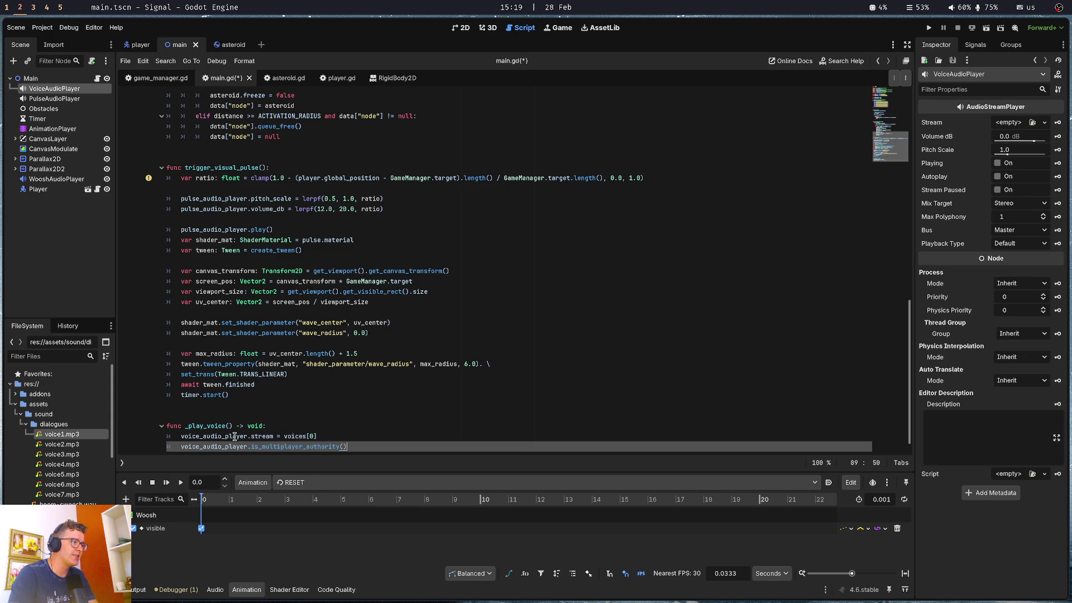
key(ctrl+BackSpace)
key(ctrl+BackSpace)
text(p)
key(Down)
key(Return)
key(ctrl+s)
key(F5)
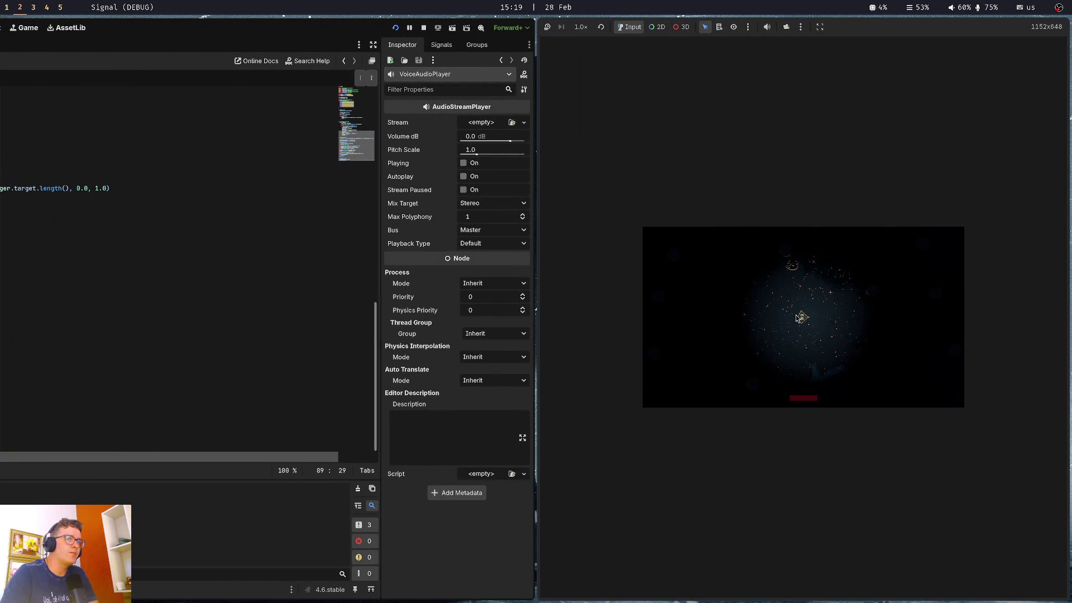
Stop the game, call _play_voice() after the asteroid loop in _ready, and rerun
key(F8)
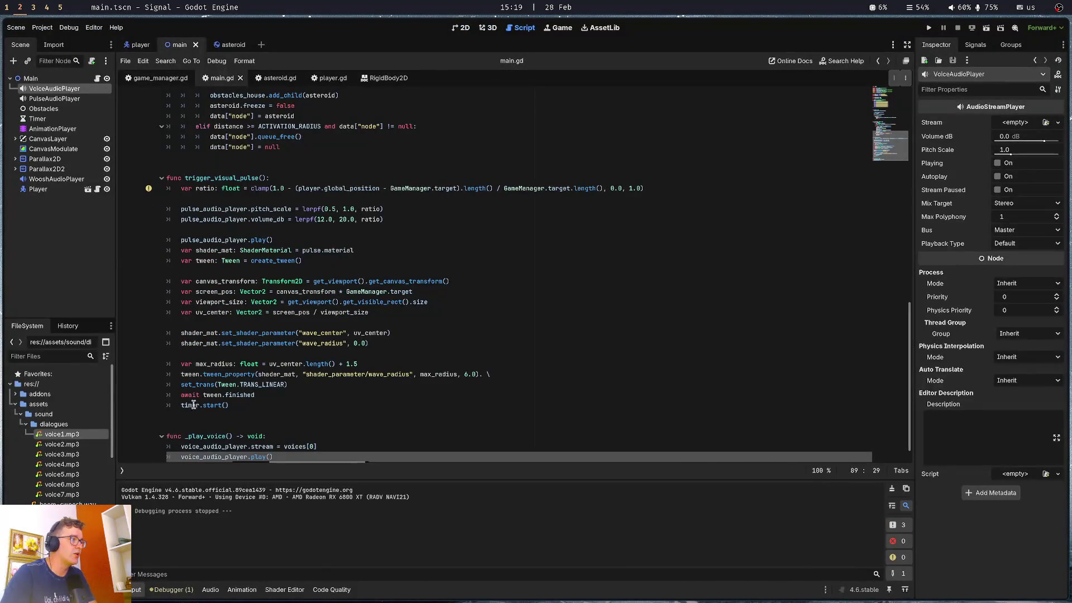
double_click(208, 435)
scroll(208, 430, up, 10)
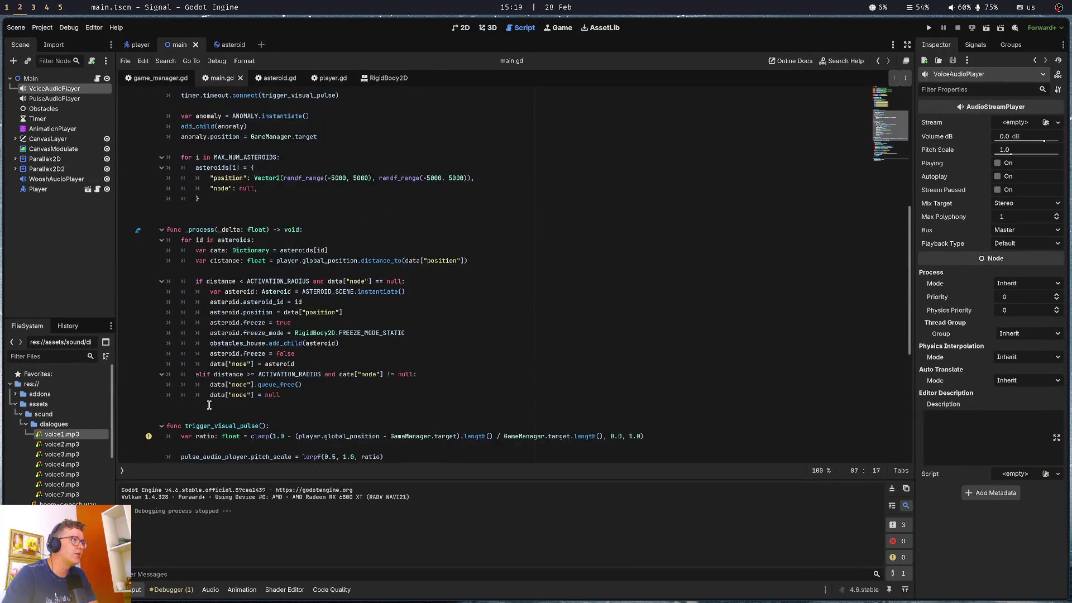
click(291, 323)
click(273, 384)
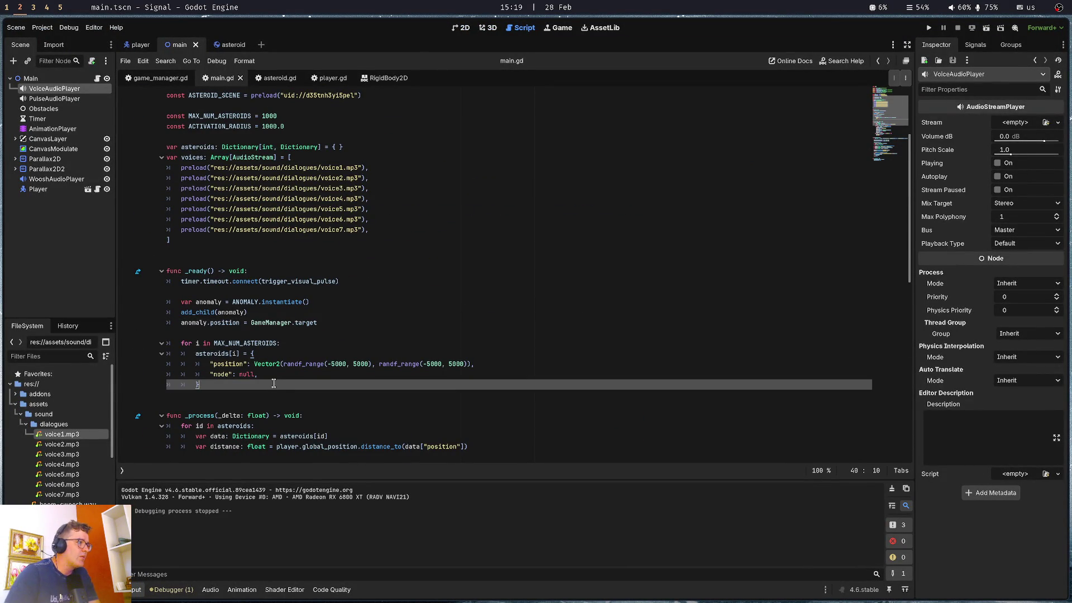
scroll(267, 387, down, 2)
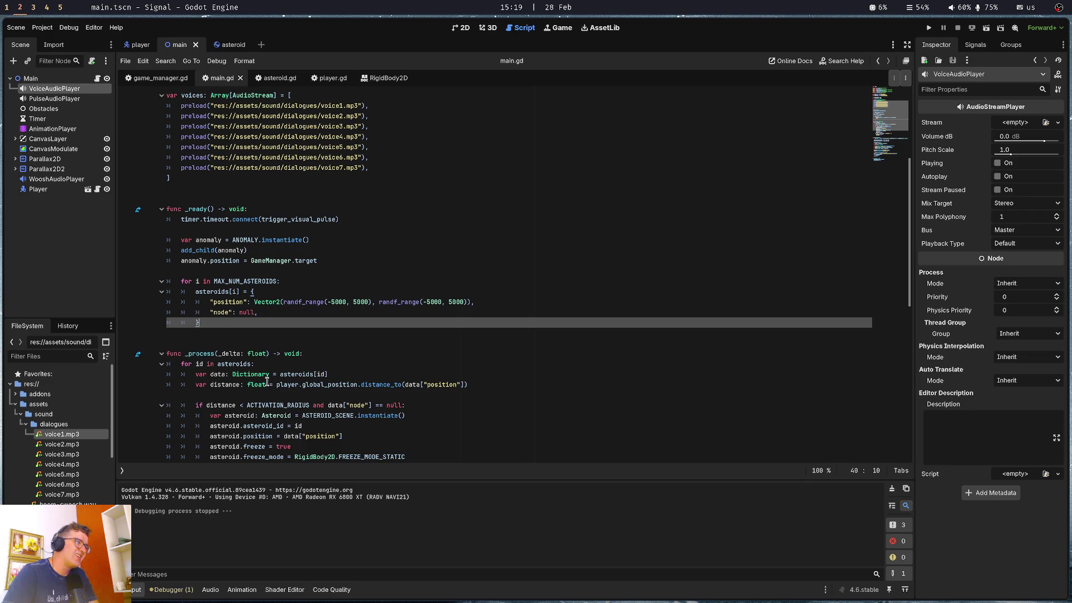
key(Return)
key(BackSpace)
key(Return)
text(_play_voice)
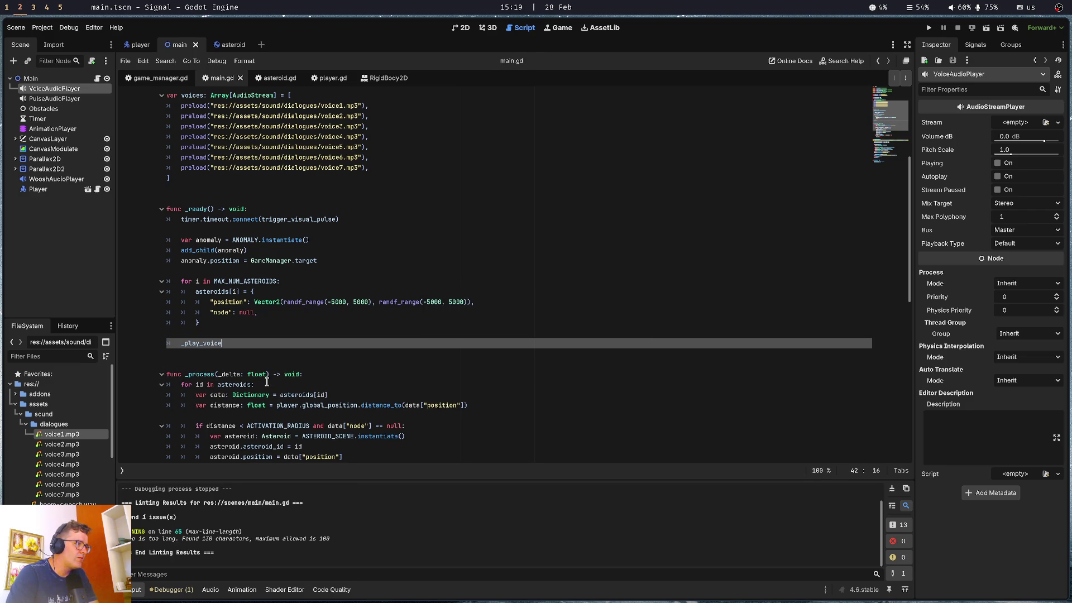
text(())
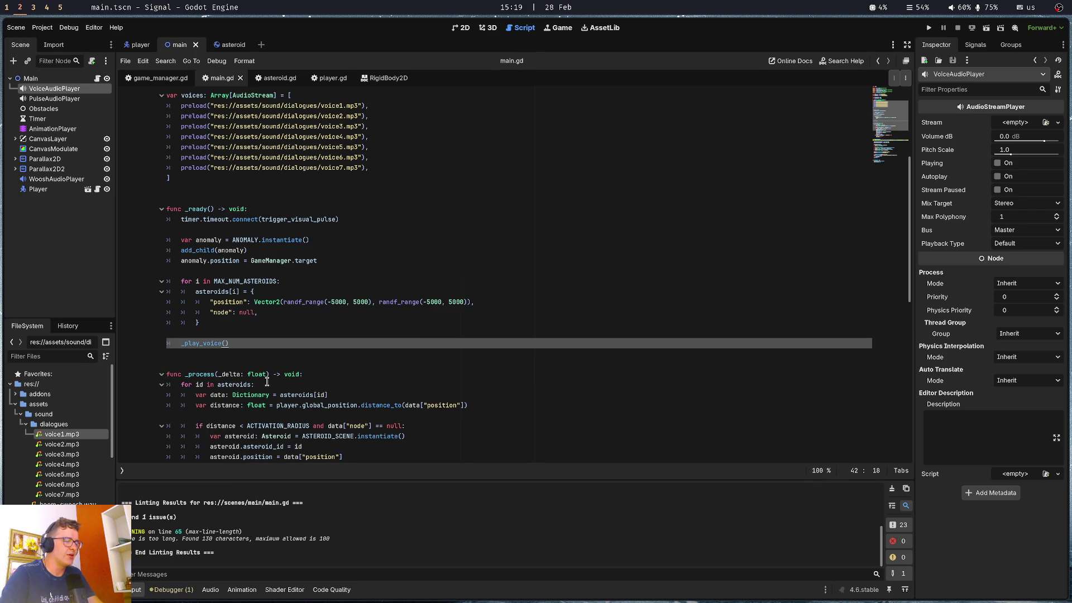
key(F5)
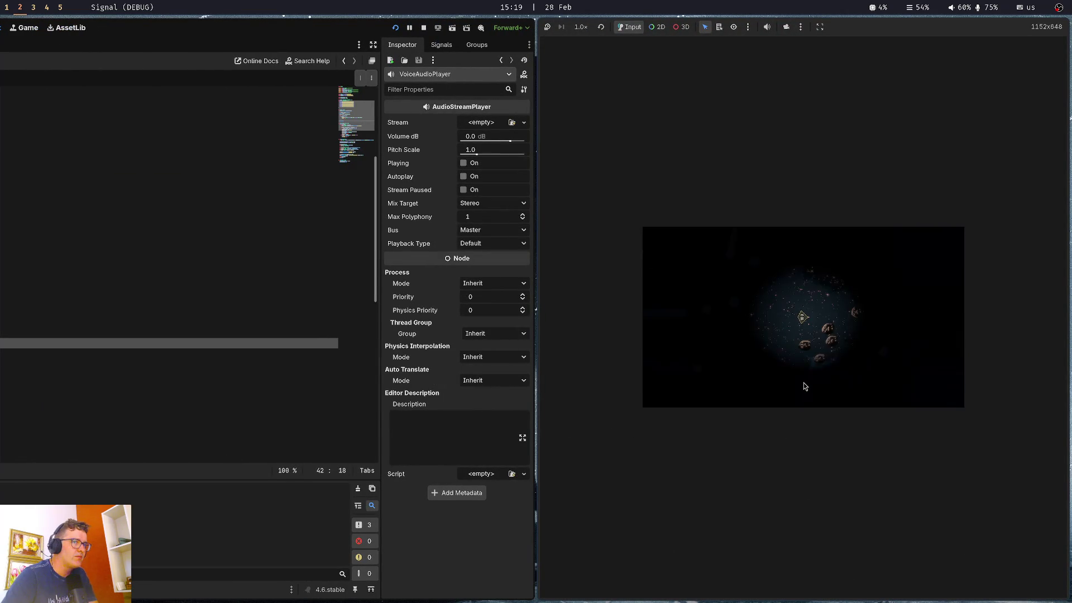
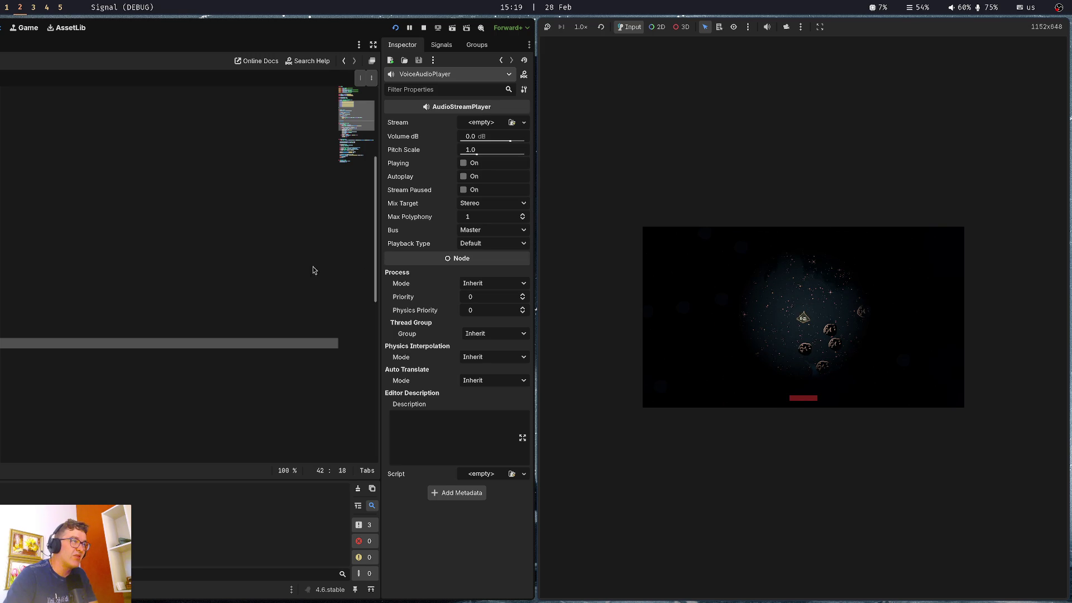
Stop the running game and set VoiceAudioPlayer's Volume dB to exactly -10
click(246, 282)
key(F8)
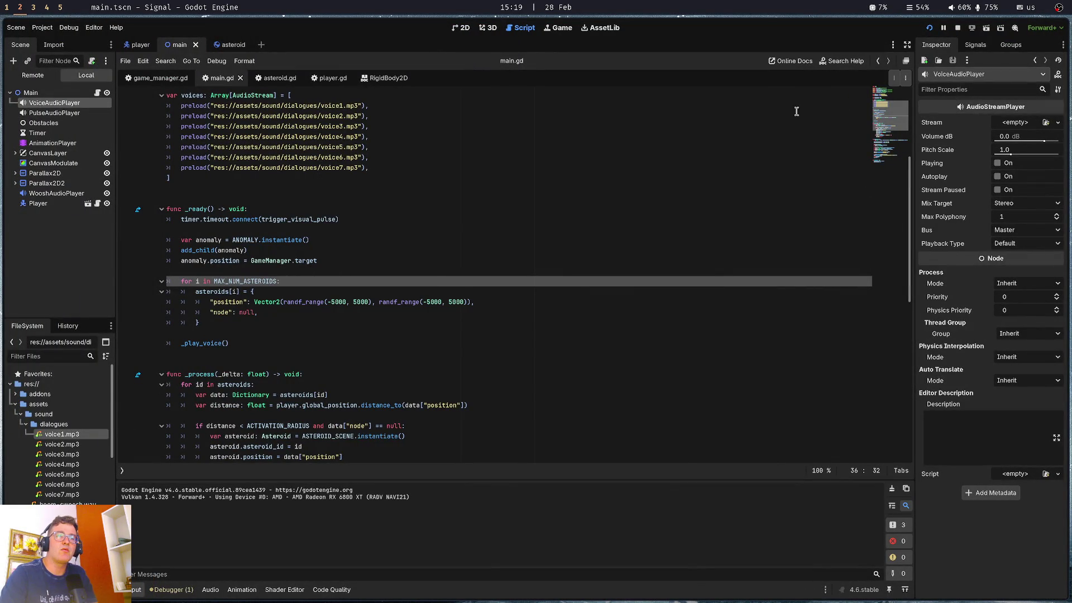
drag(1044, 143, 1039, 142)
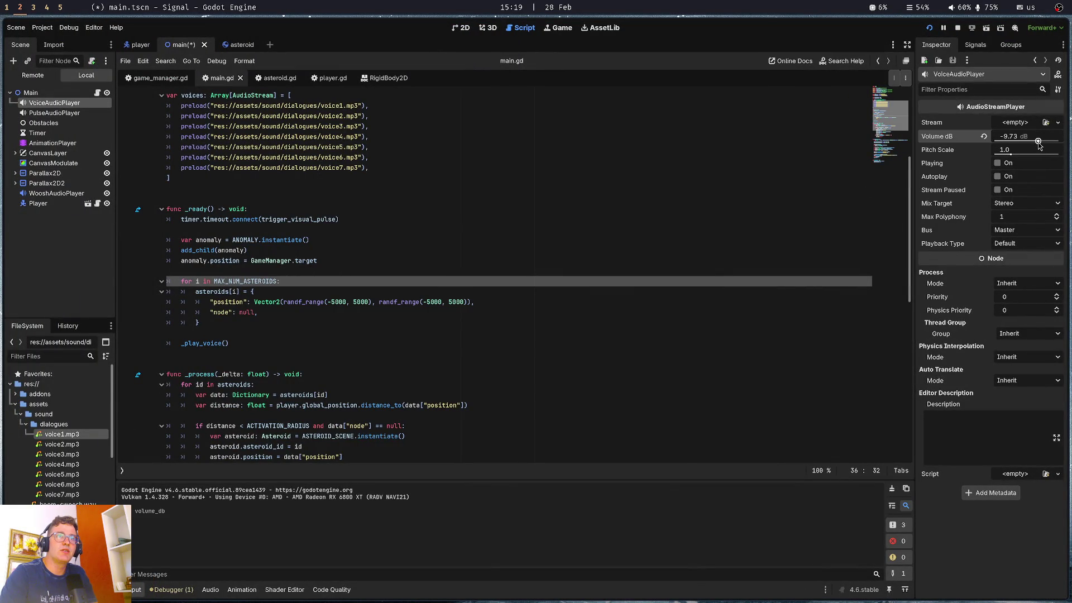
click(1032, 140)
text(-10)
key(Return)
Play-test the game to hear the quieter voice, then save the main scene
key(F5)
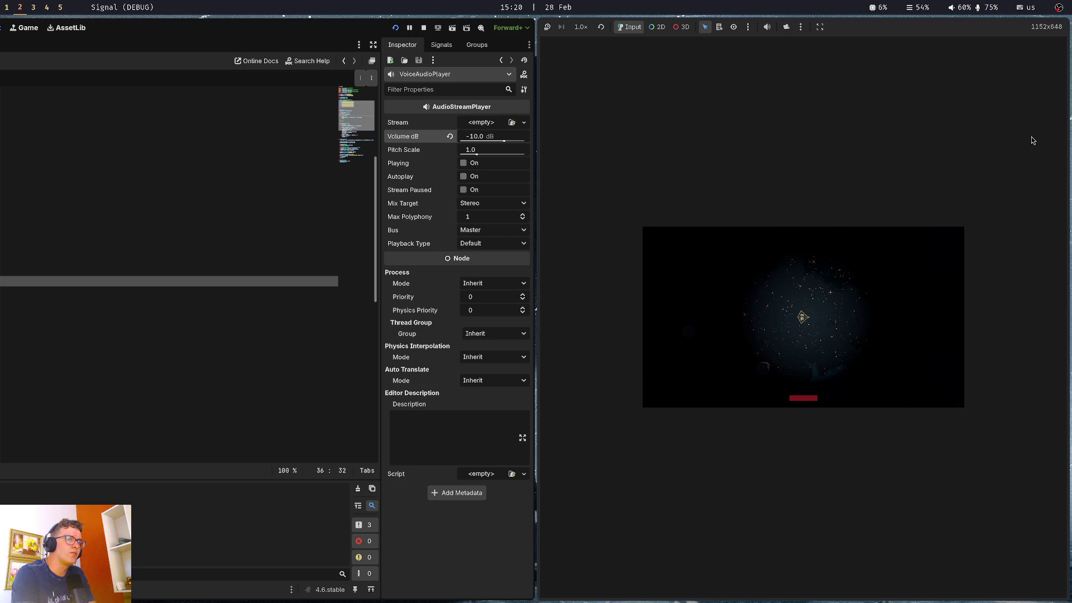
key(F8)
key(F5)
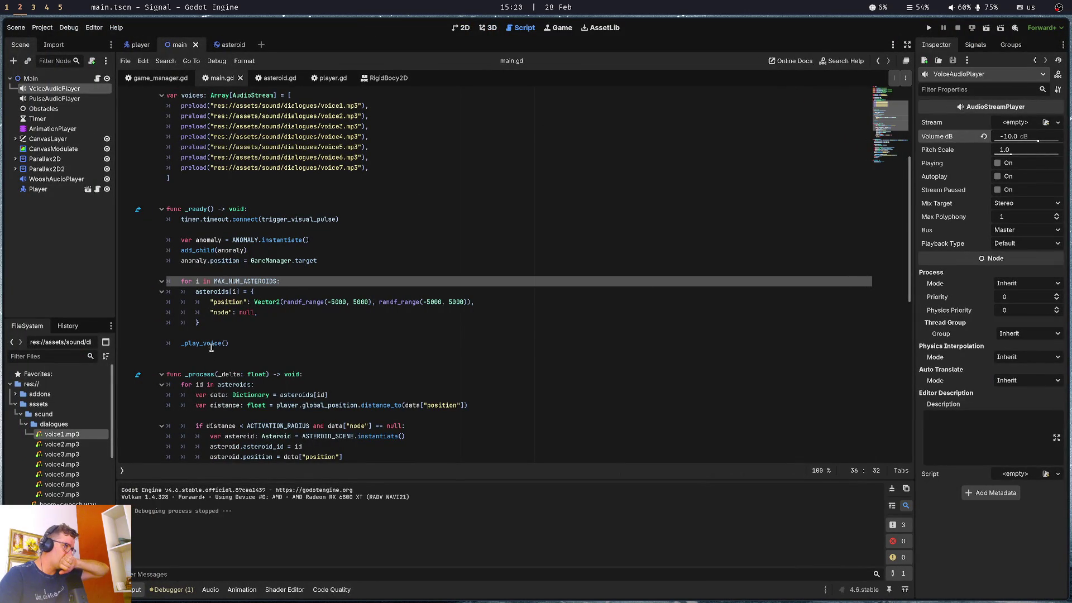
Give the _play_voice function an 'index: int' parameter
double_click(212, 344)
click(229, 331)
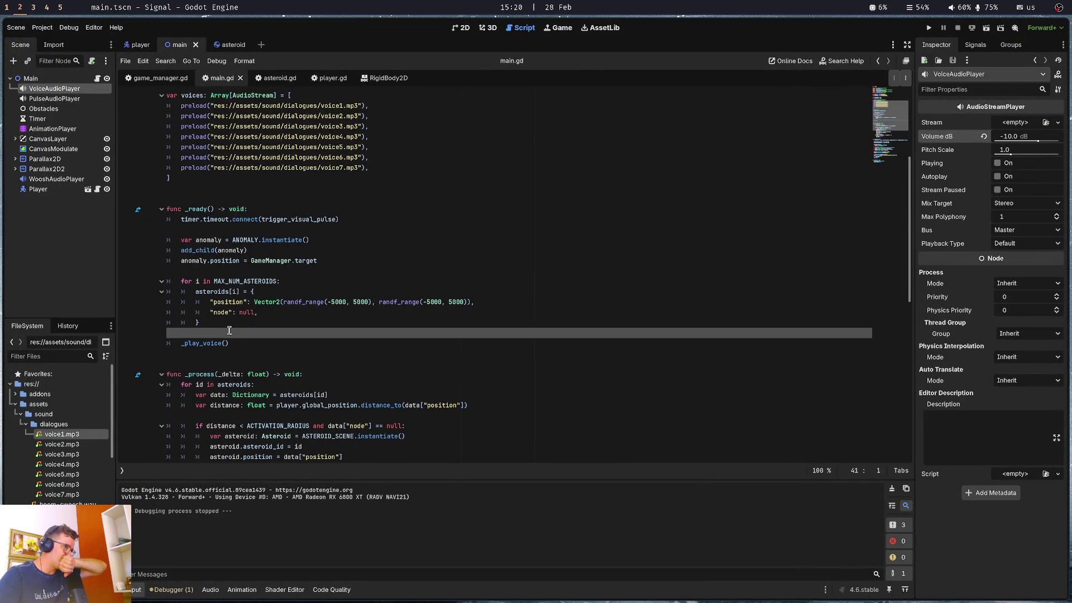
scroll(229, 331, down, 10)
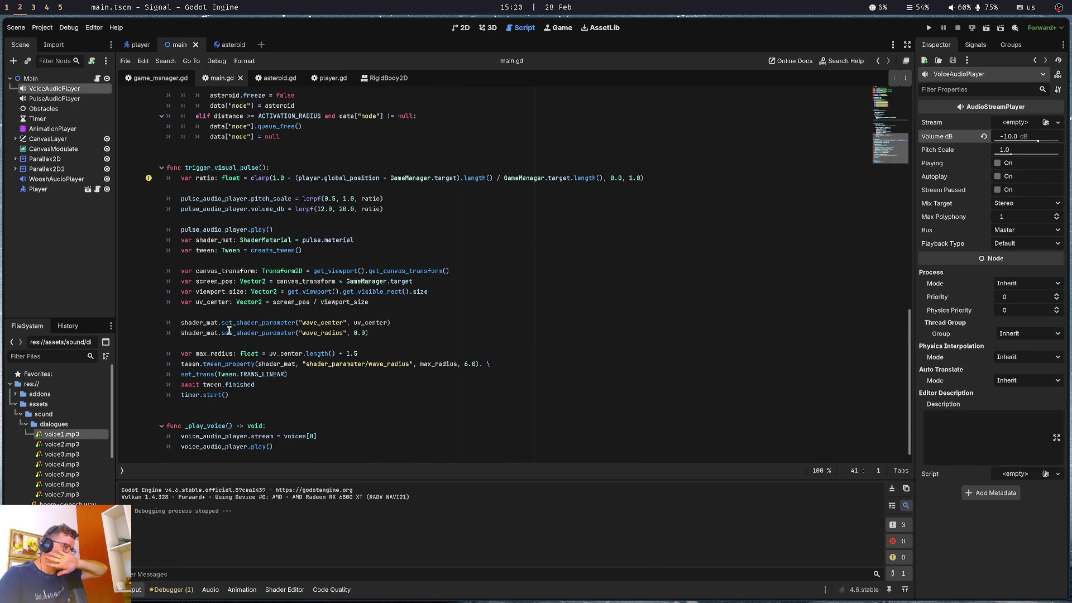
click(167, 426)
key(ctrl+Right)
key(ctrl+Right)
key(ctrl+Right)
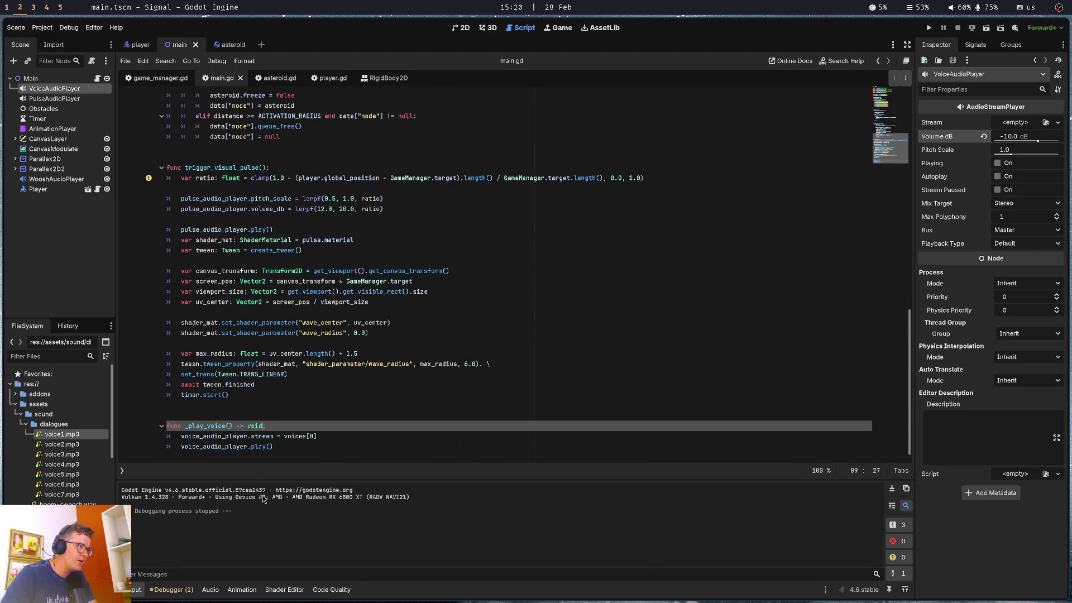
text(idnex)
key(BackSpace)
key(BackSpace)
key(BackSpace)
text(index: in)
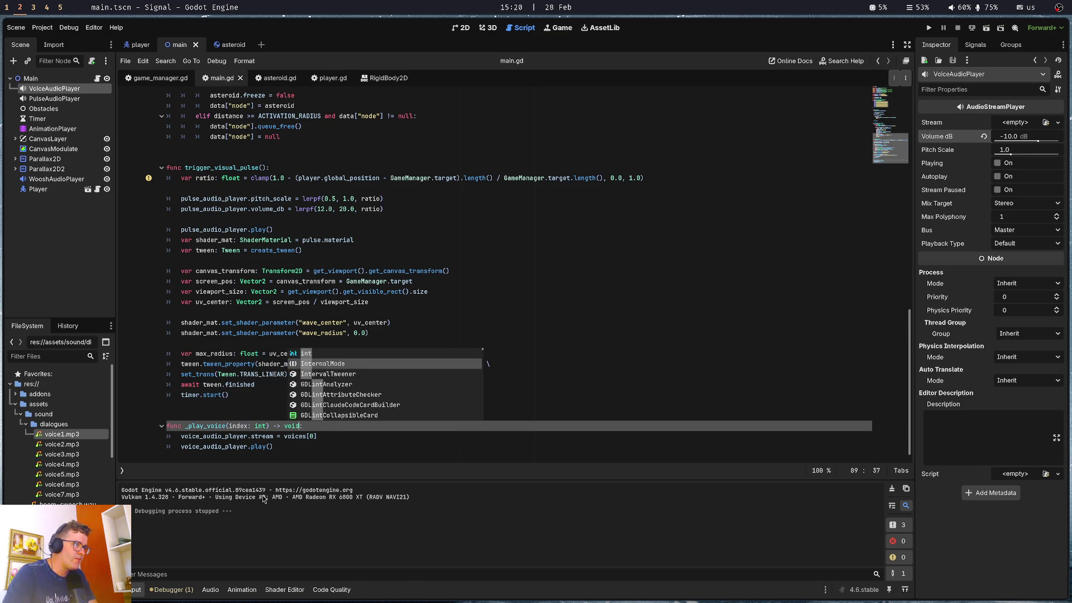
Make _play_voice pick its stream with voices[index] and save main.gd
key(Escape)
key(Down)
key(End)
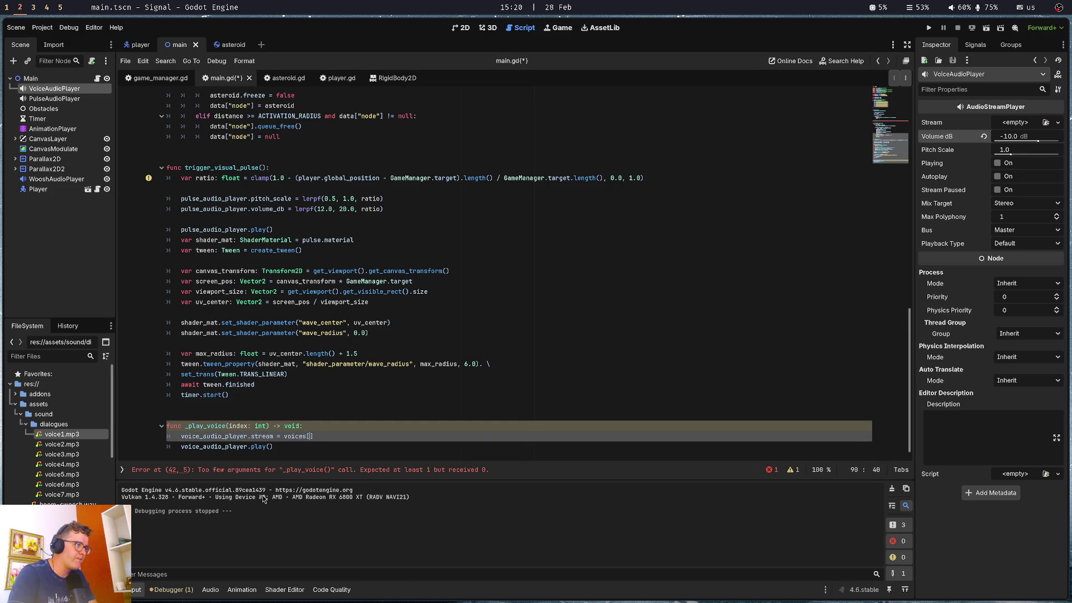
text(indexx)
key(BackSpace)
key(ctrl+s)
Remove the erroring _play_voice call line from _ready
scroll(199, 355, up, 7)
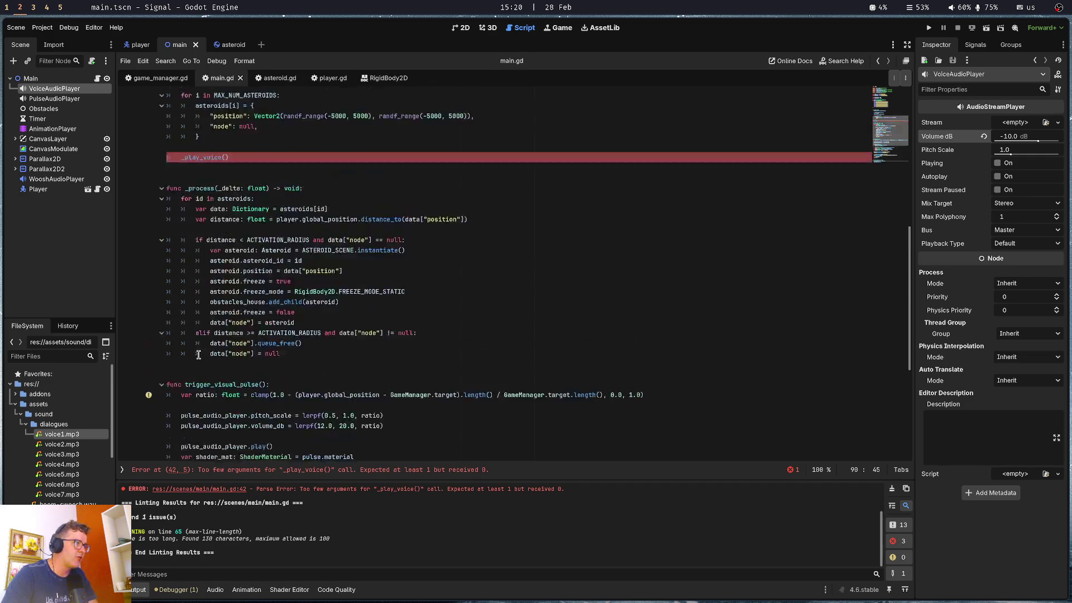
scroll(199, 355, up, 7)
click(248, 374)
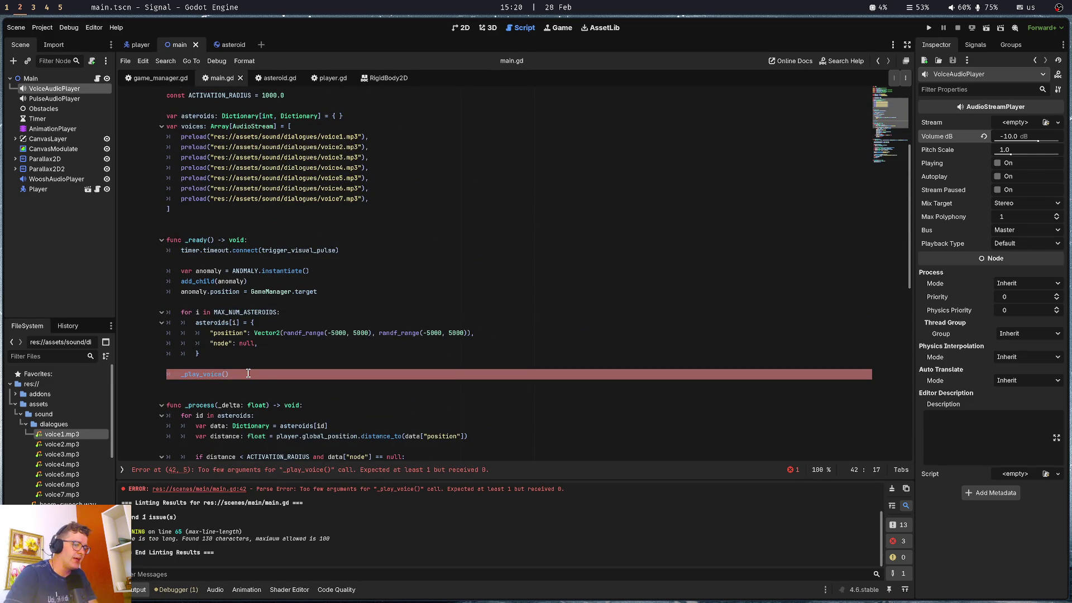
text(0)
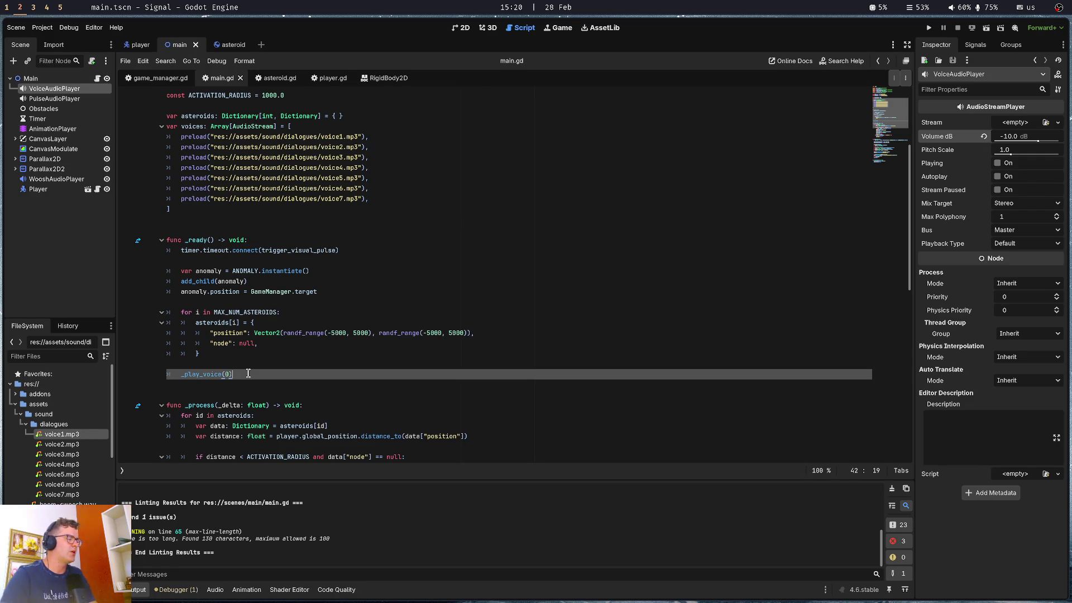
key(ctrl+z)
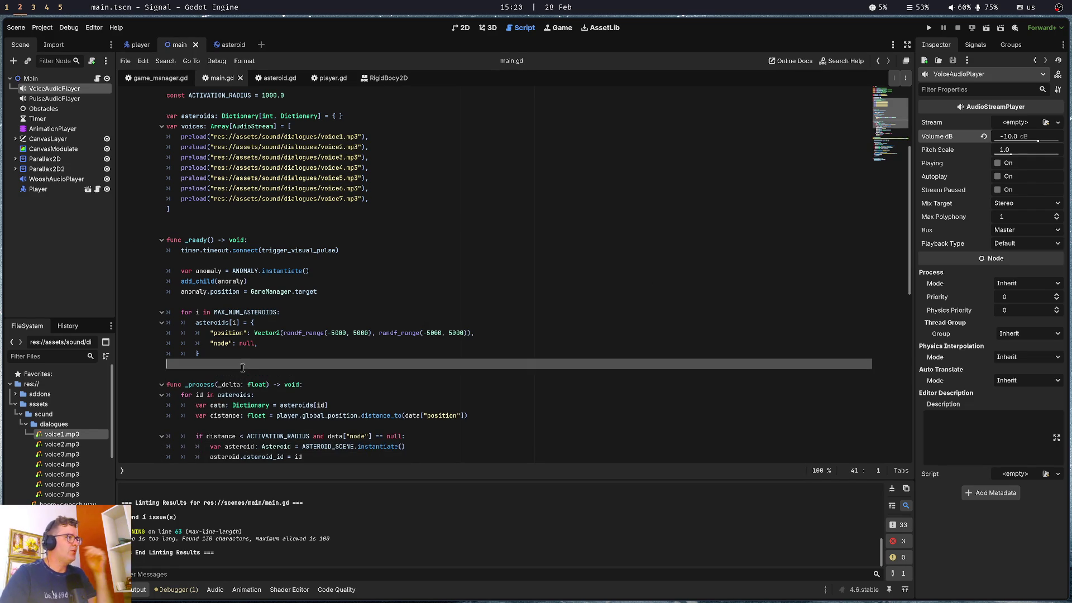
click(262, 226)
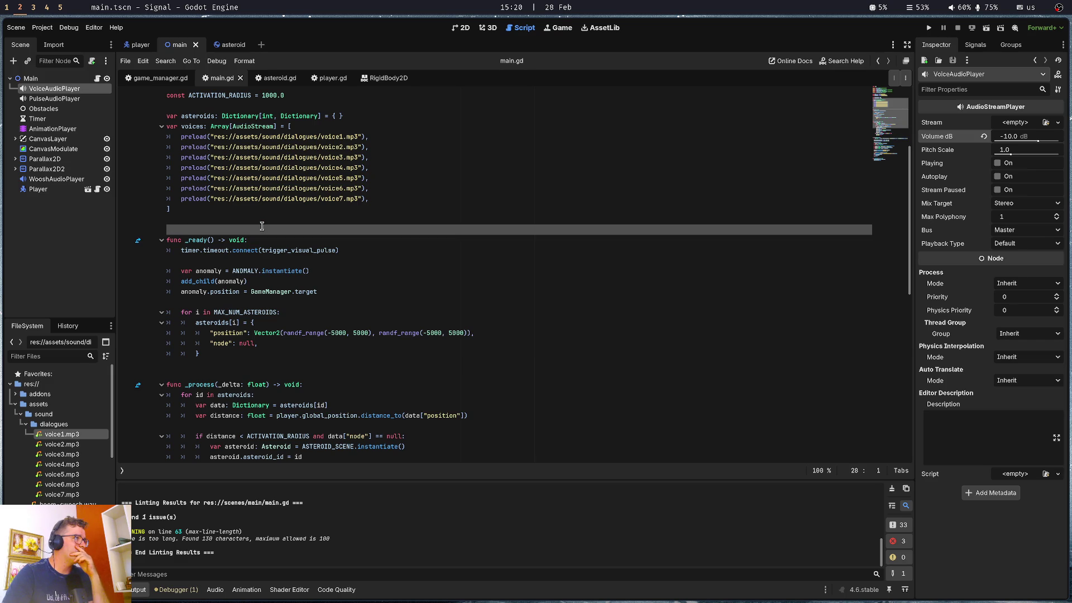
Close the RigidBody2D script, select Main's AnimationPlayer node and return to main.gd
scroll(262, 226, up, 5)
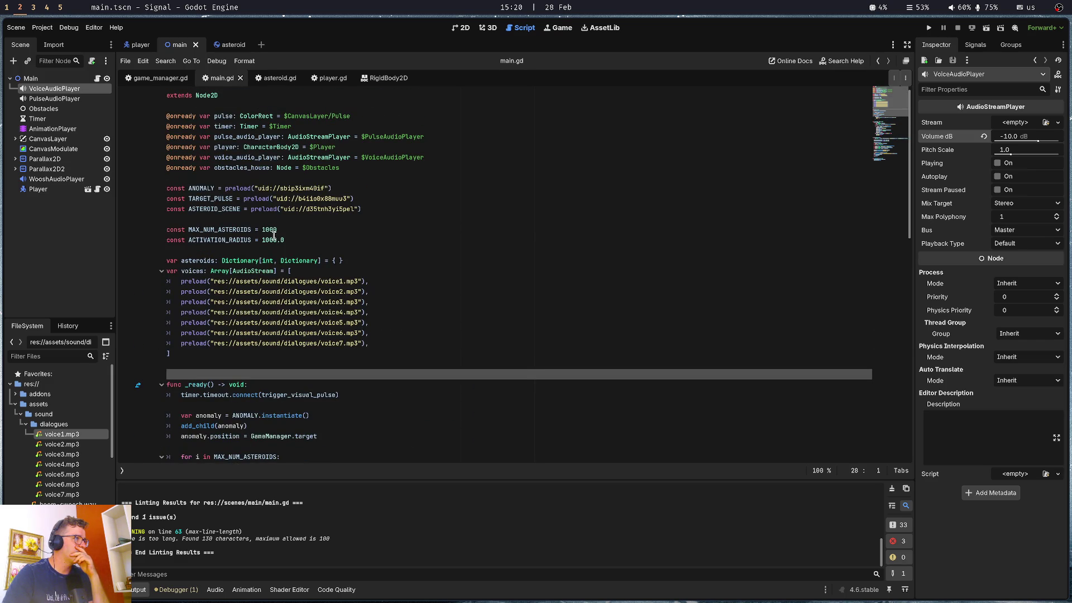
click(279, 250)
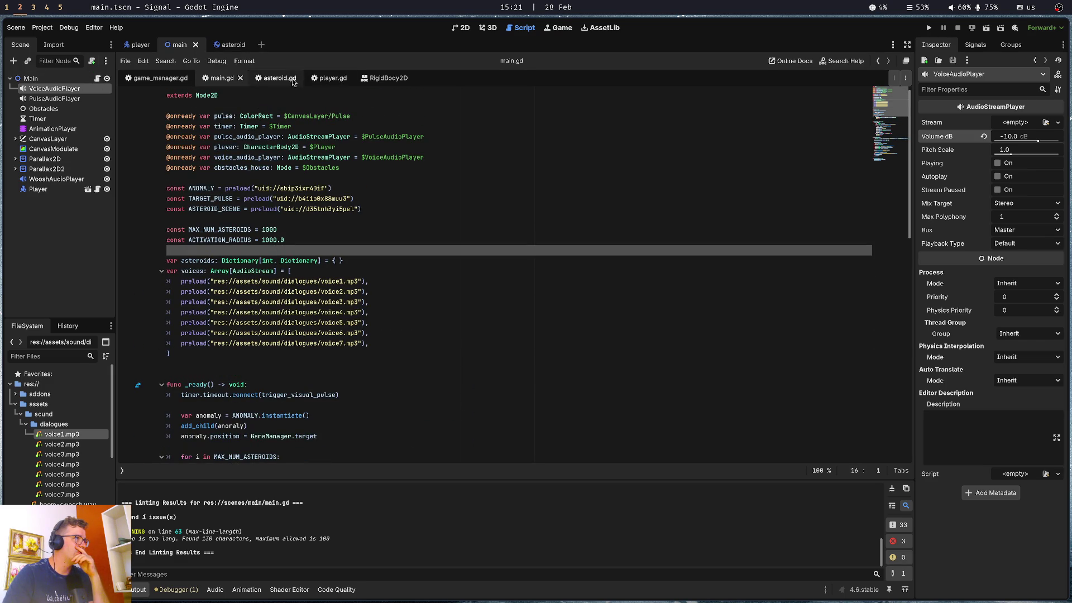
click(321, 79)
middle_click(389, 78)
scroll(359, 311, down, 5)
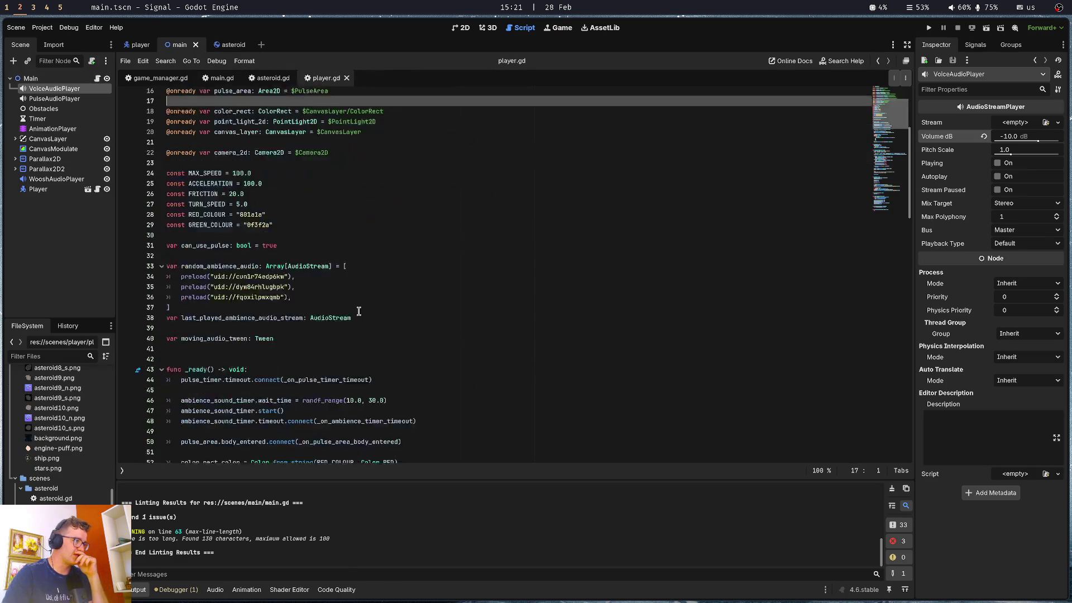
scroll(359, 311, down, 8)
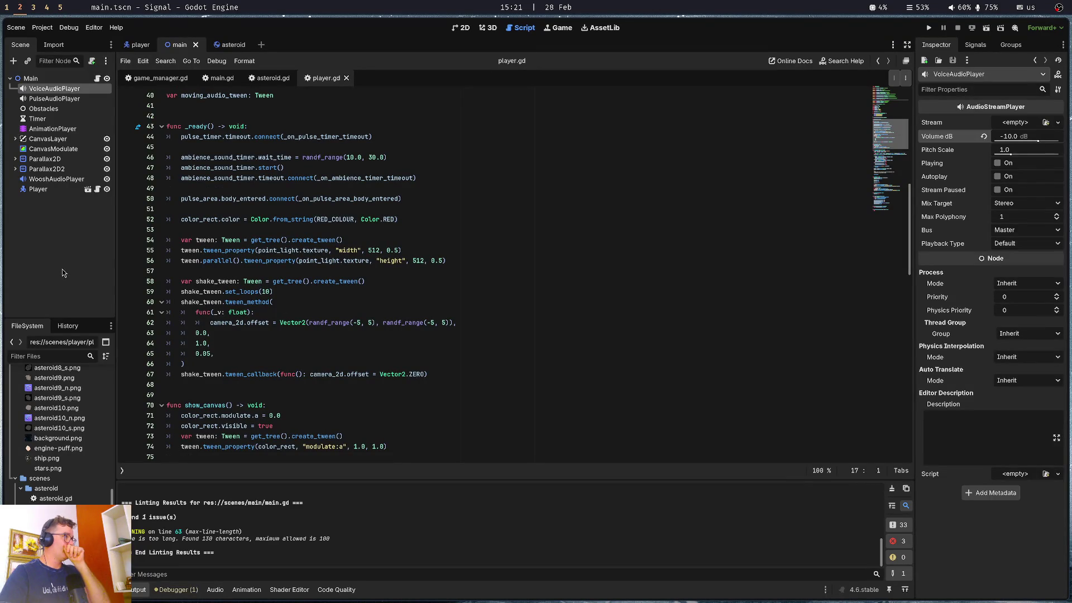
click(76, 130)
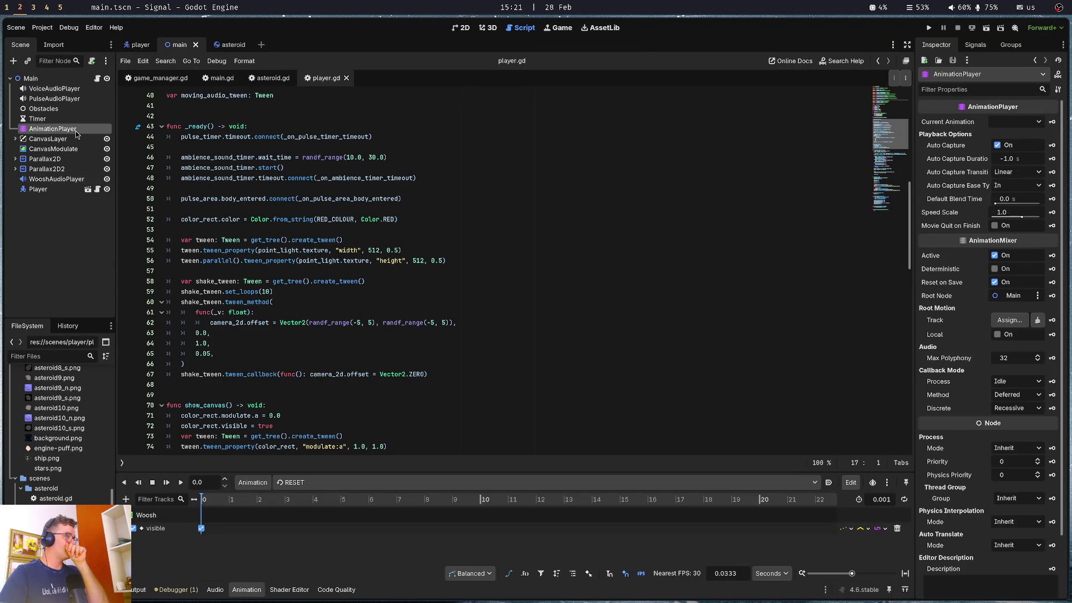
click(139, 45)
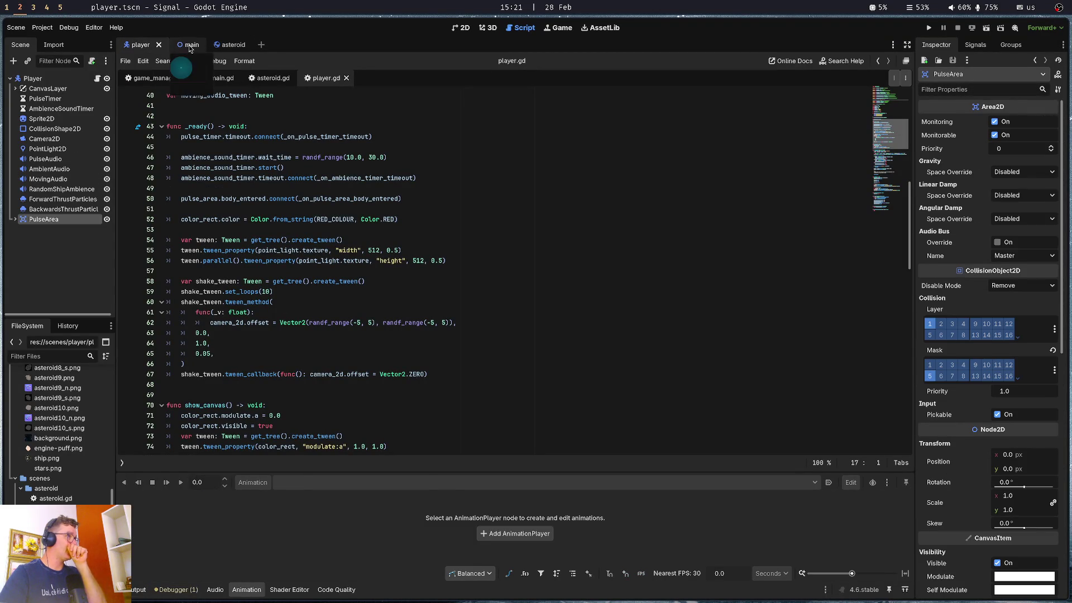
click(190, 49)
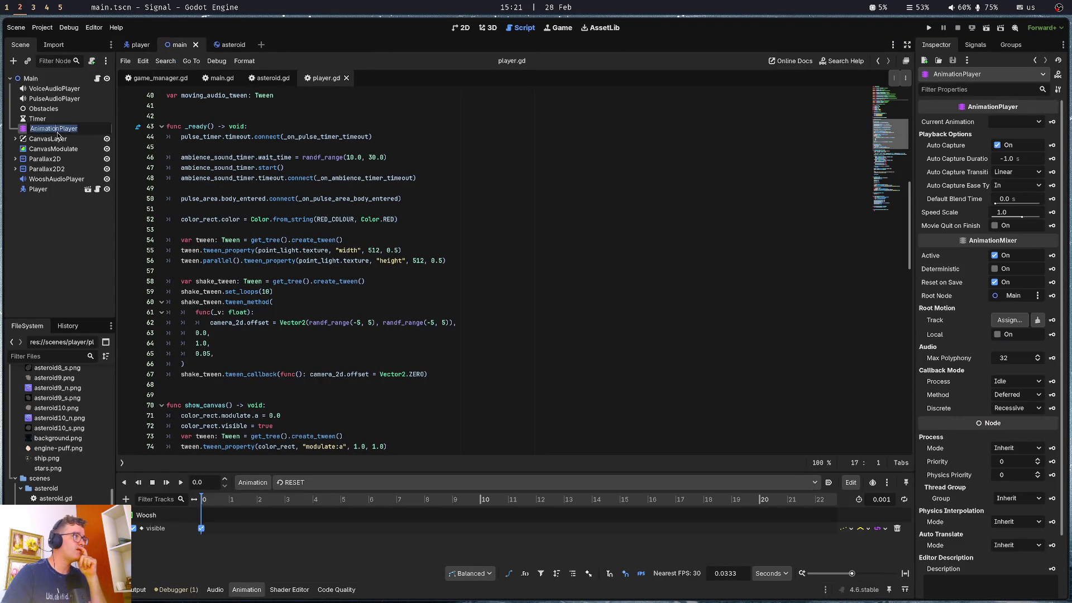
click(222, 78)
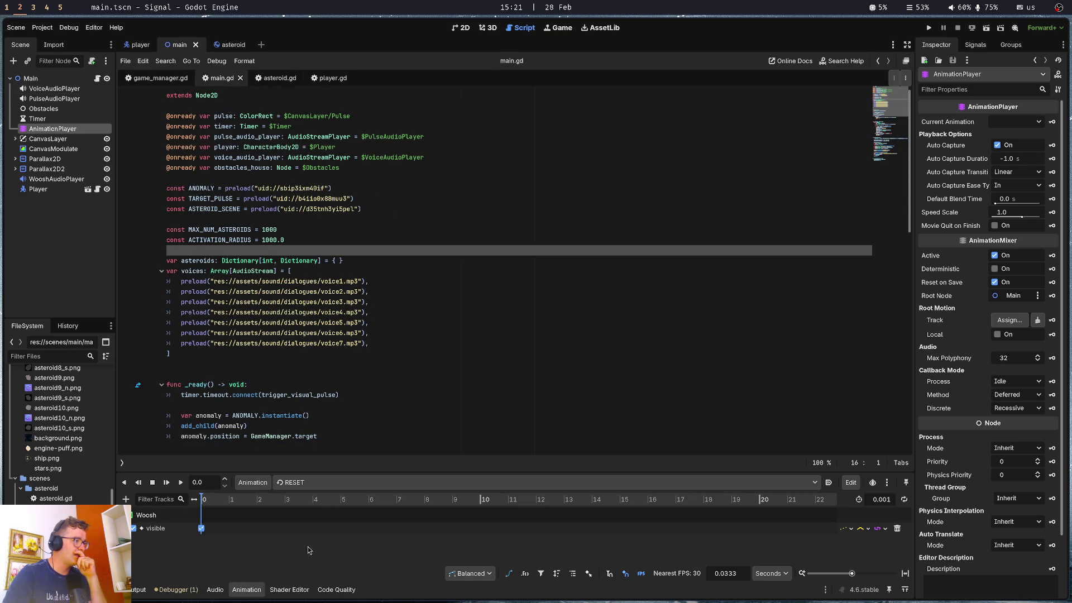
Show the AnimationPlayer's whoosh animation and bring up the Add Track list
click(334, 483)
click(316, 510)
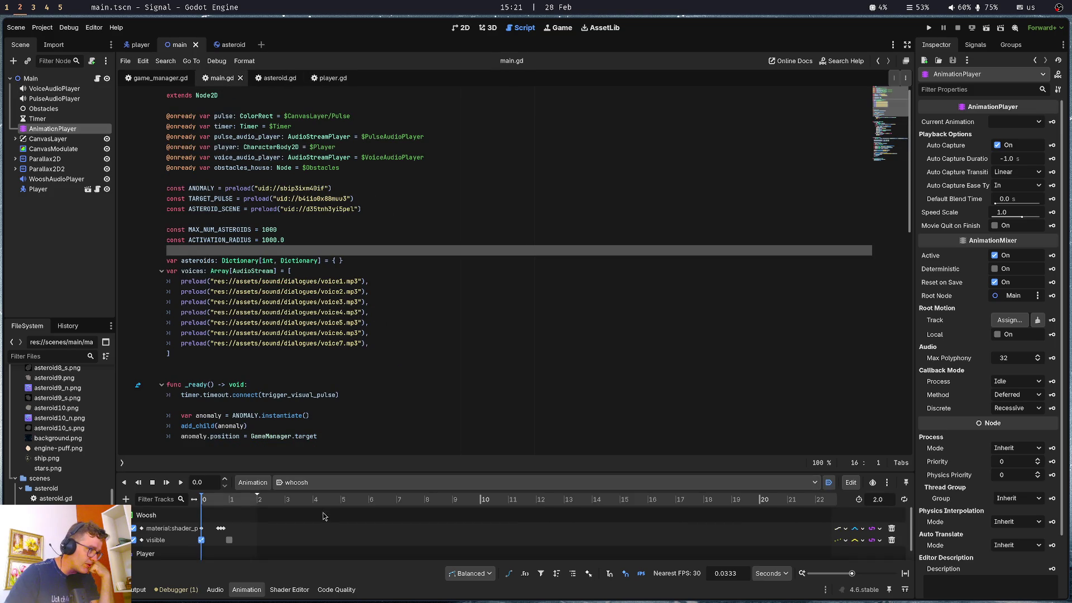
click(156, 558)
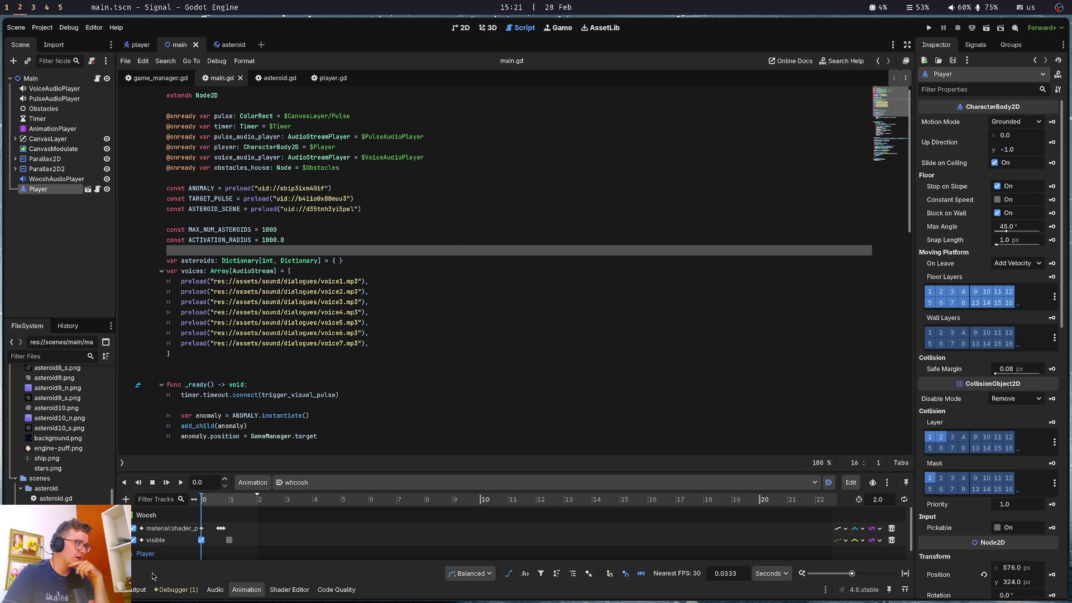
click(140, 590)
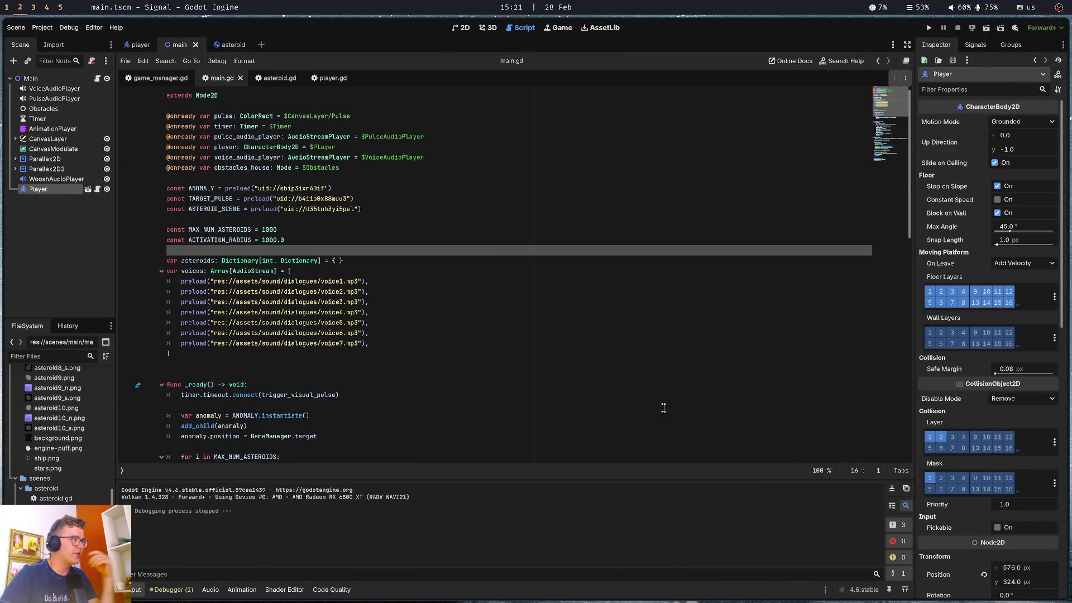
click(52, 128)
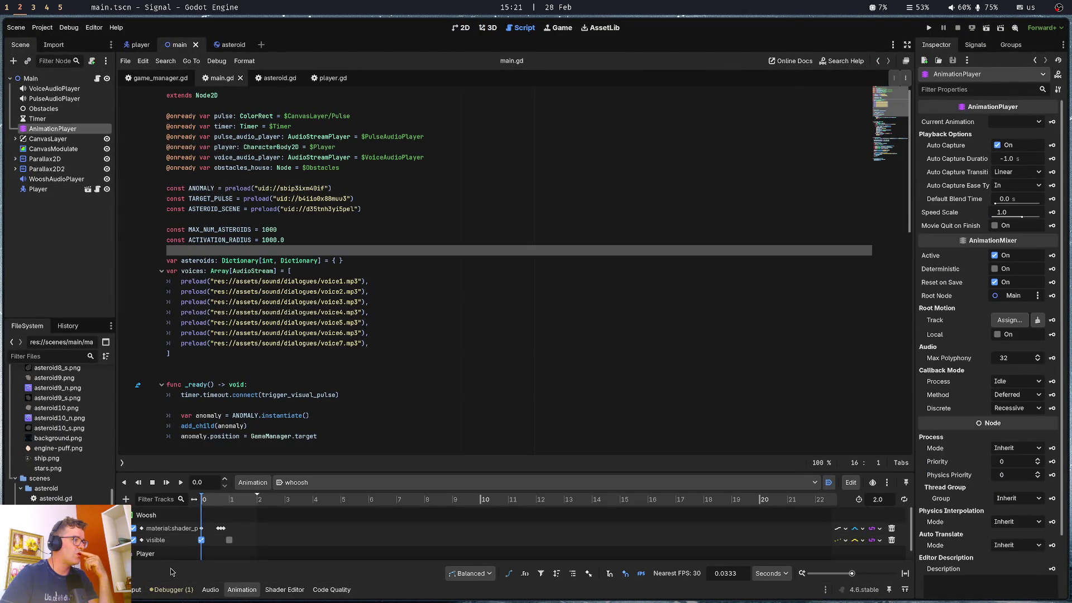
click(126, 500)
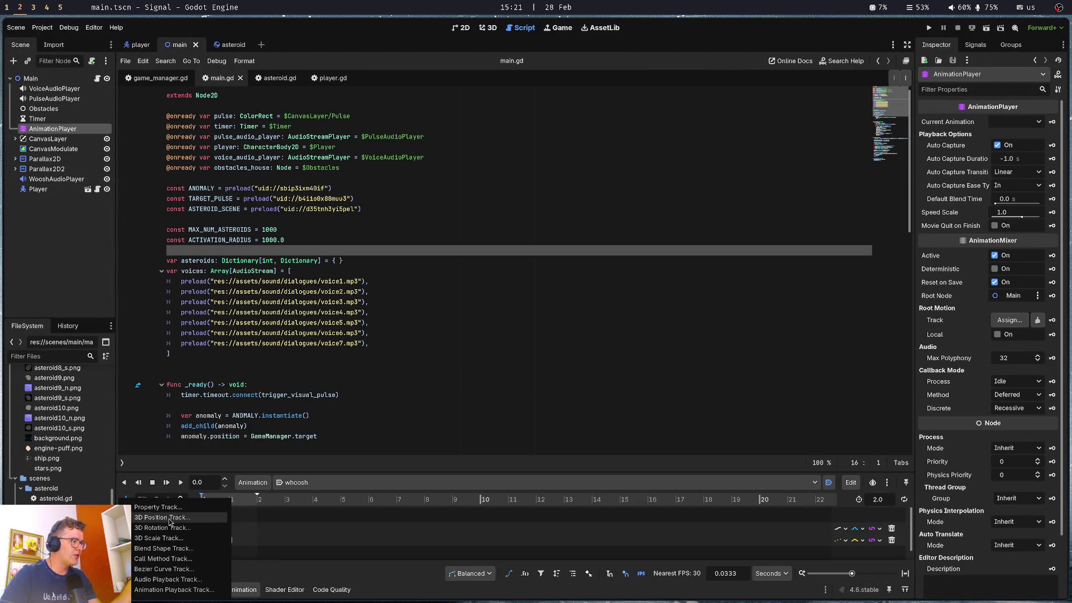
key(Escape)
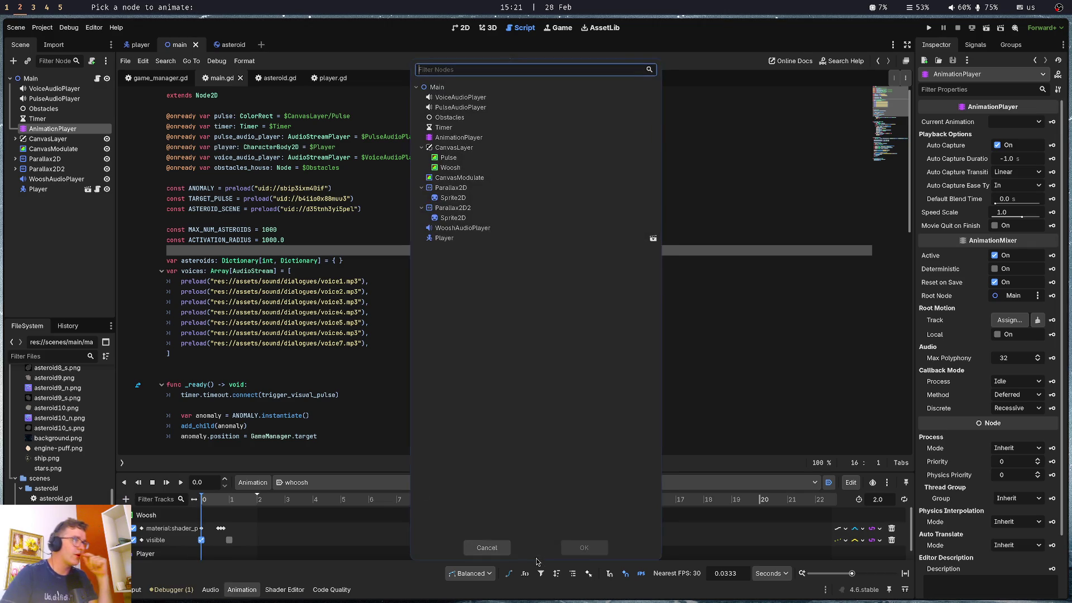
click(501, 88)
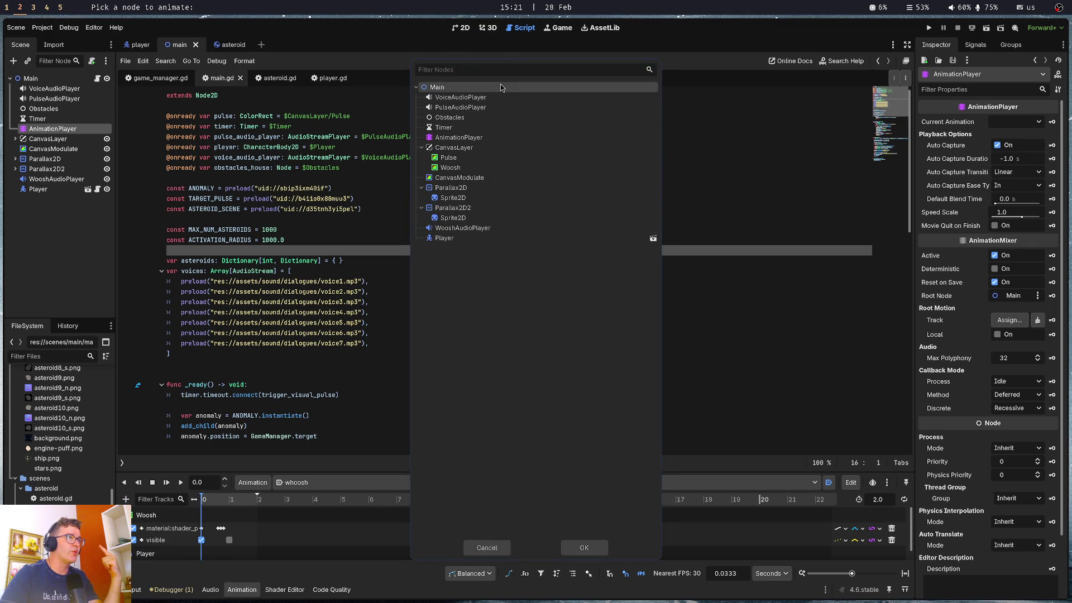
click(584, 548)
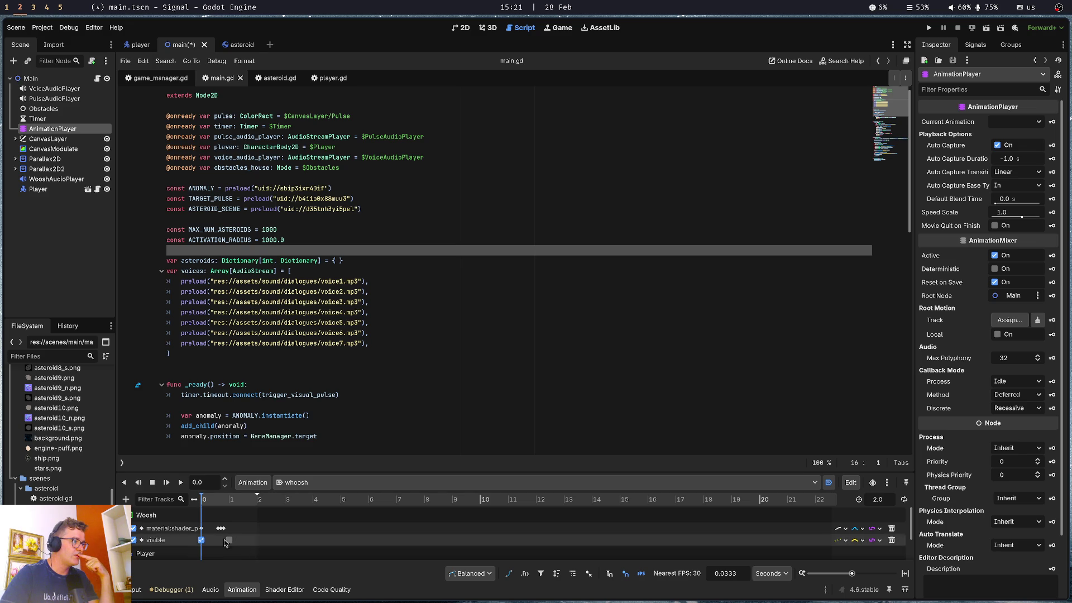
click(126, 499)
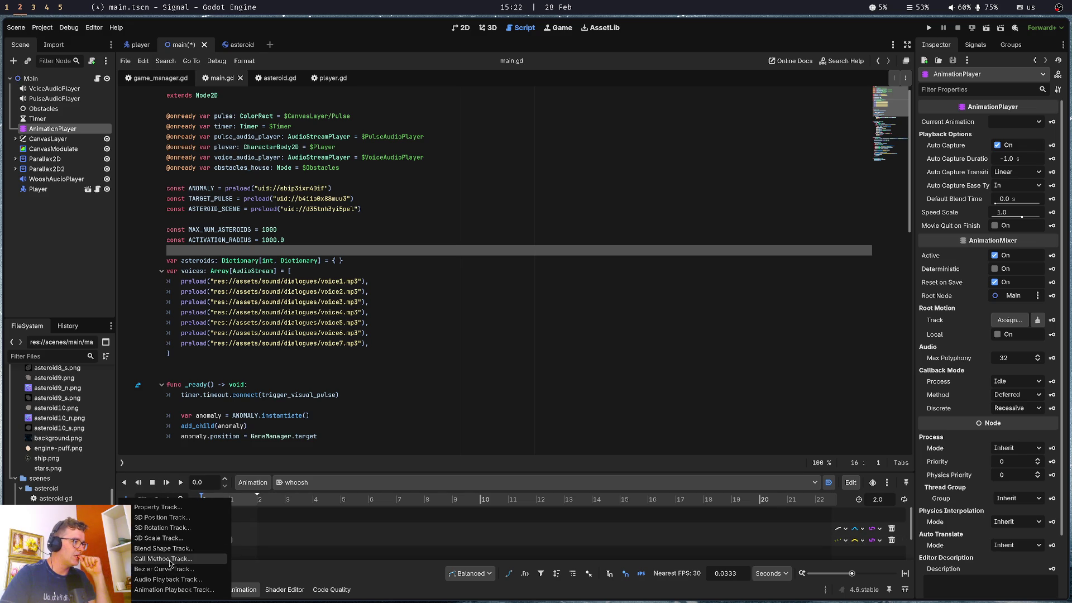
click(158, 507)
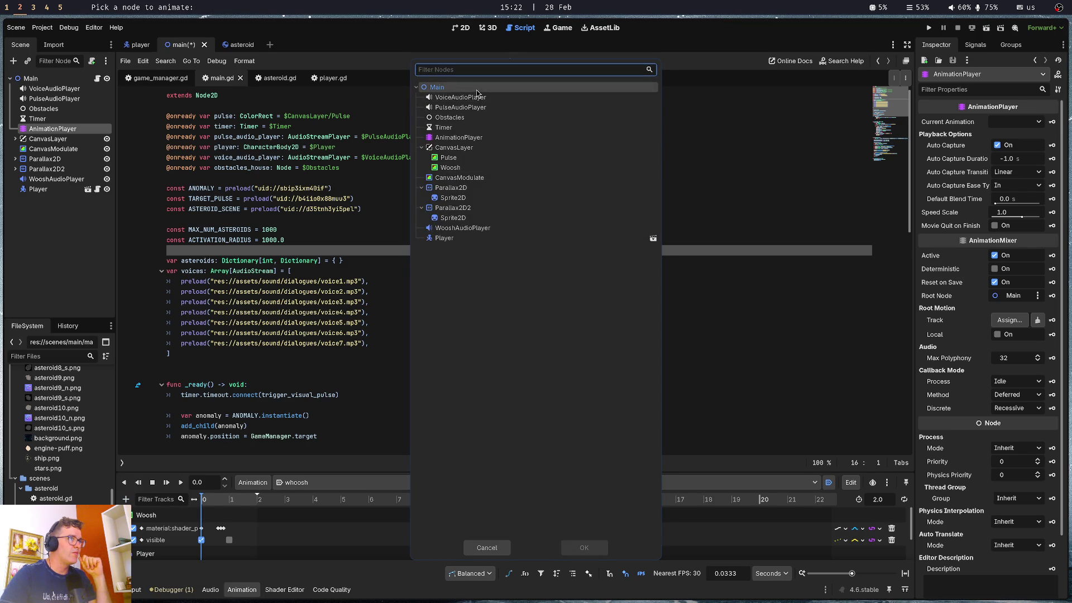
click(443, 87)
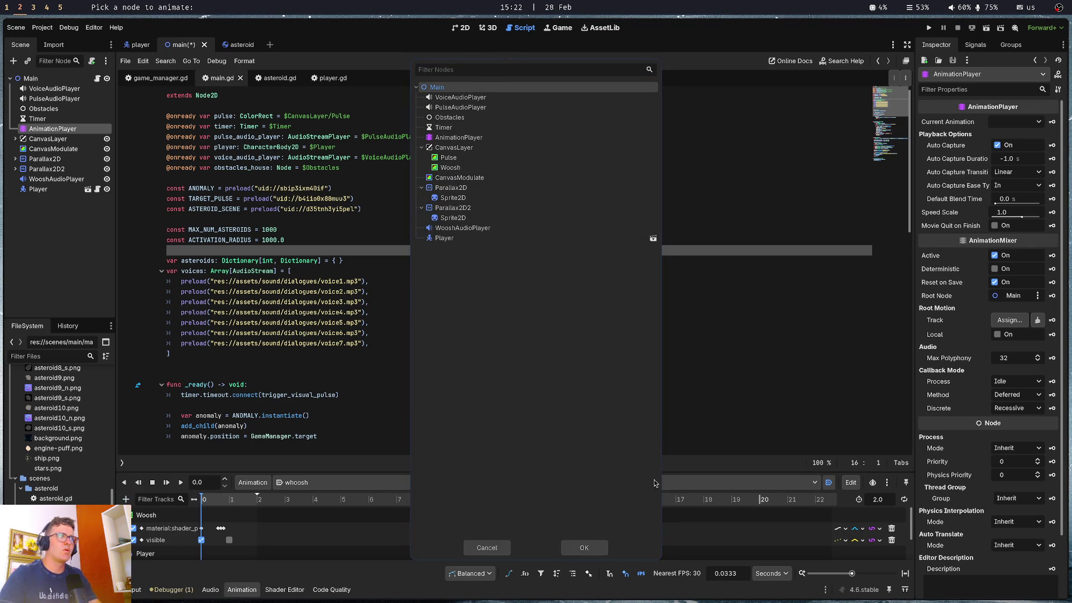
click(585, 548)
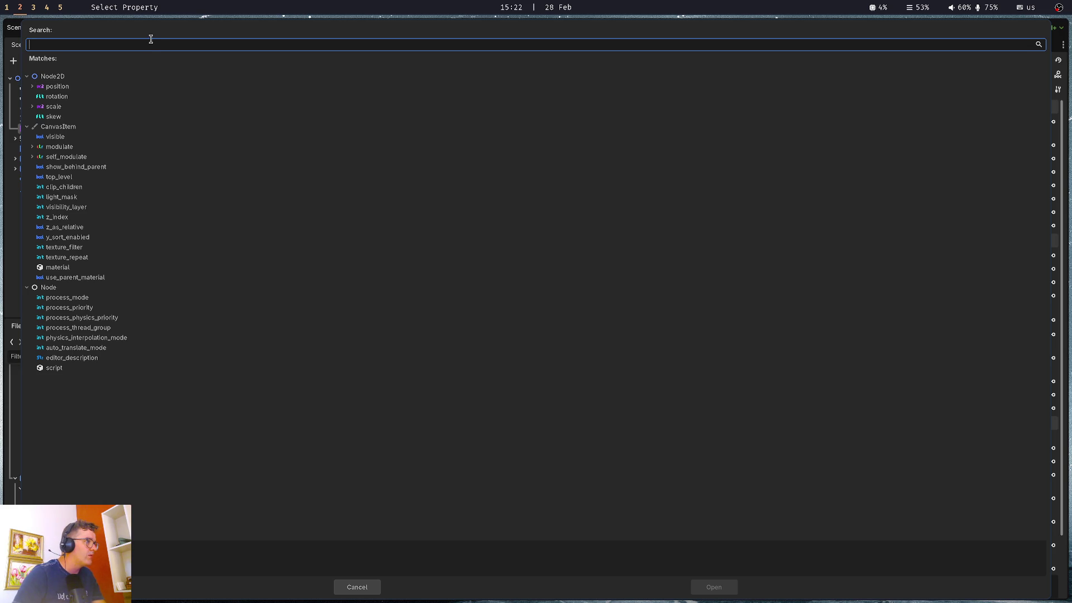
text(_p)
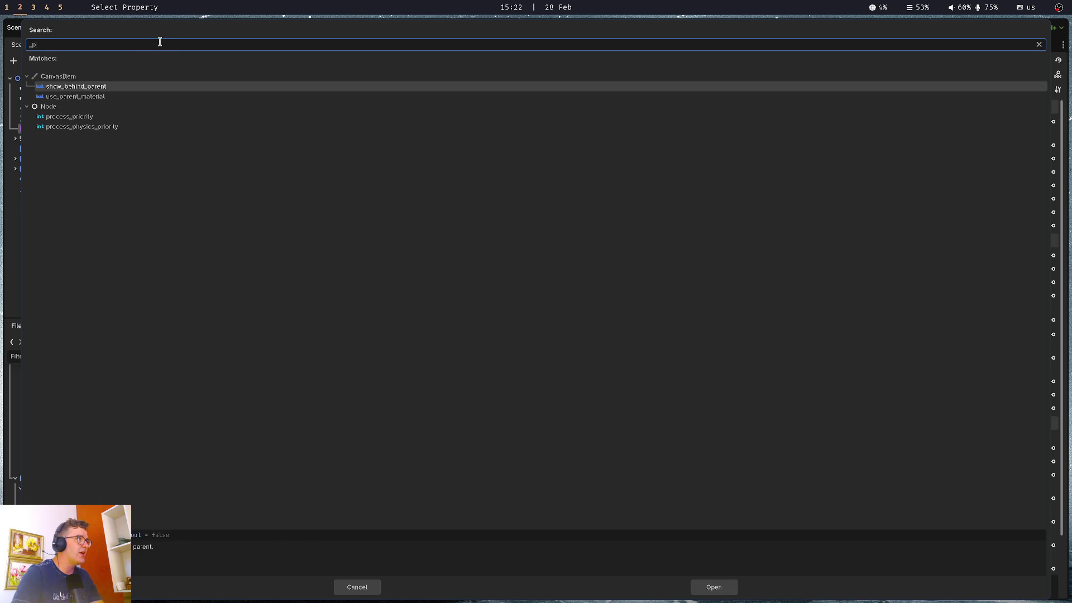
key(Escape)
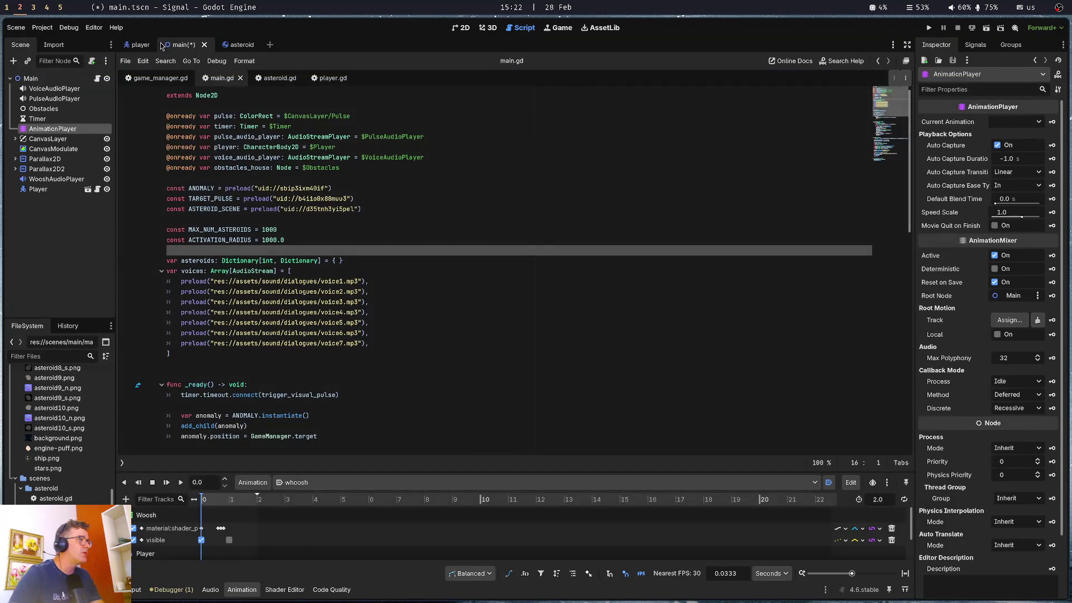
Rename _play_voice to play_voice in main.gd and save
scroll(225, 358, down, 15)
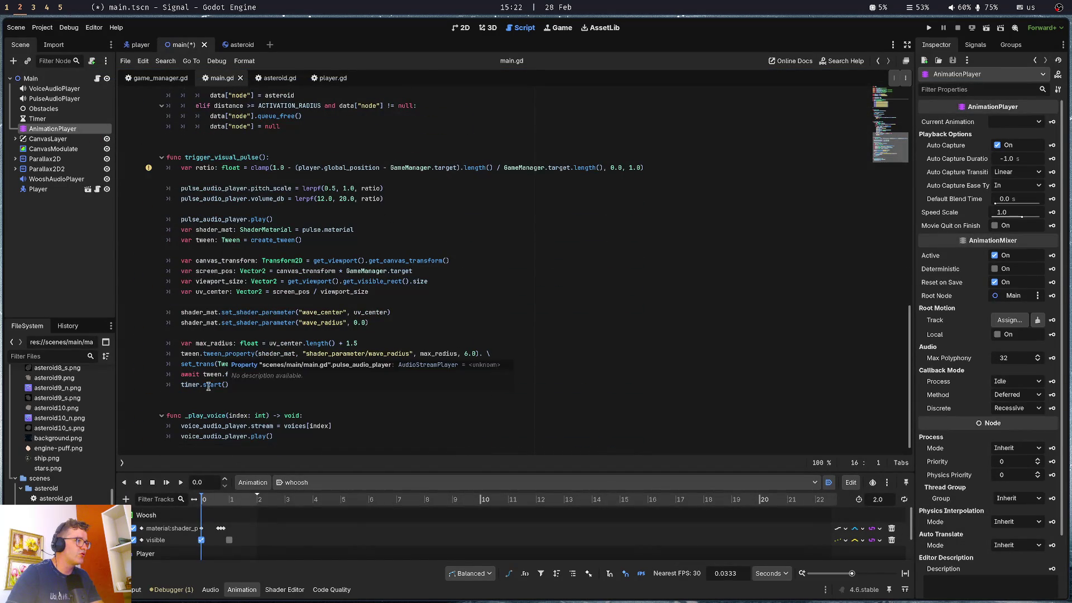
click(189, 426)
key(Up)
key(BackSpace)
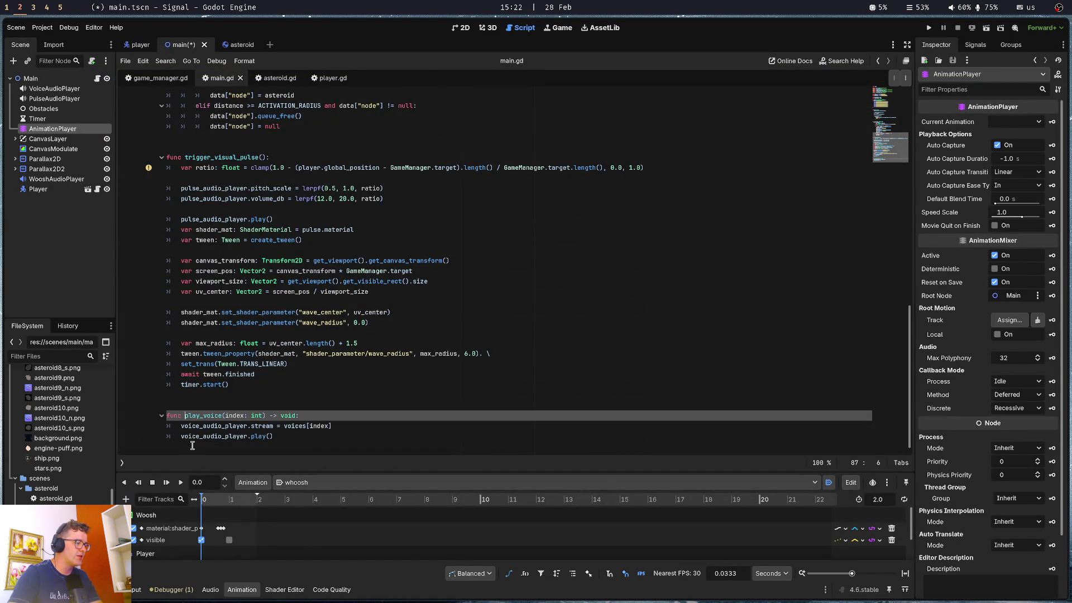
key(ctrl+s)
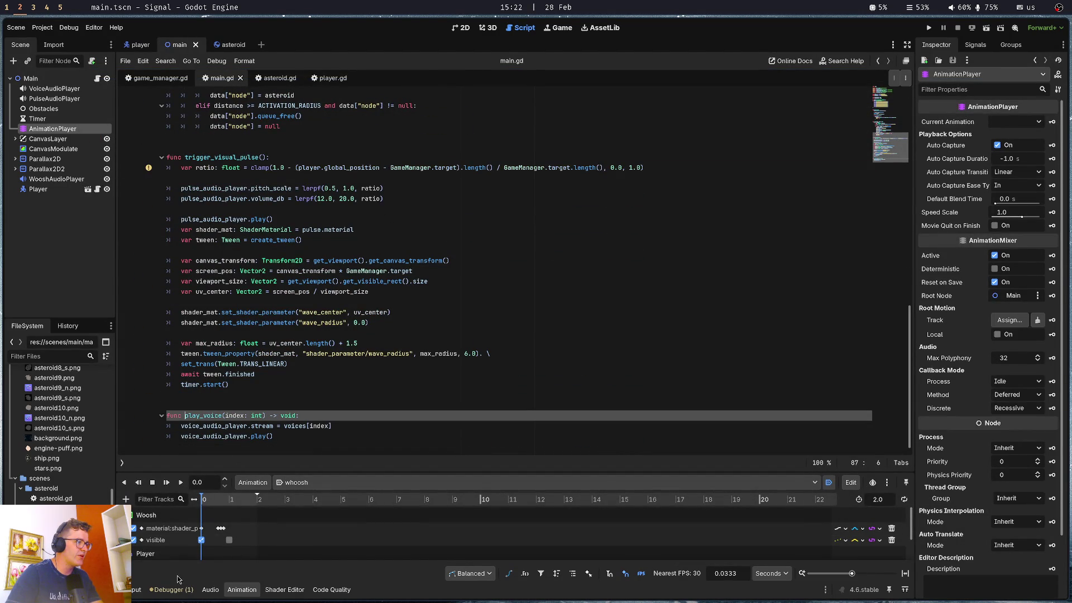
Start a property track on Main, then cancel without adding it
click(125, 500)
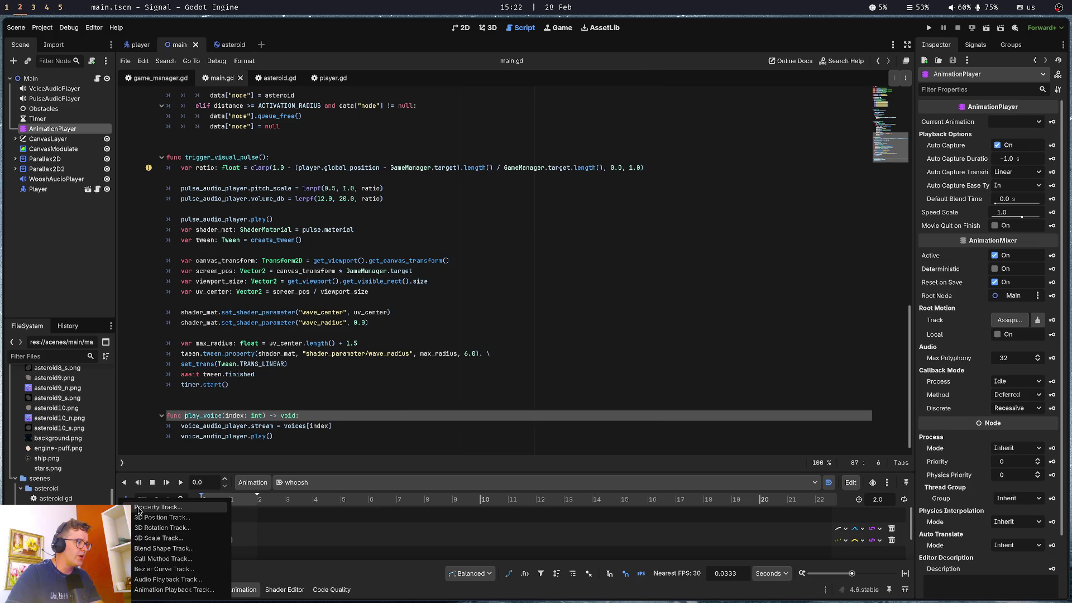
click(162, 508)
double_click(472, 87)
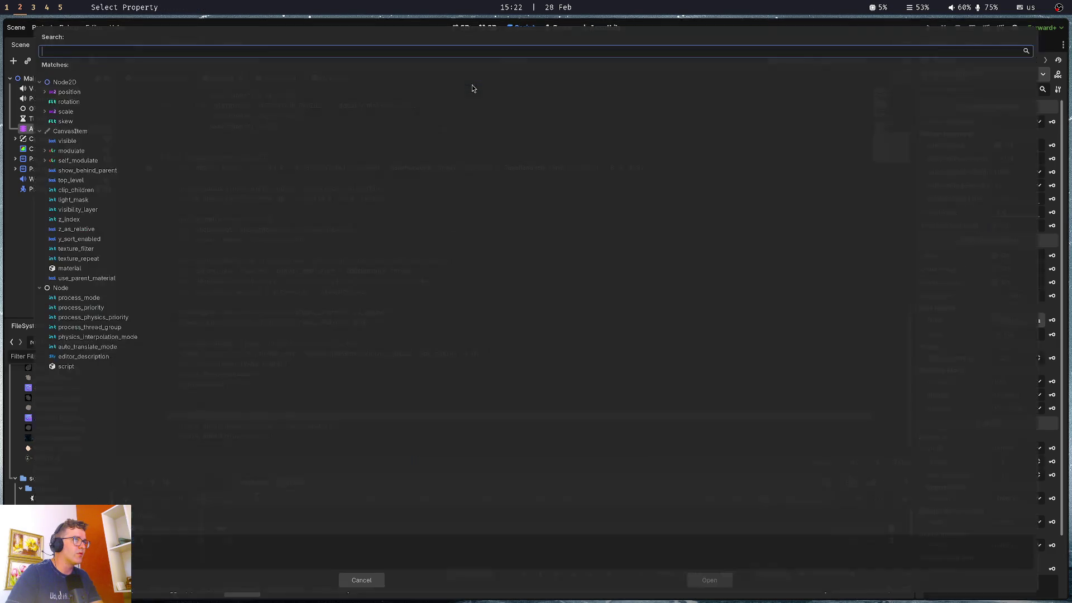
text(play)
key(BackSpace)
key(BackSpace)
key(BackSpace)
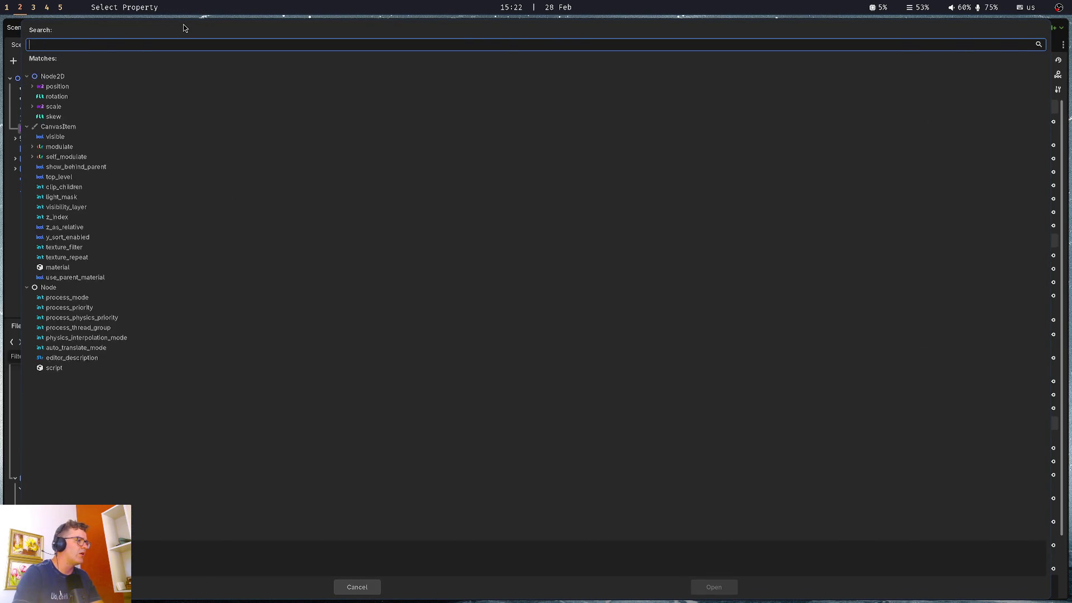
key(Escape)
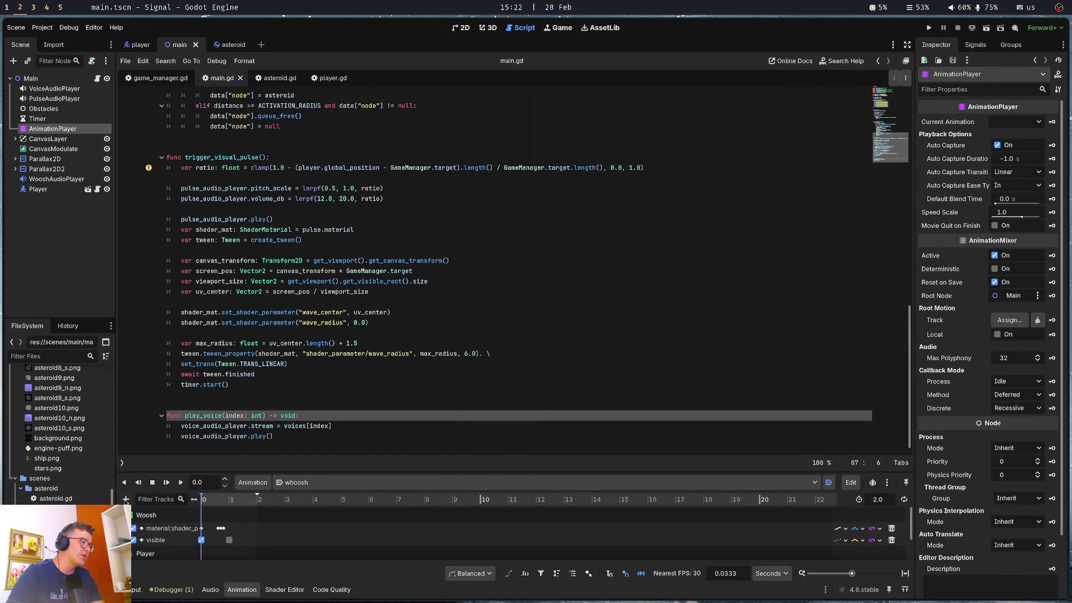
Add Call Method Tracks for the Main node to the whoosh animation
click(125, 499)
click(168, 559)
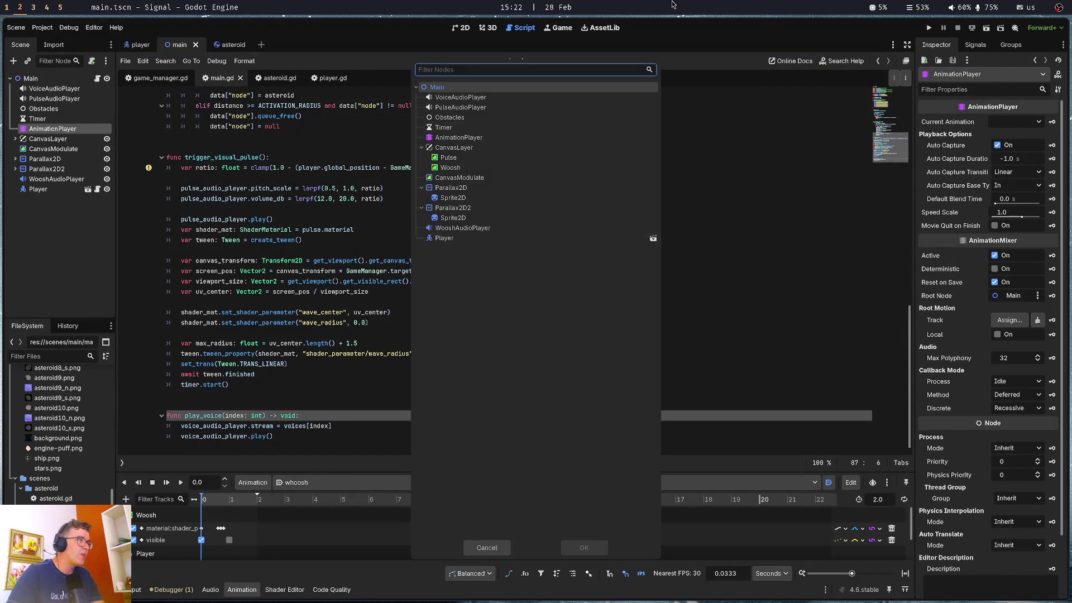
double_click(460, 97)
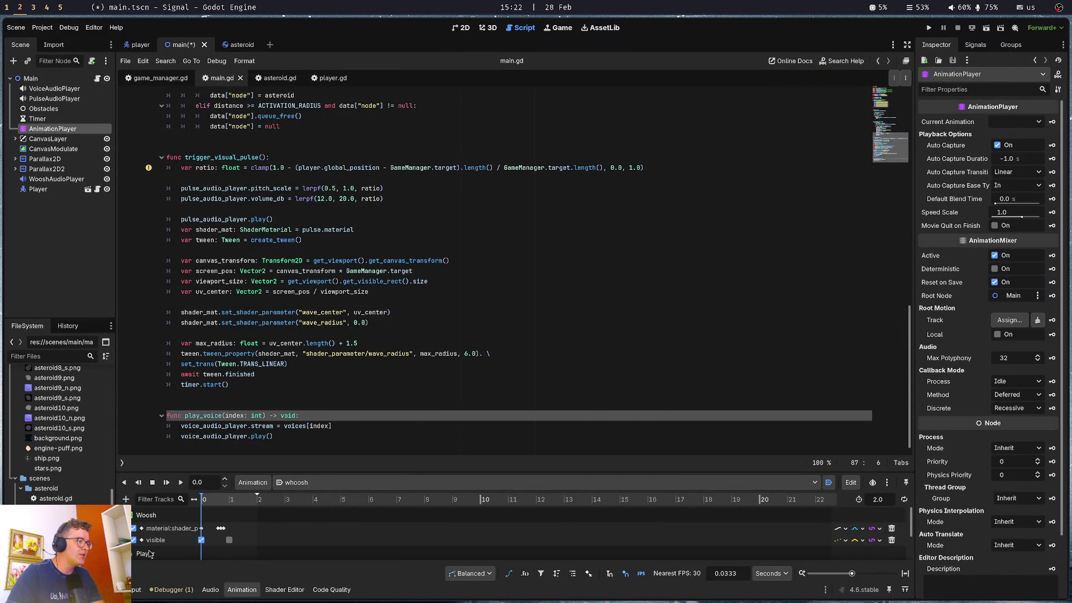
click(125, 499)
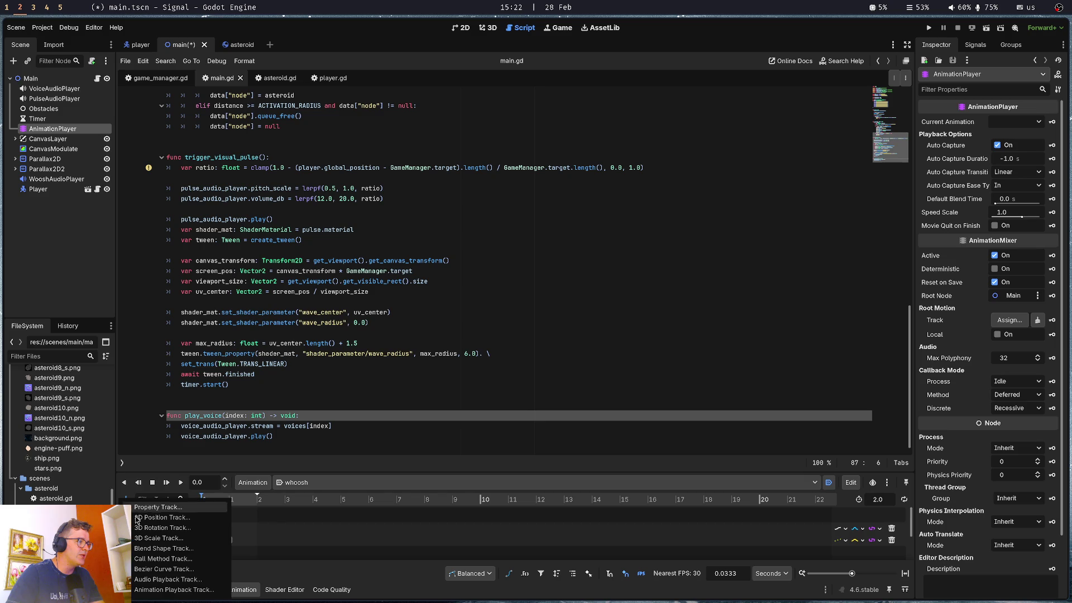
click(175, 561)
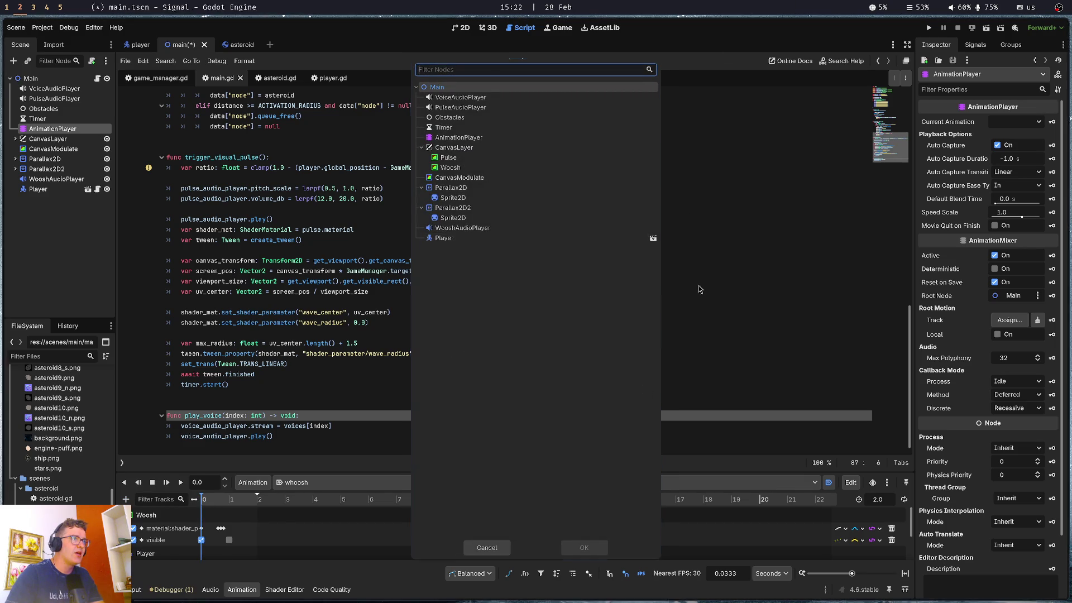
click(483, 91)
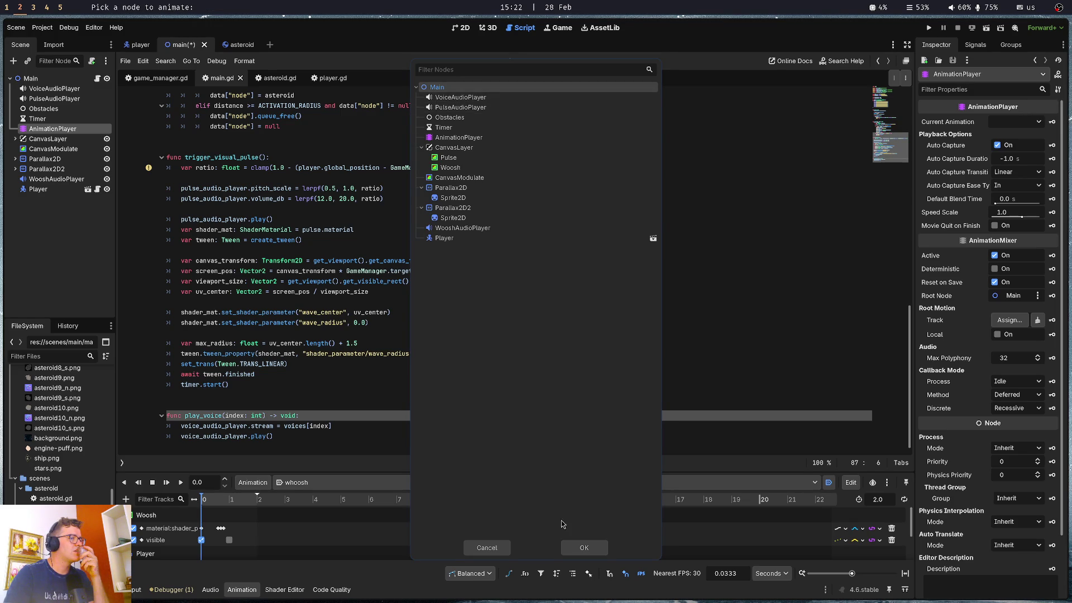
click(573, 552)
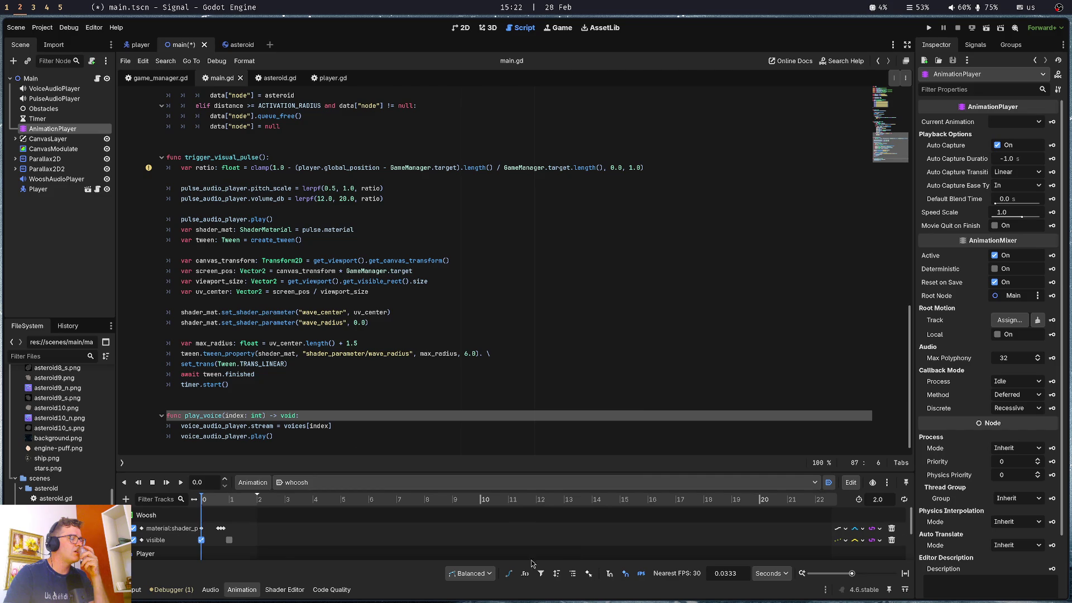
Add an Audio Playback Track for VoiceAudioPlayer and enlarge the animation panel
click(125, 500)
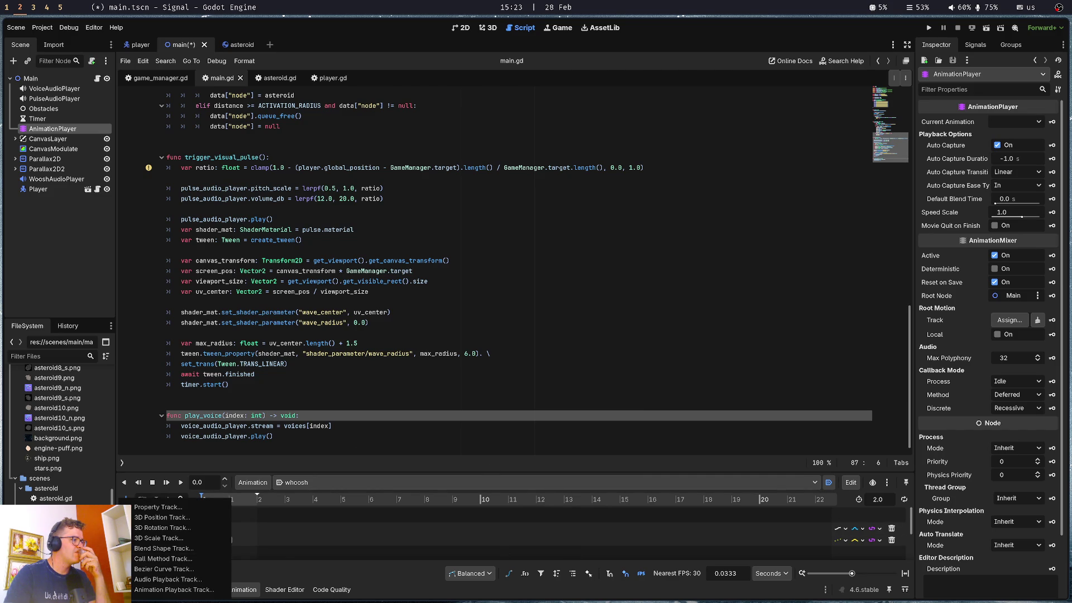
click(202, 581)
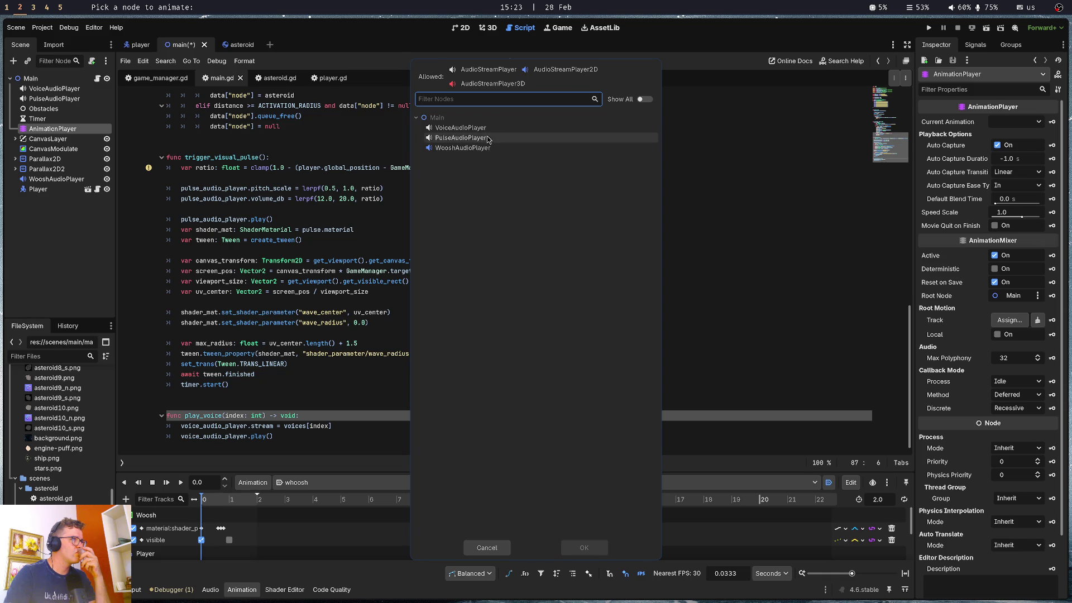
click(486, 129)
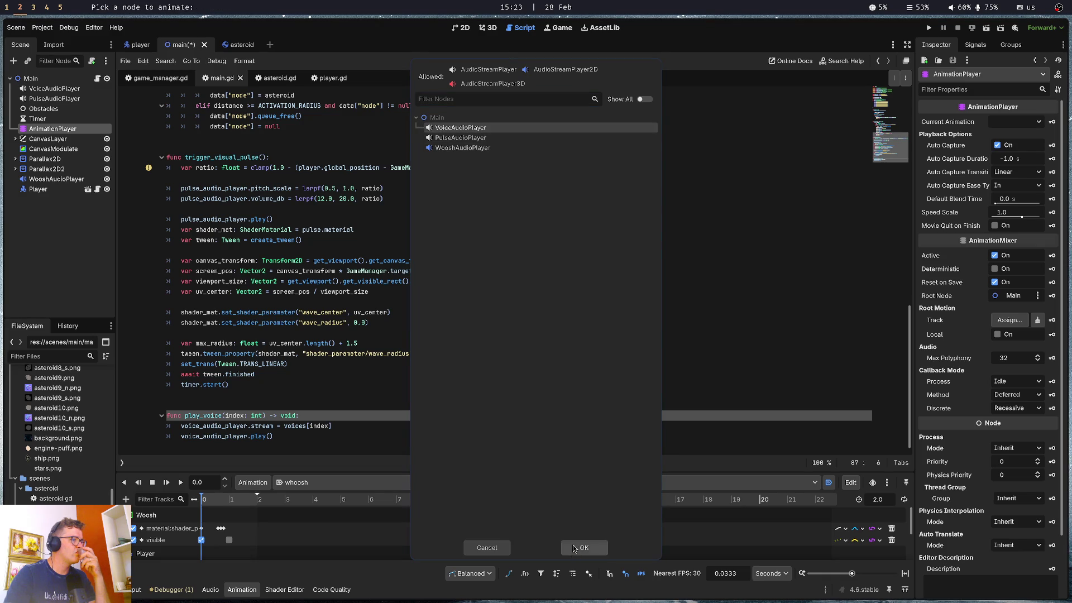
click(573, 547)
scroll(177, 530, down, 4)
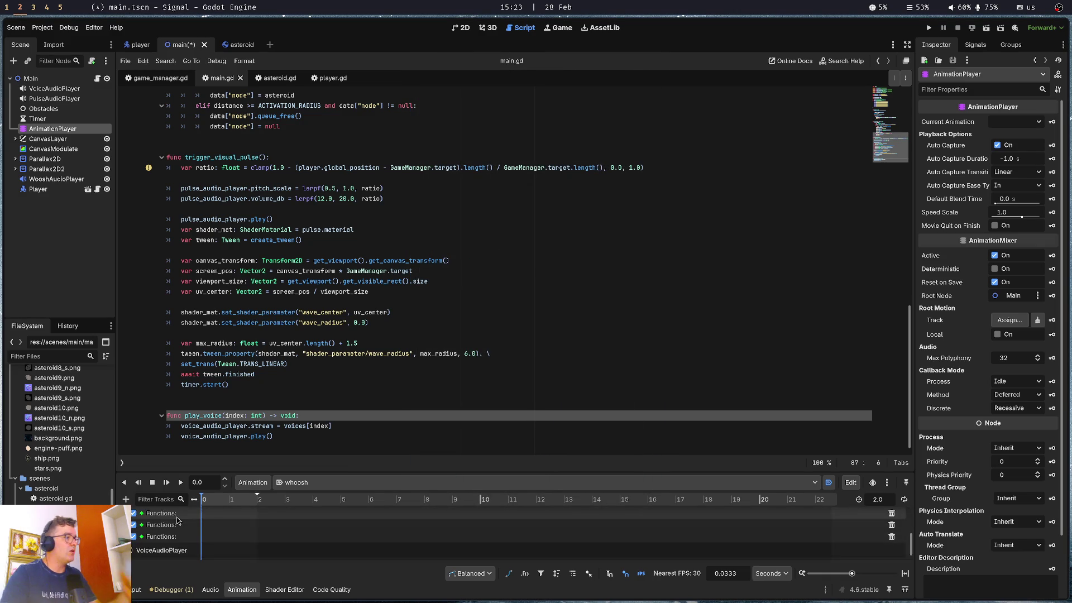
scroll(178, 521, down, 2)
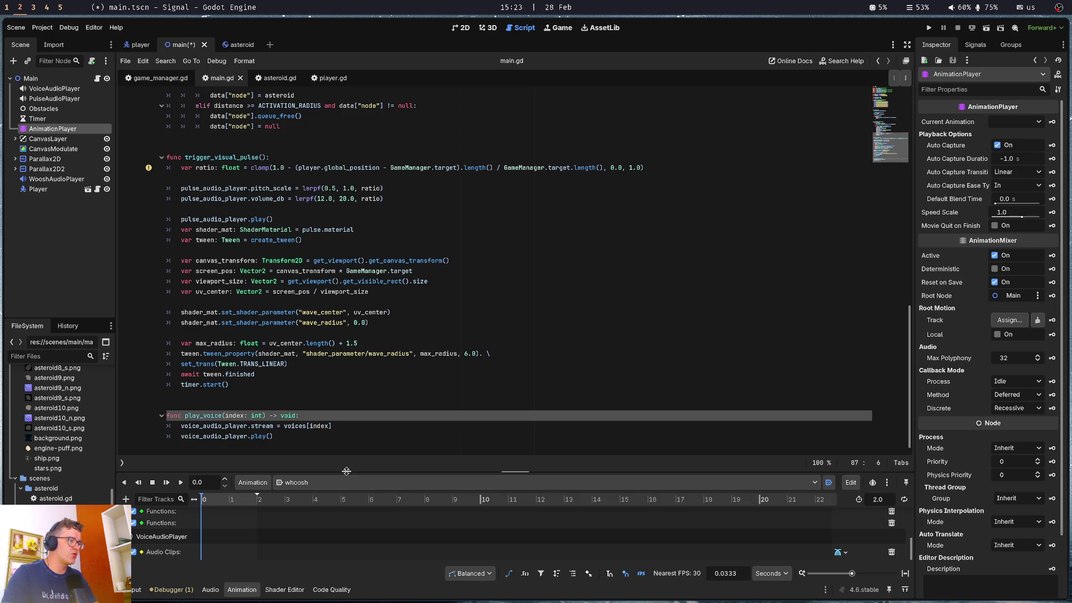
drag(346, 471, 357, 306)
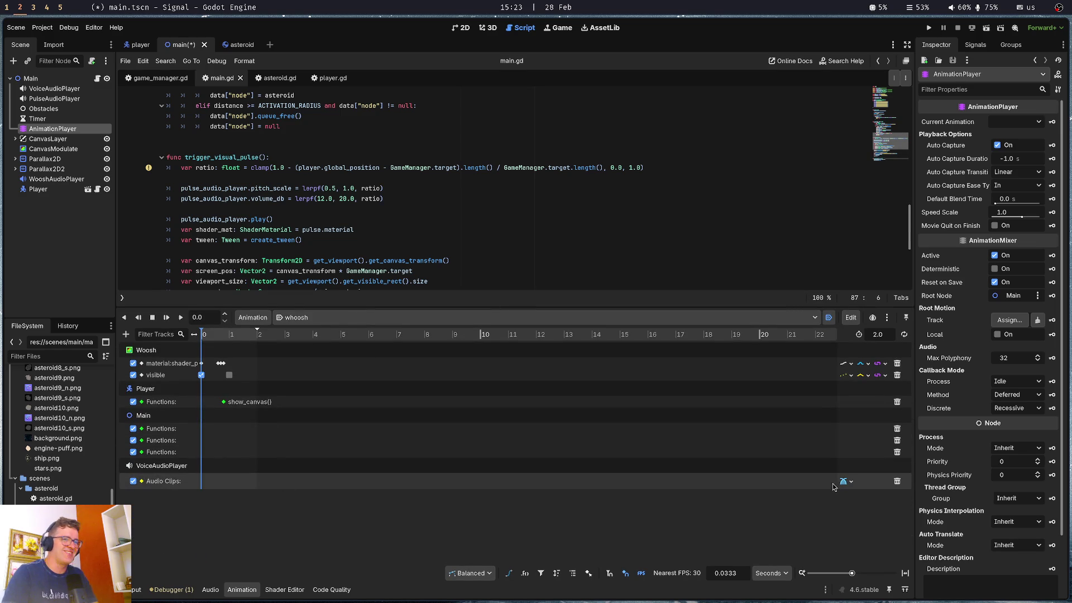
Delete the VoiceAudioPlayer audio track and the two duplicate Main function tracks
click(897, 481)
click(897, 452)
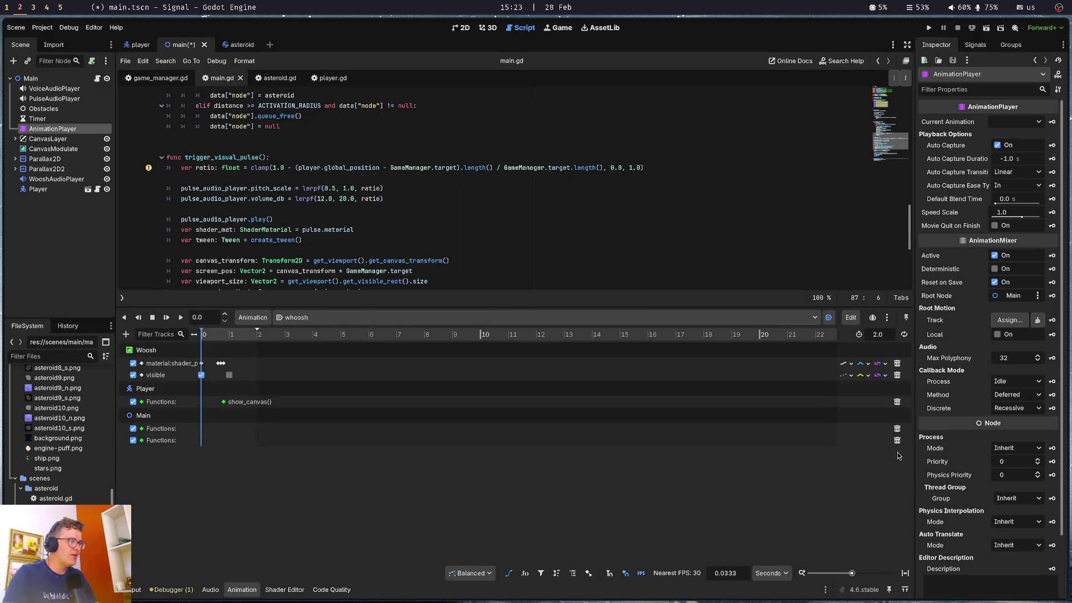
click(897, 441)
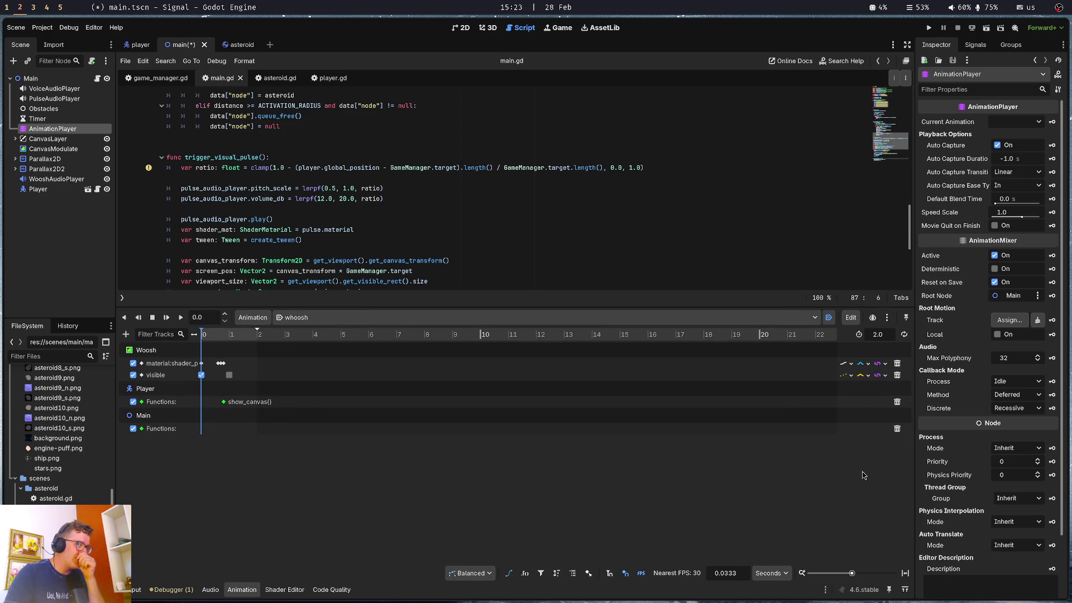
right_click(275, 433)
click(294, 439)
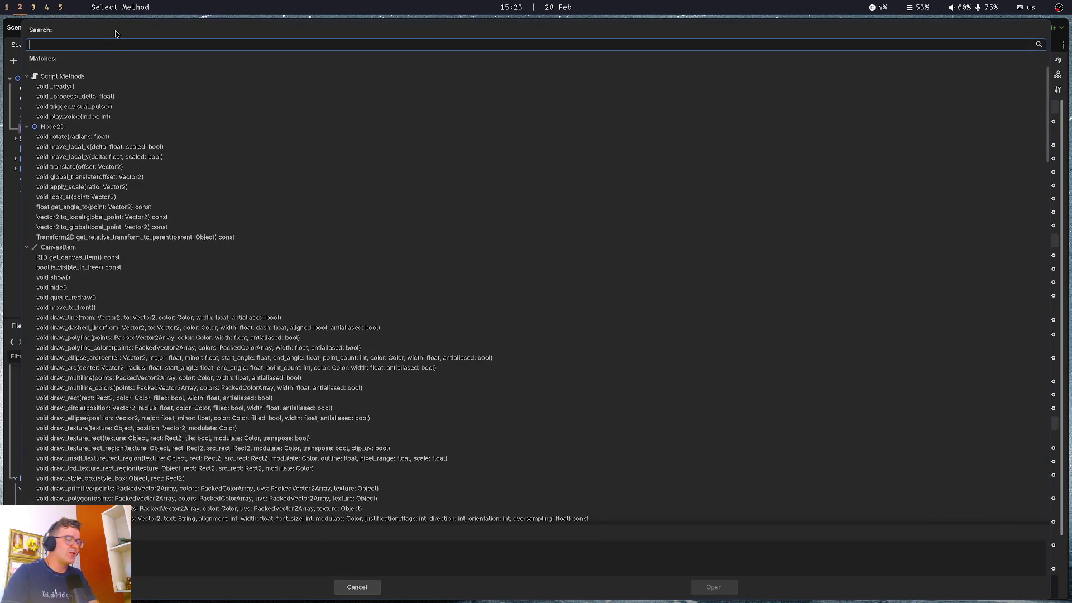
key(Escape)
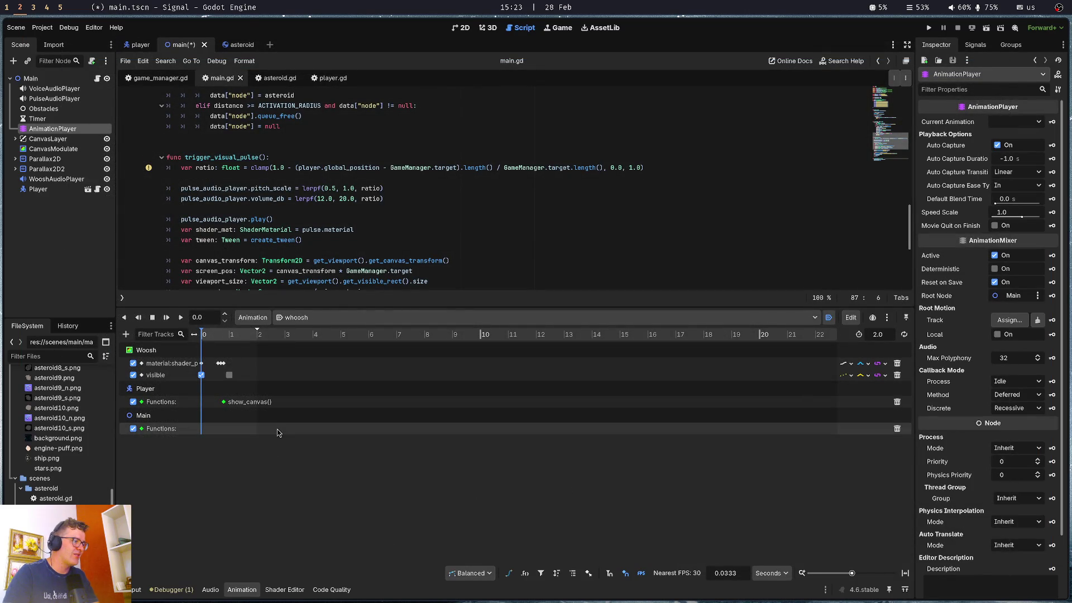
Rename play_voice back to _play_voice in main.gd
scroll(236, 217, down, 5)
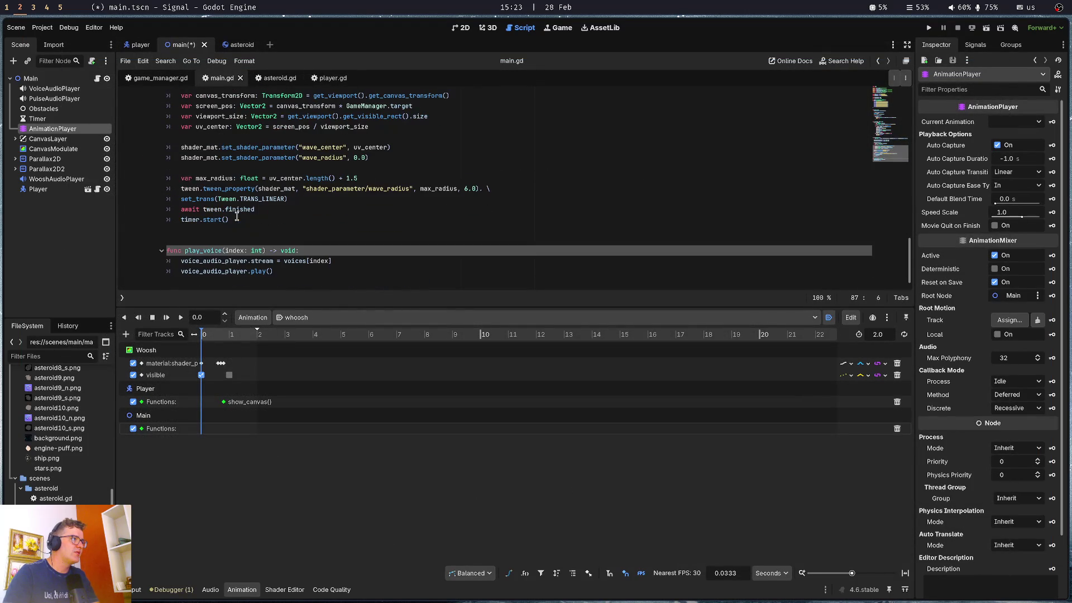
click(192, 250)
text(_)
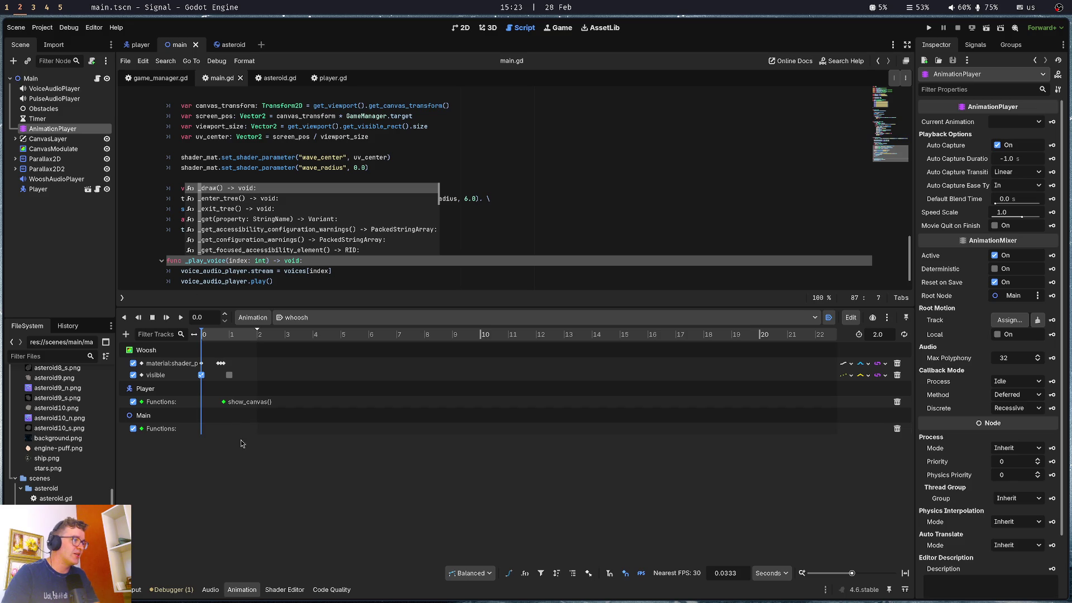
Insert a _play_voice call key on Main's function track
right_click(264, 431)
right_click(287, 447)
right_click(287, 432)
click(308, 437)
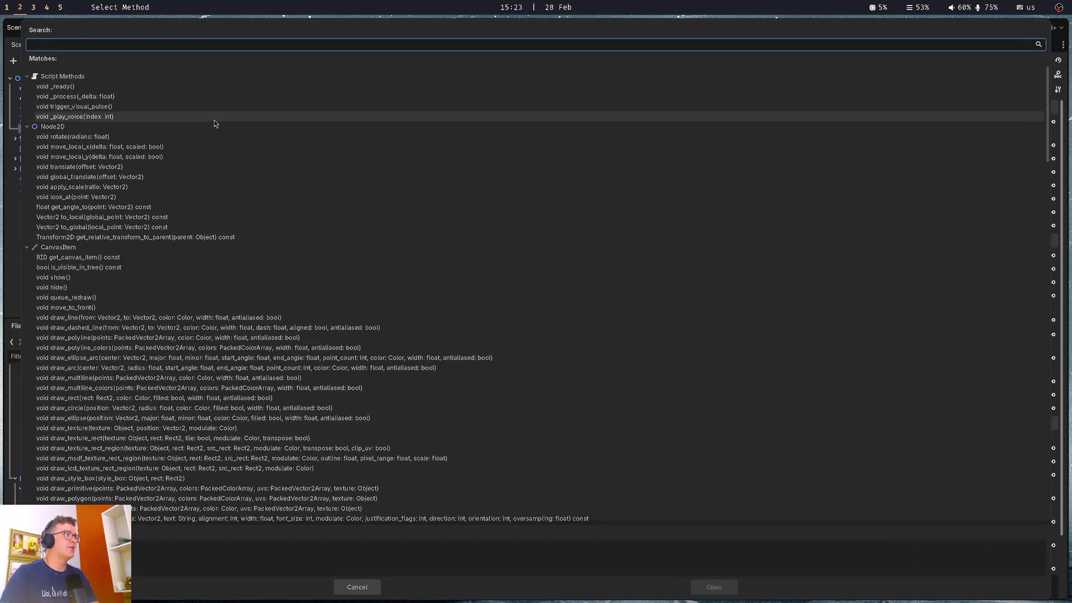
text(_pla)
key(Return)
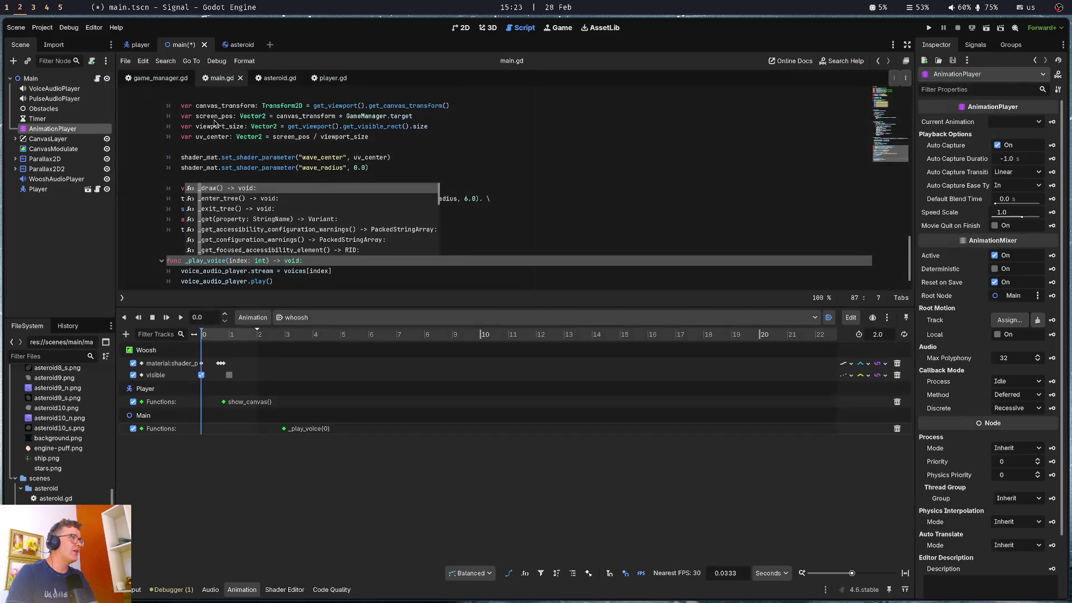
right_click(306, 435)
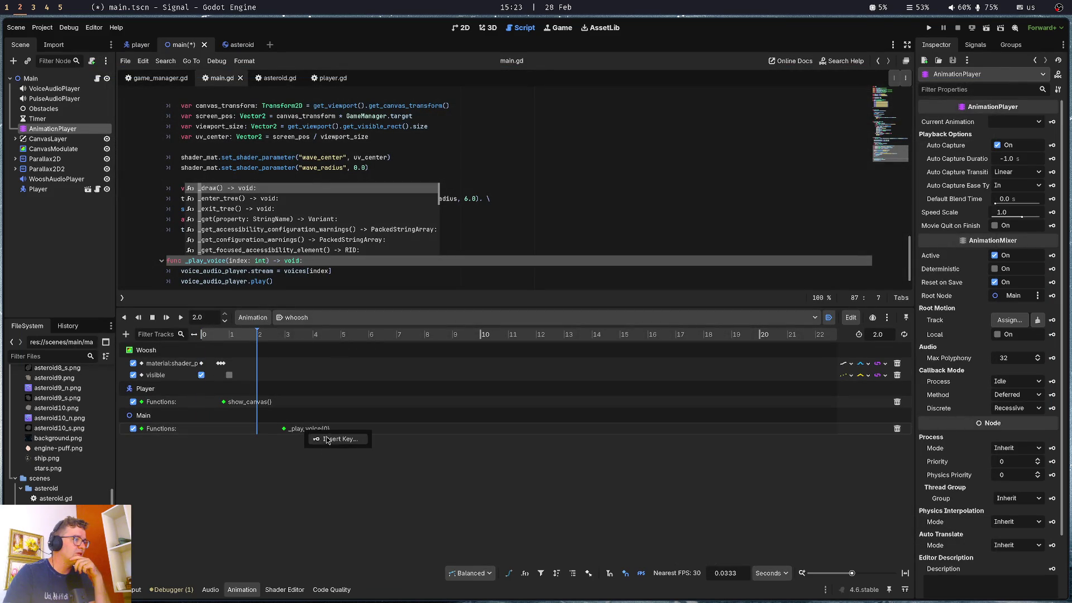
Insert another _play_voice key at 2.0 on Main's function track
click(328, 439)
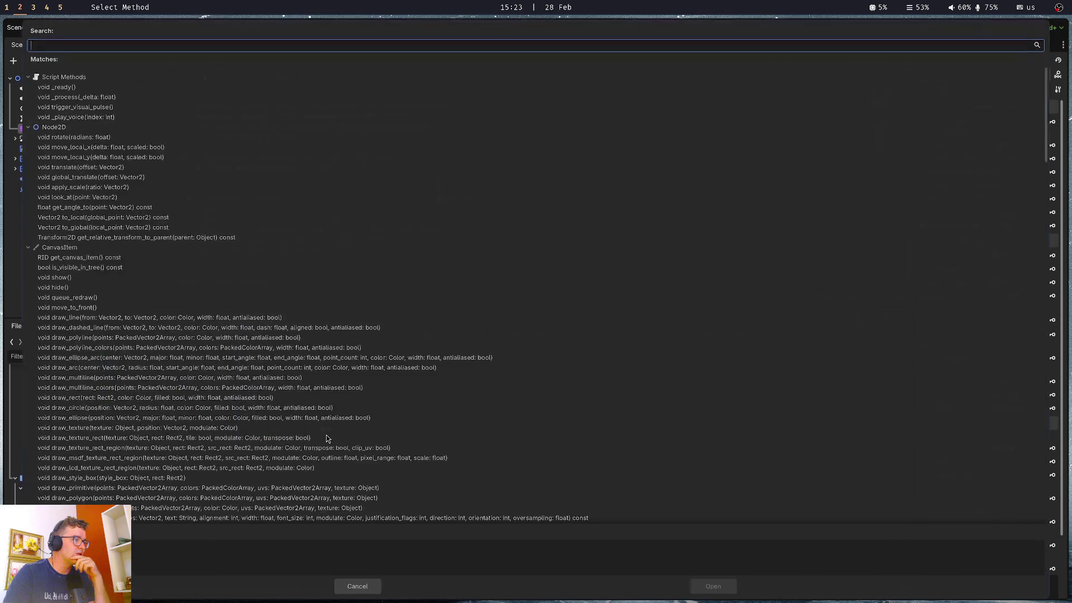
text(play)
double_click(78, 88)
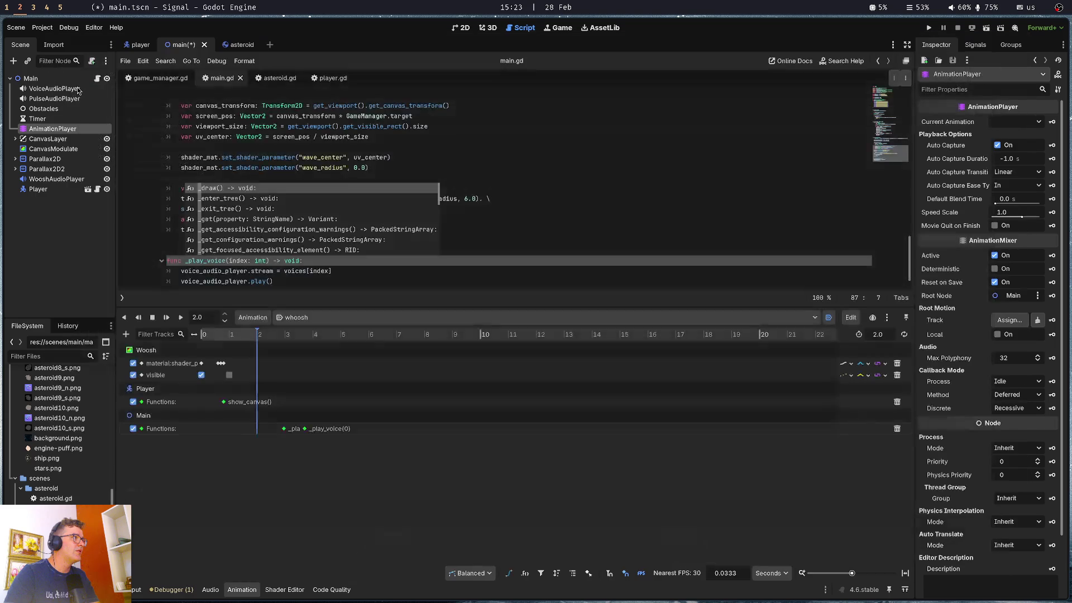
click(306, 429)
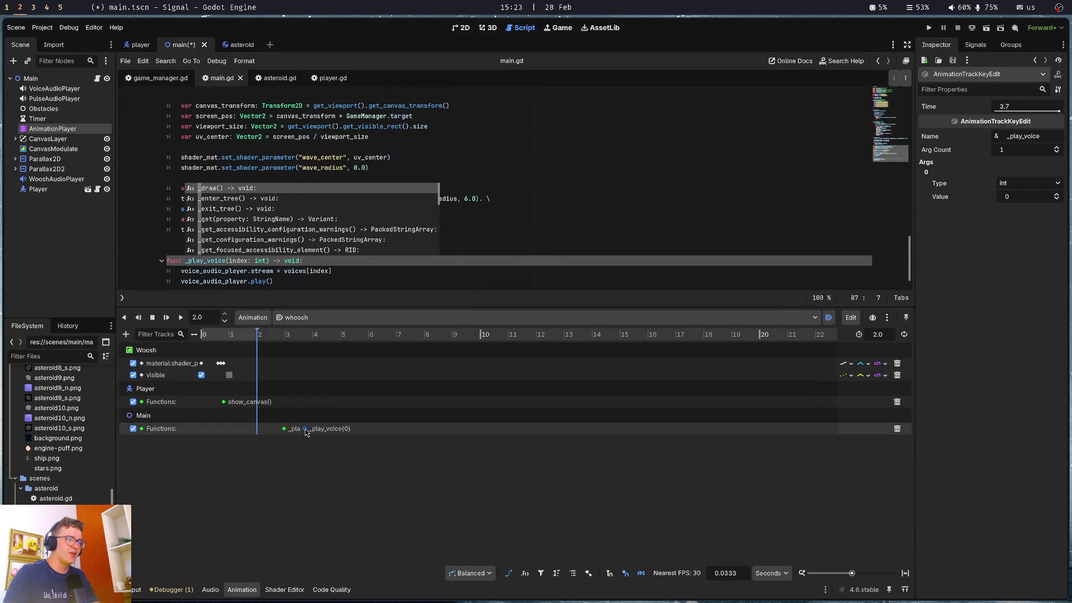
Delete the extra _play_voice key, move the remaining one to 2.0 seconds, and save
drag(306, 432, 343, 434)
right_click(343, 432)
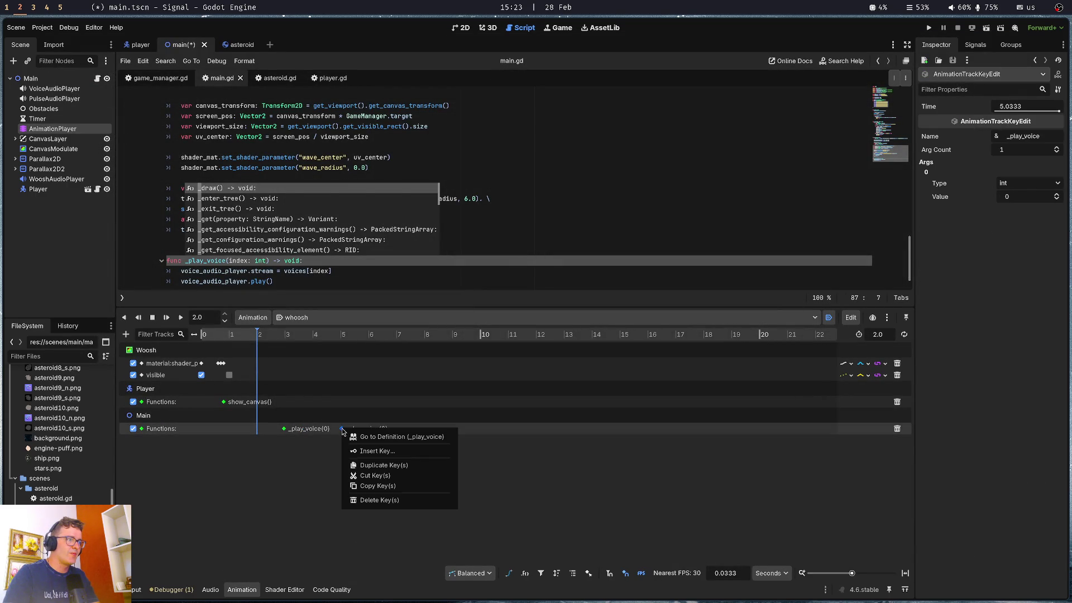
click(377, 499)
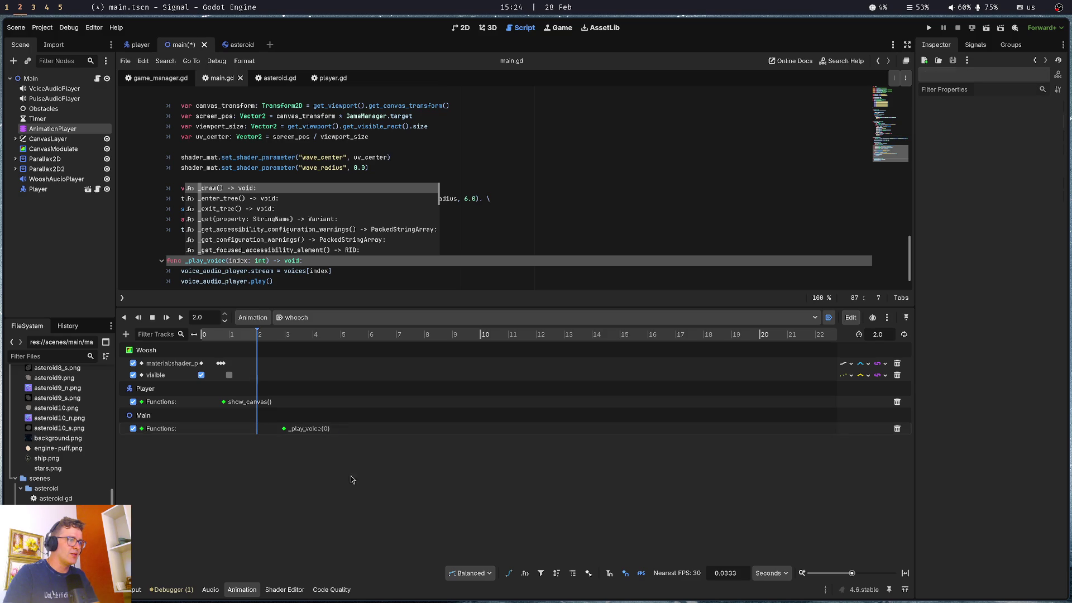
drag(284, 429, 258, 430)
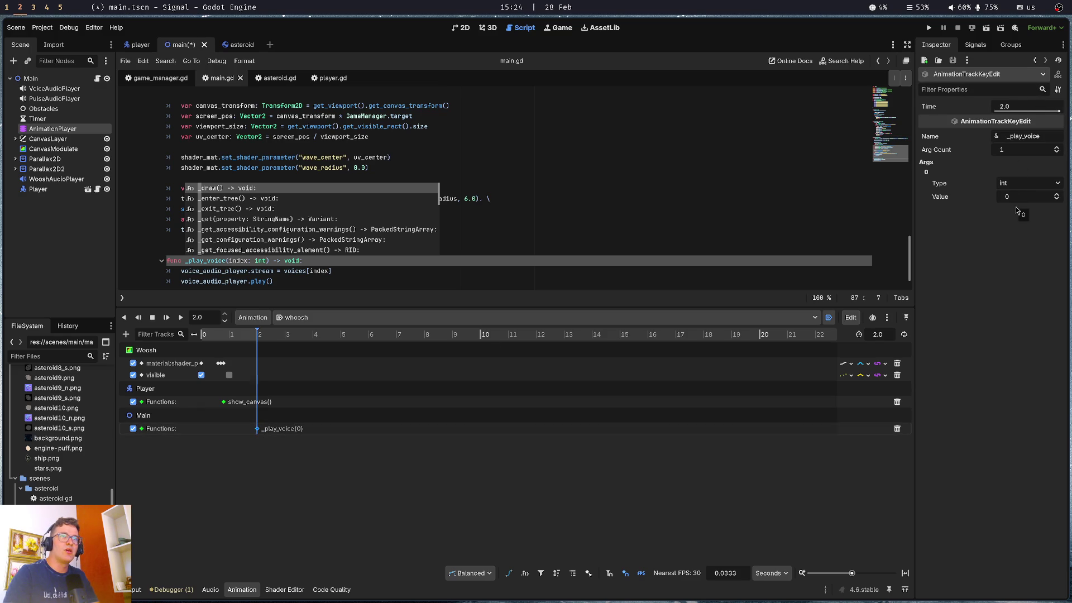
click(374, 468)
key(ctrl+s)
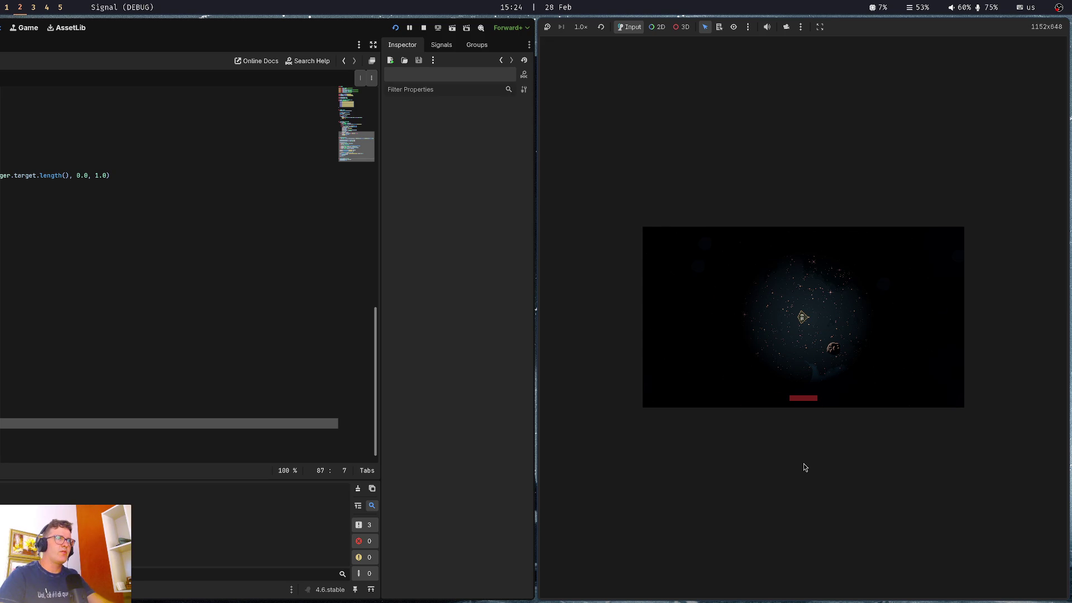
Stop the Signal test run and return to main.gd in the script editor
key(F8)
click(467, 190)
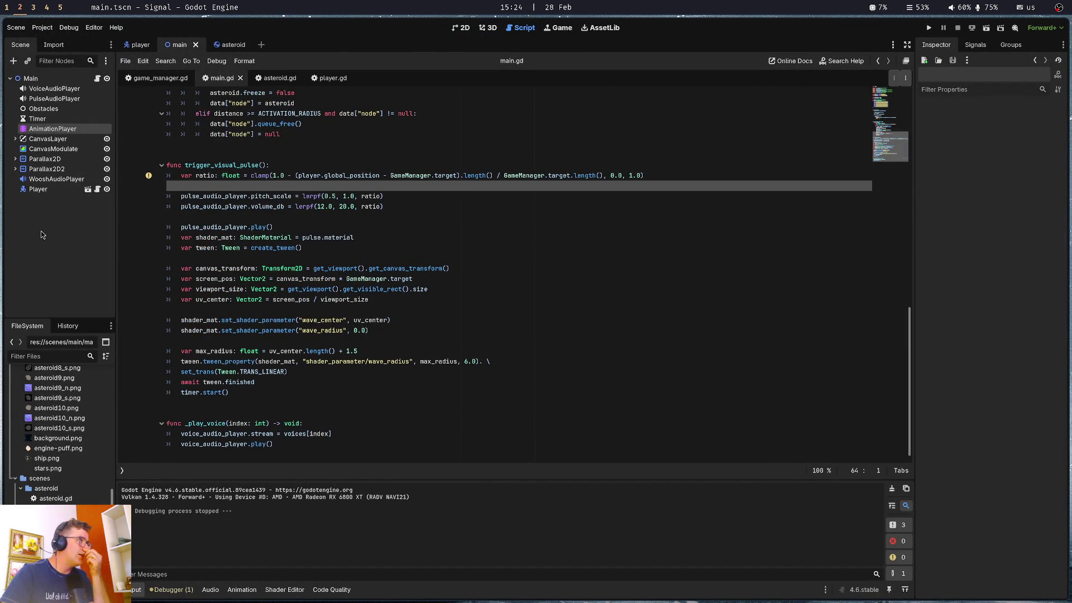
Review the elif branch and trigger_visual_pulse code in main.gd
click(237, 115)
click(217, 165)
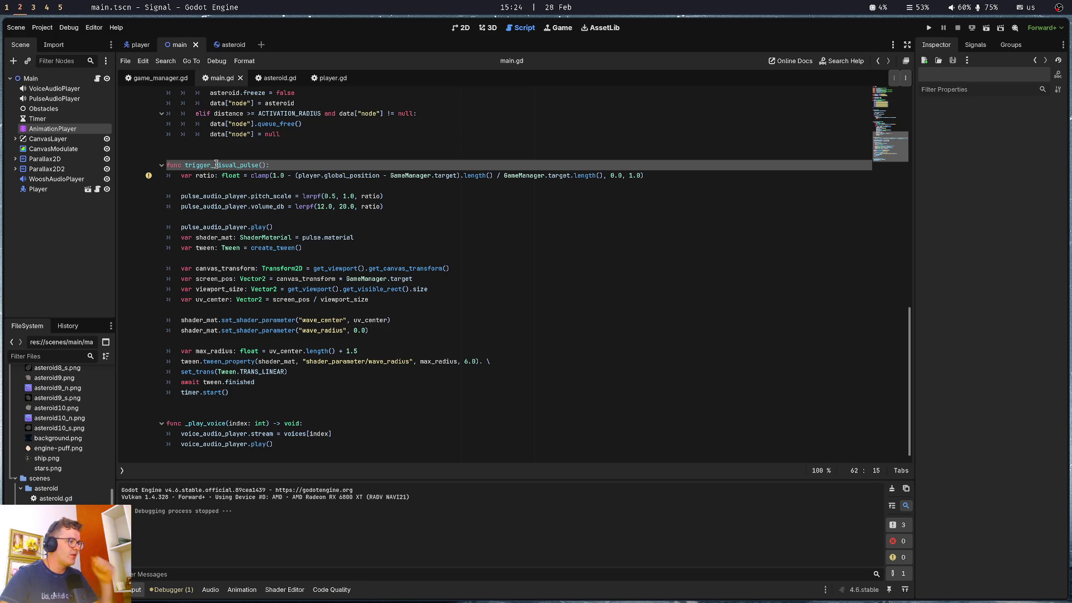
click(258, 186)
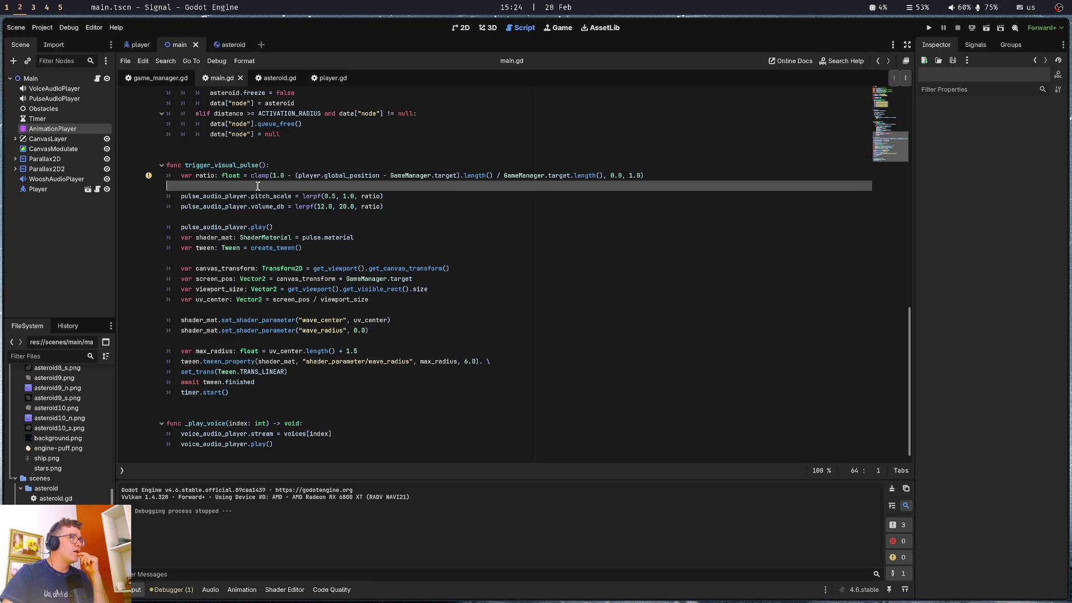
click(267, 145)
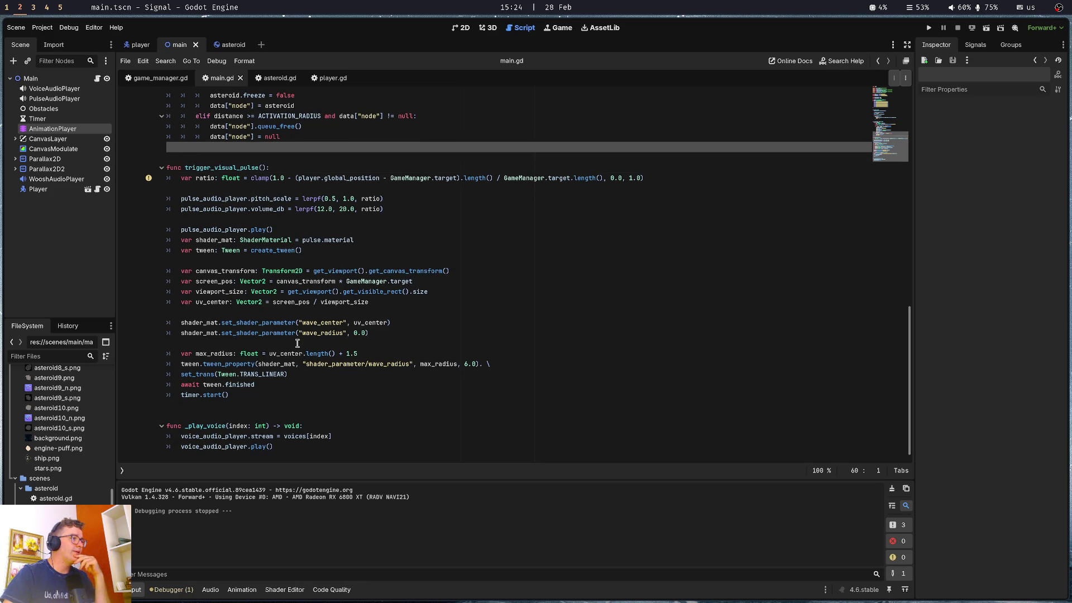
Look over _ready, _process and _play_voice, then switch to the player scene
scroll(273, 413, up, 6)
click(301, 285)
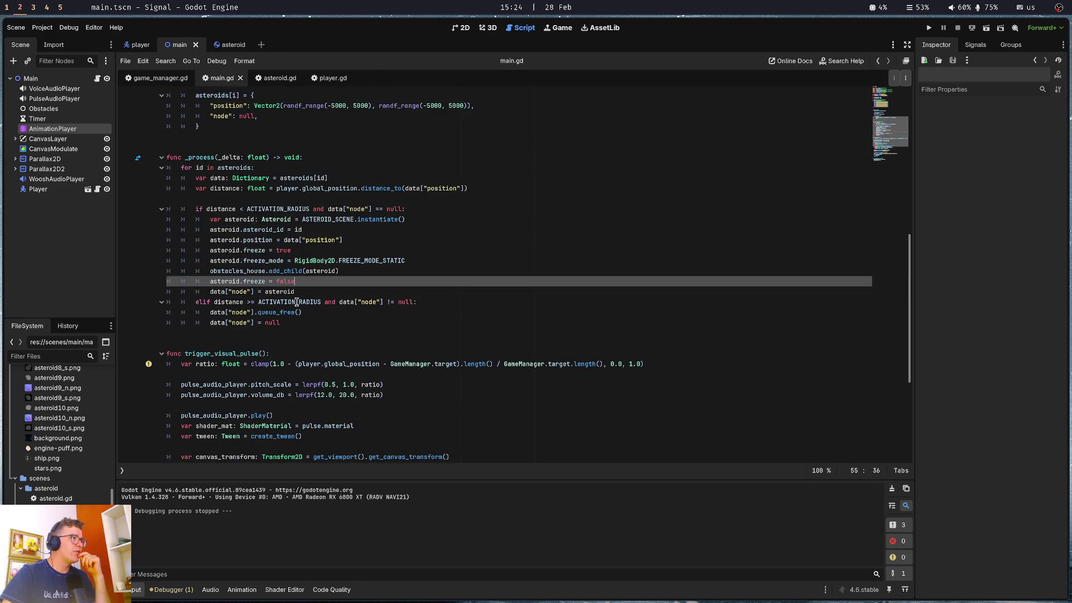
scroll(296, 291, up, 6)
click(294, 258)
scroll(246, 419, down, 10)
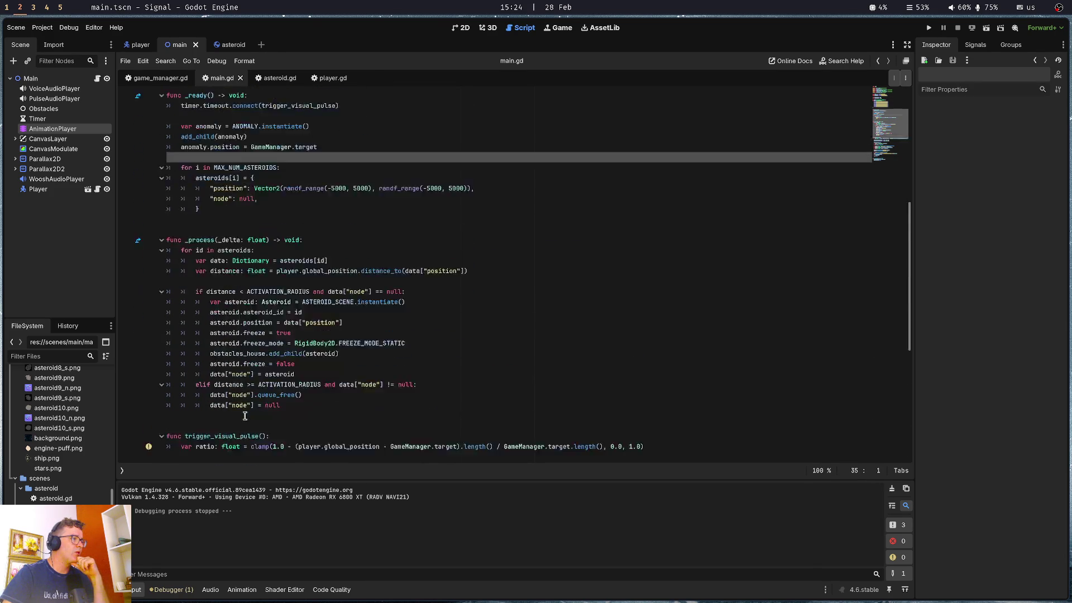
click(245, 416)
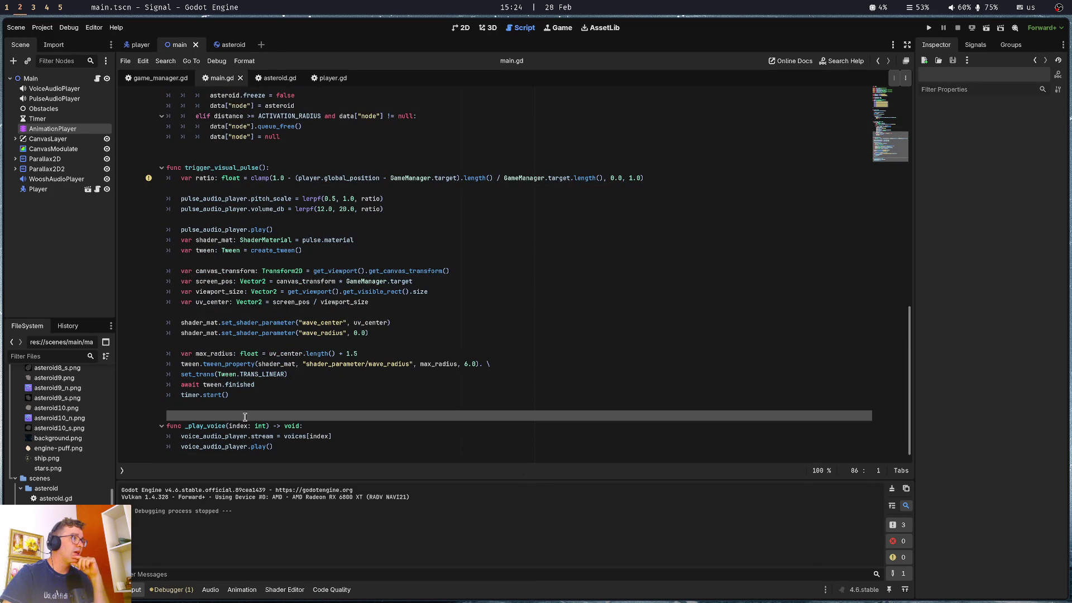
scroll(244, 416, up, 6)
click(283, 336)
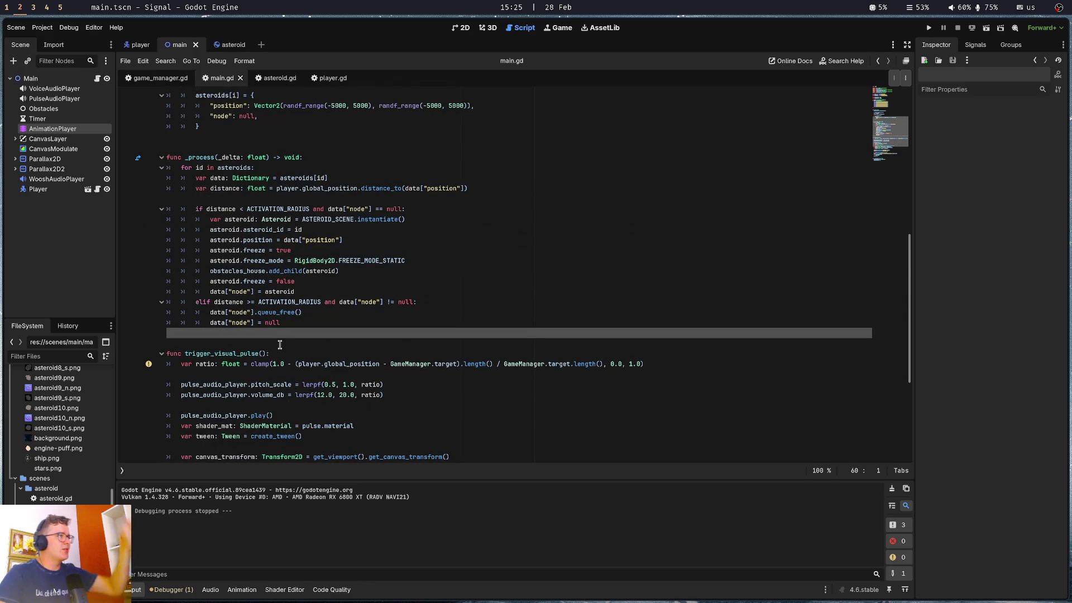
click(140, 46)
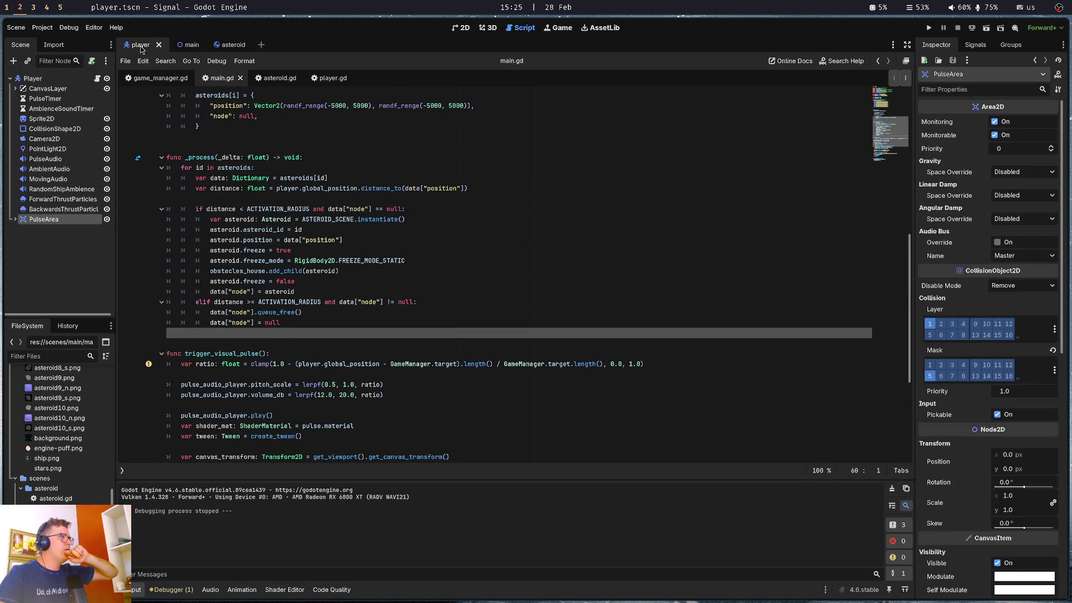
Open player.gd and scroll down to _physics_process
click(96, 78)
click(387, 179)
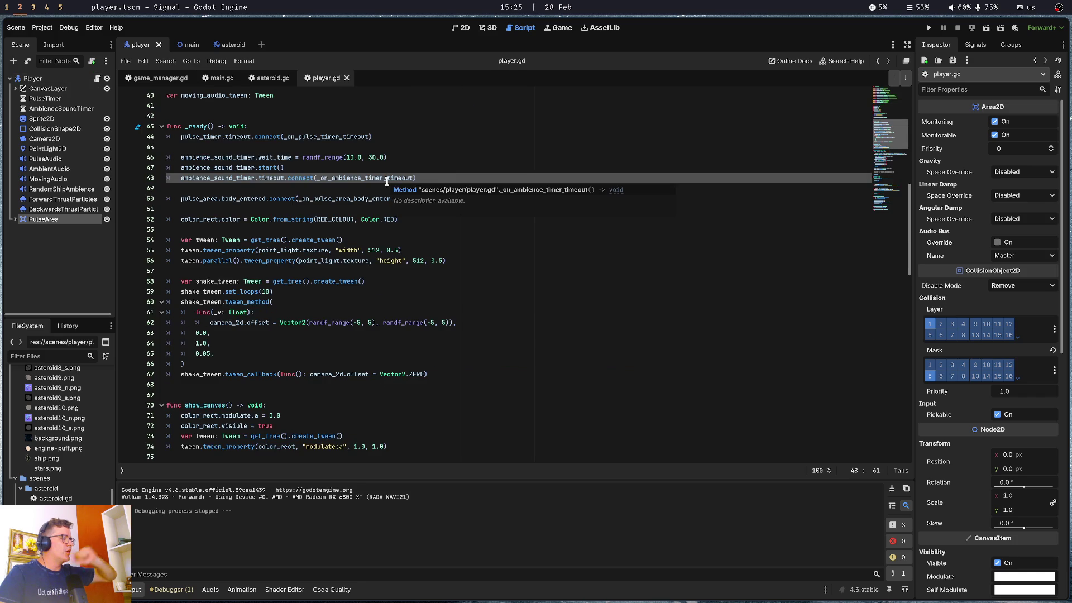
scroll(347, 351, down, 3)
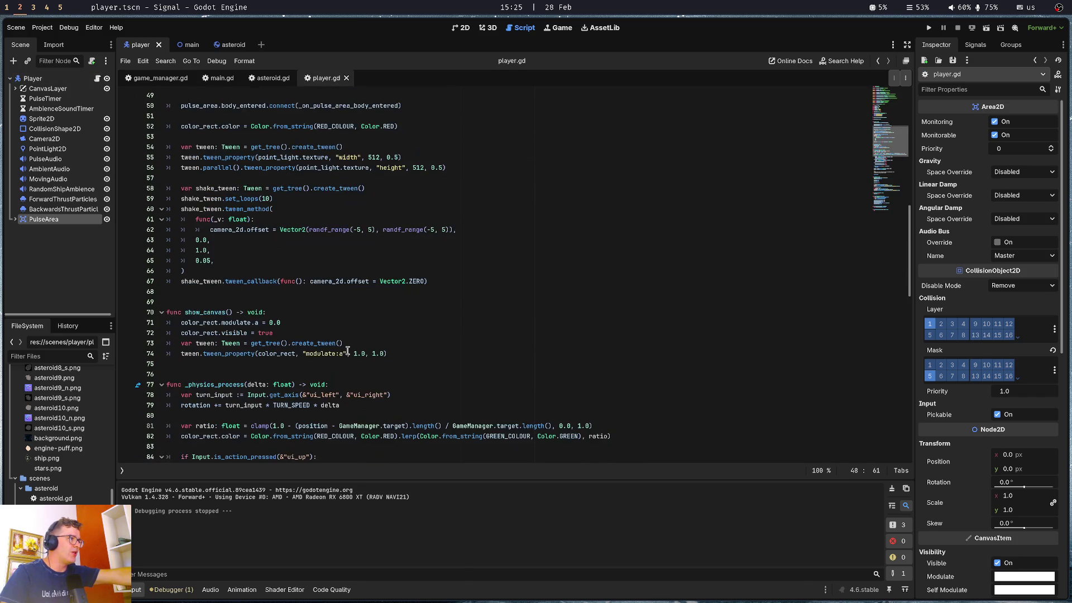
scroll(237, 254, up, 2)
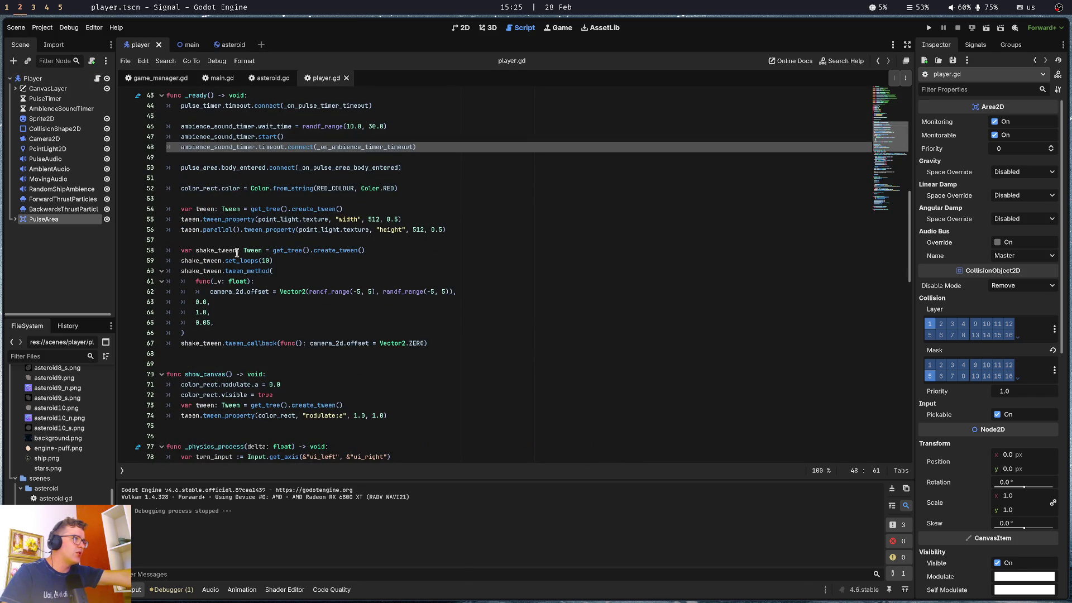
click(235, 240)
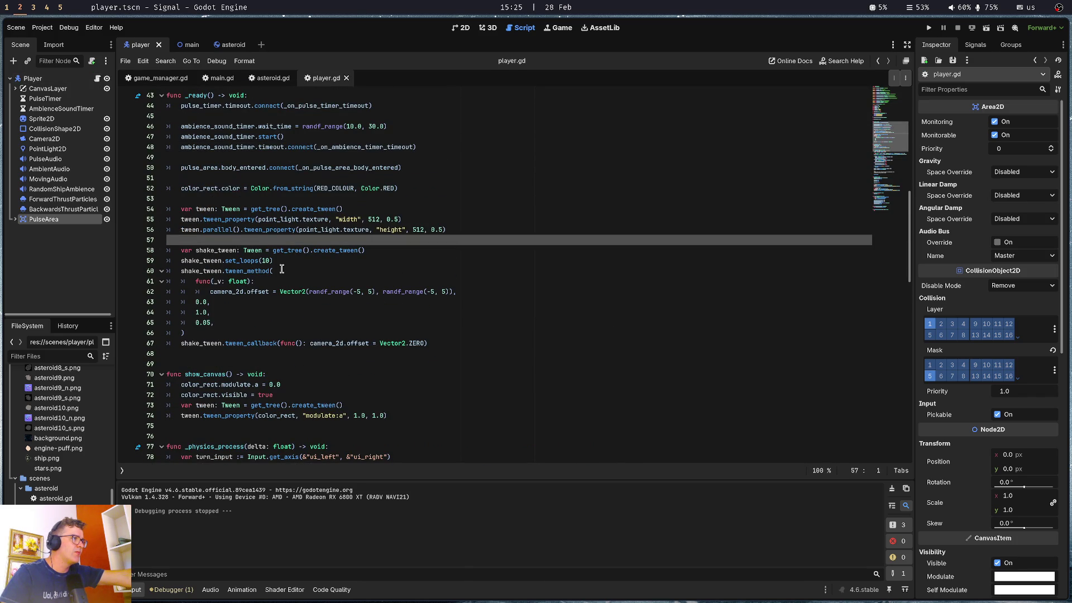
scroll(282, 270, down, 7)
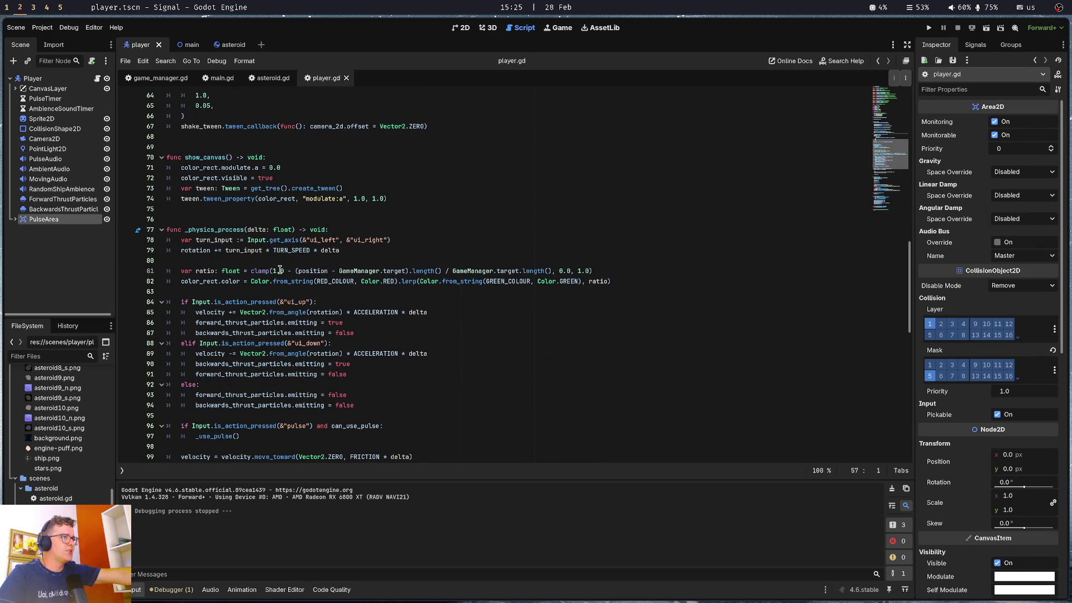
Jump from GameManager.target on line 81 to its definition in game_manager.gd
drag(339, 271, 405, 274)
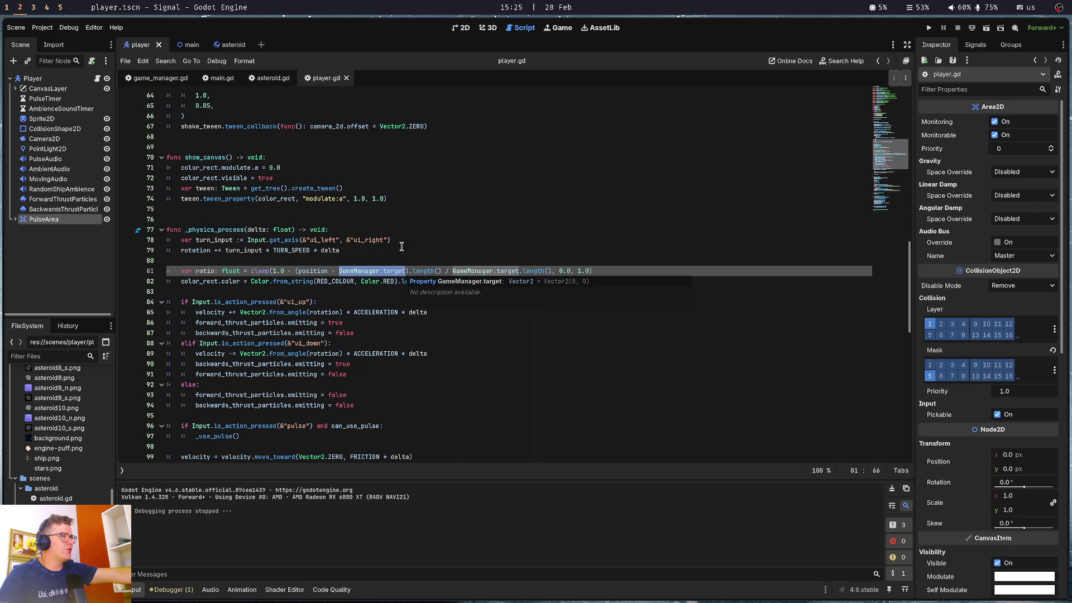
click(398, 258)
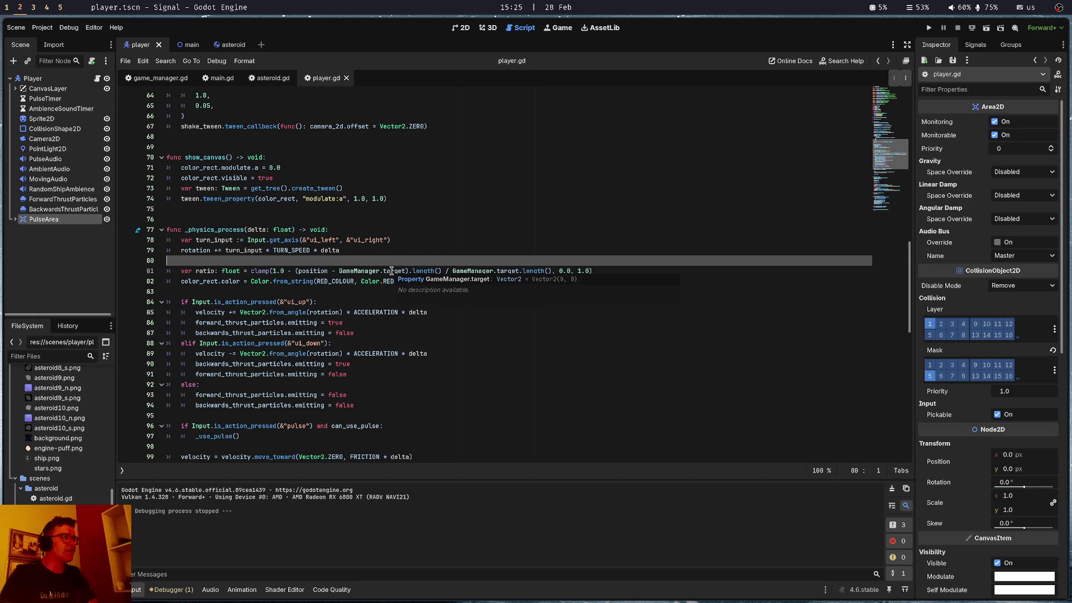
ctrl+click(385, 271)
click(254, 131)
key(ctrl+s)
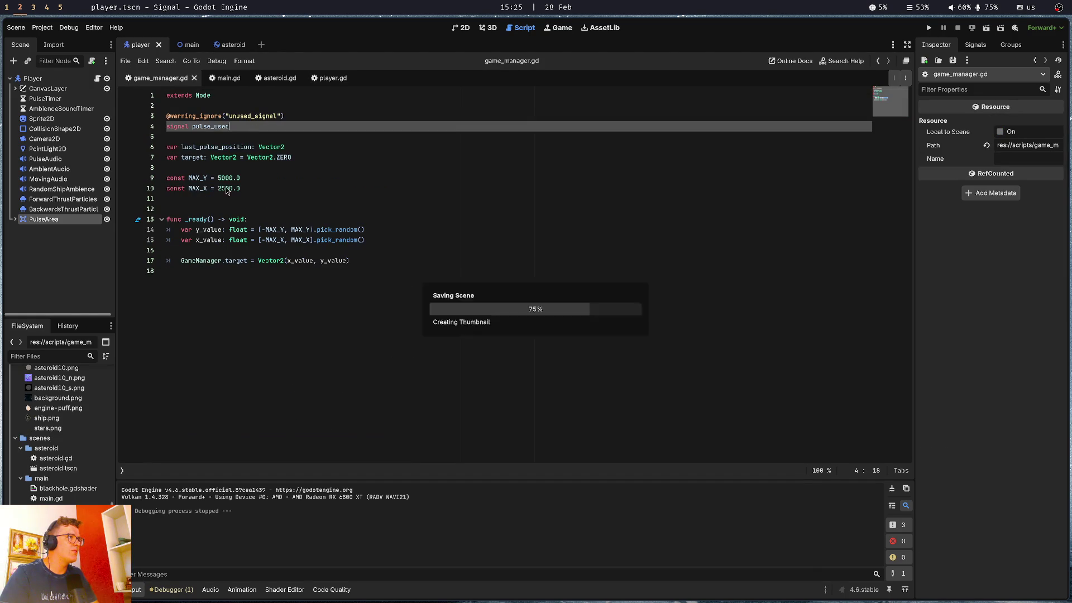
Change MAX_X from 2500.0 to 5000.0 to match MAX_Y
double_click(225, 177)
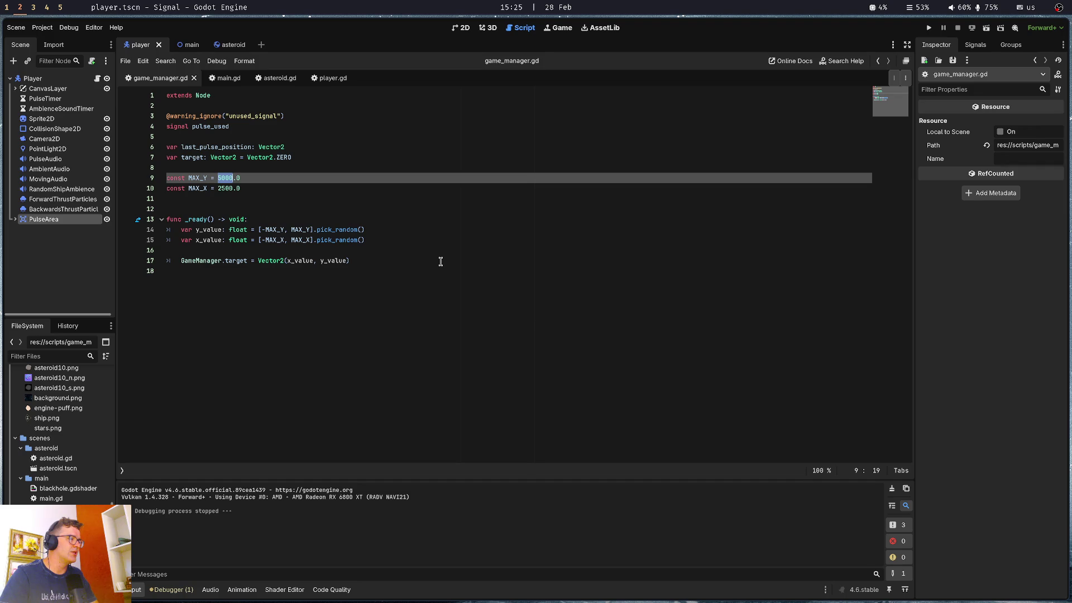
key(ctrl+s)
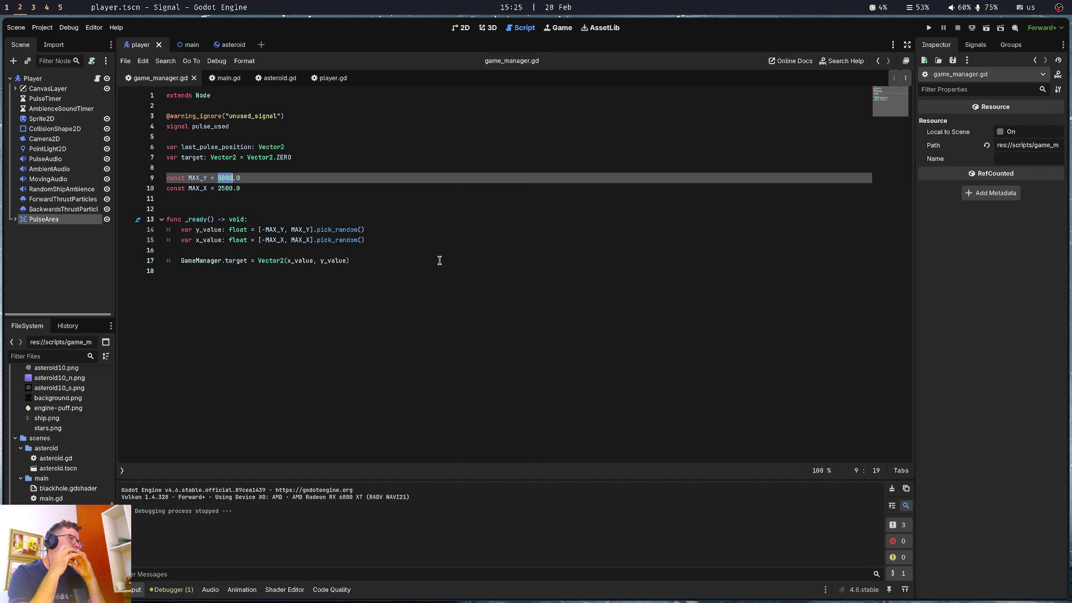
key(Down)
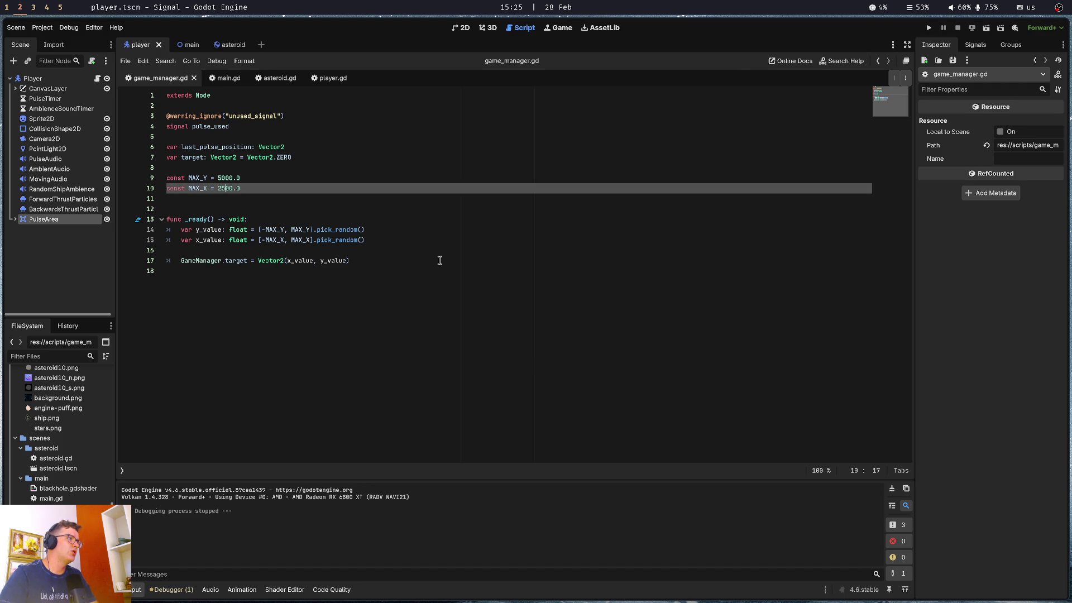
key(BackSpace)
key(BackSpace)
text(5)
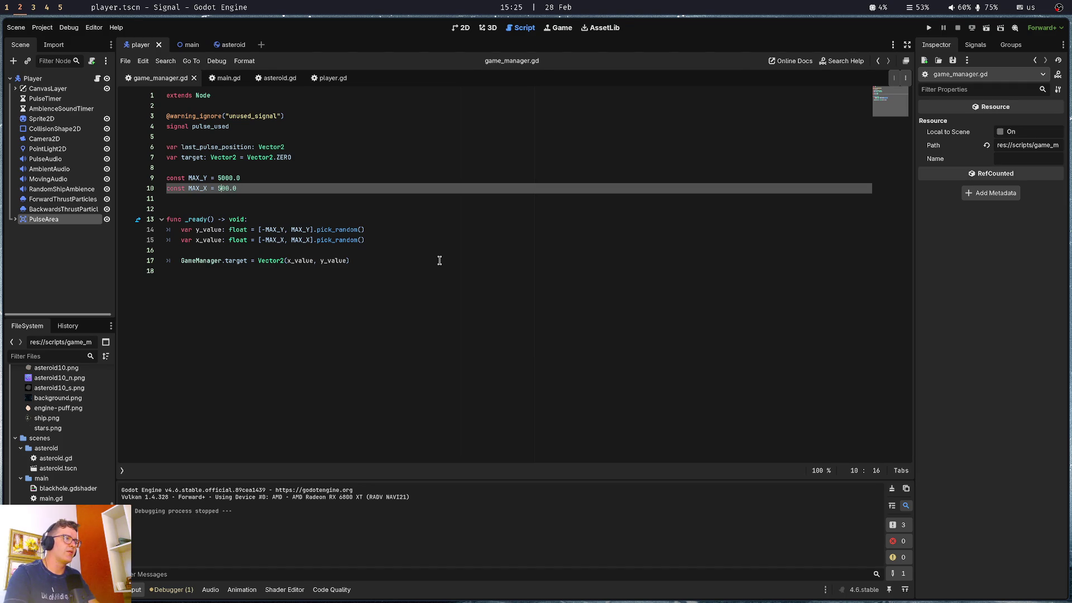
text(0)
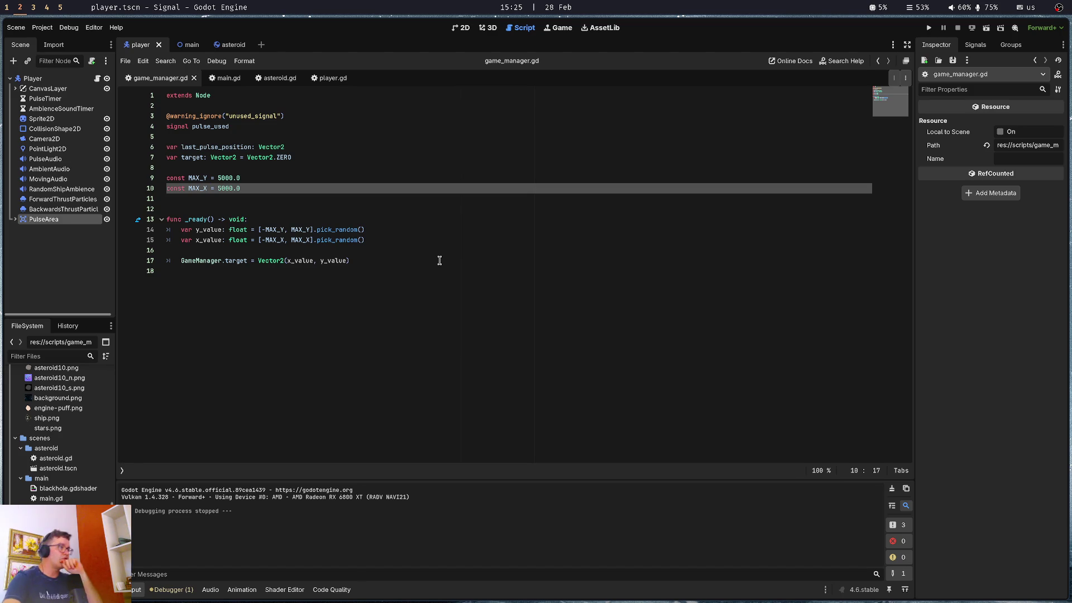
Check the MAX_Y uses in y_value, then add blank lines above the GameManager.target assignment
click(283, 228)
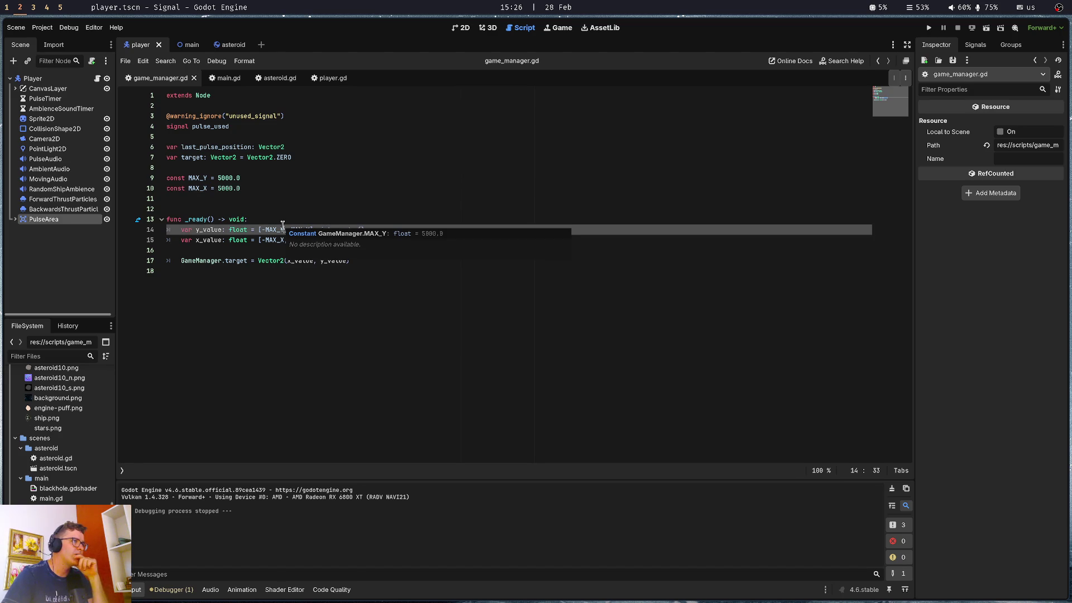
click(290, 200)
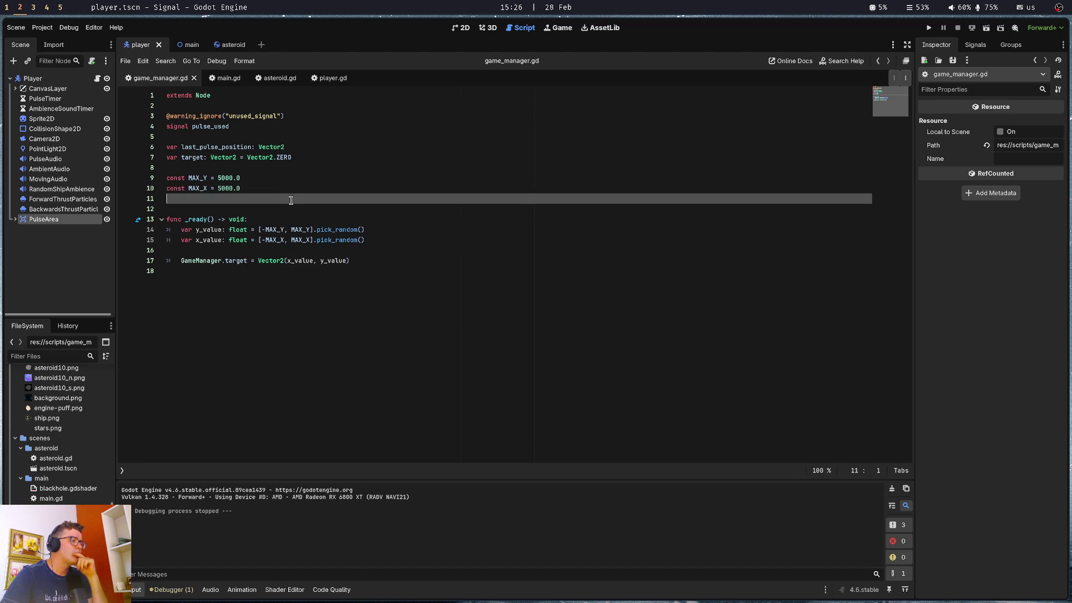
click(286, 231)
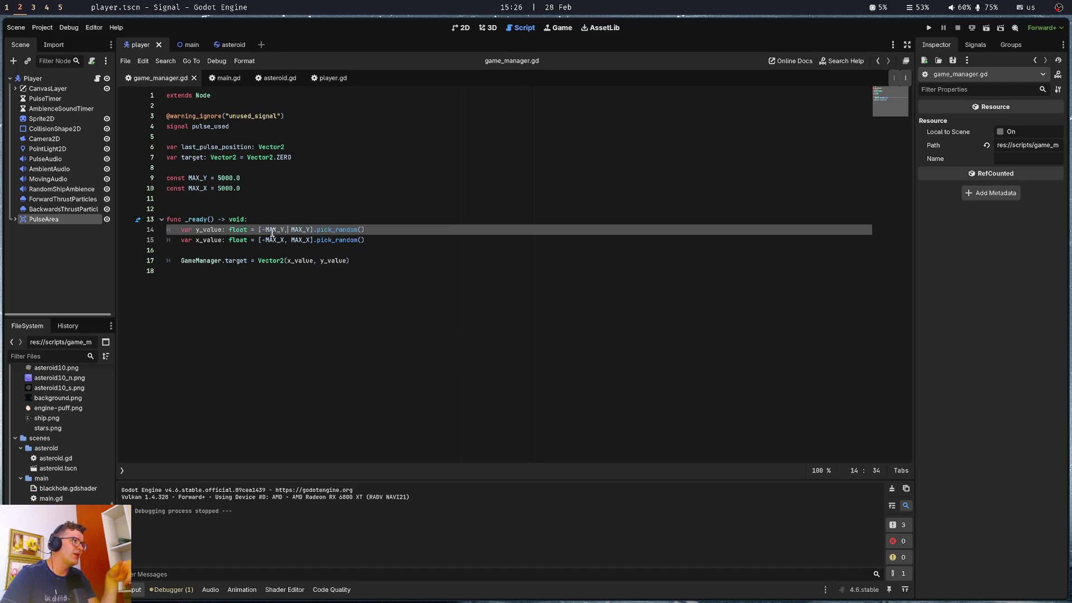
double_click(302, 231)
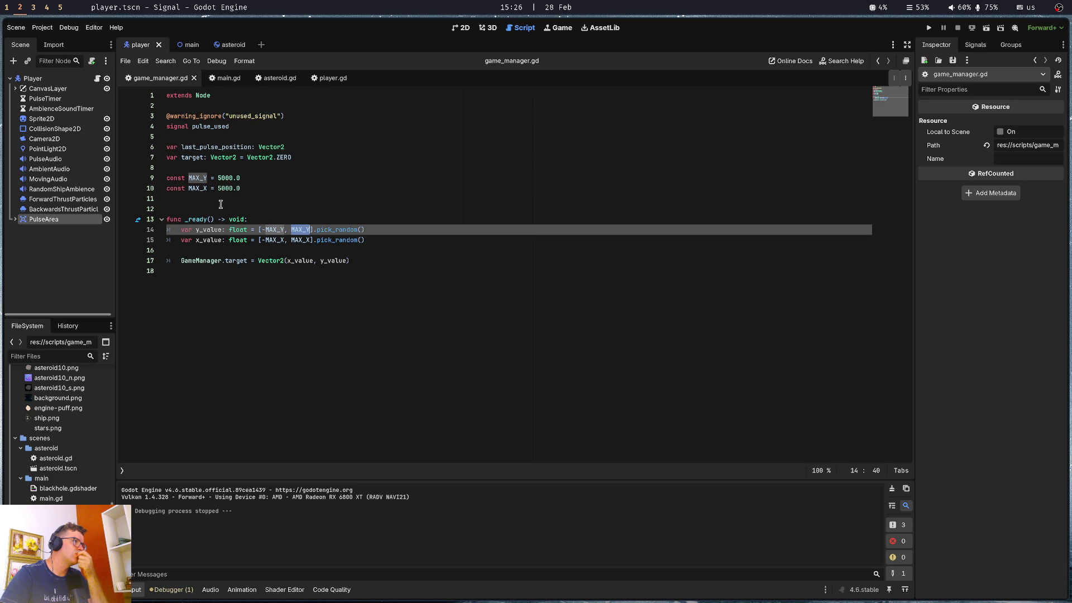
click(207, 178)
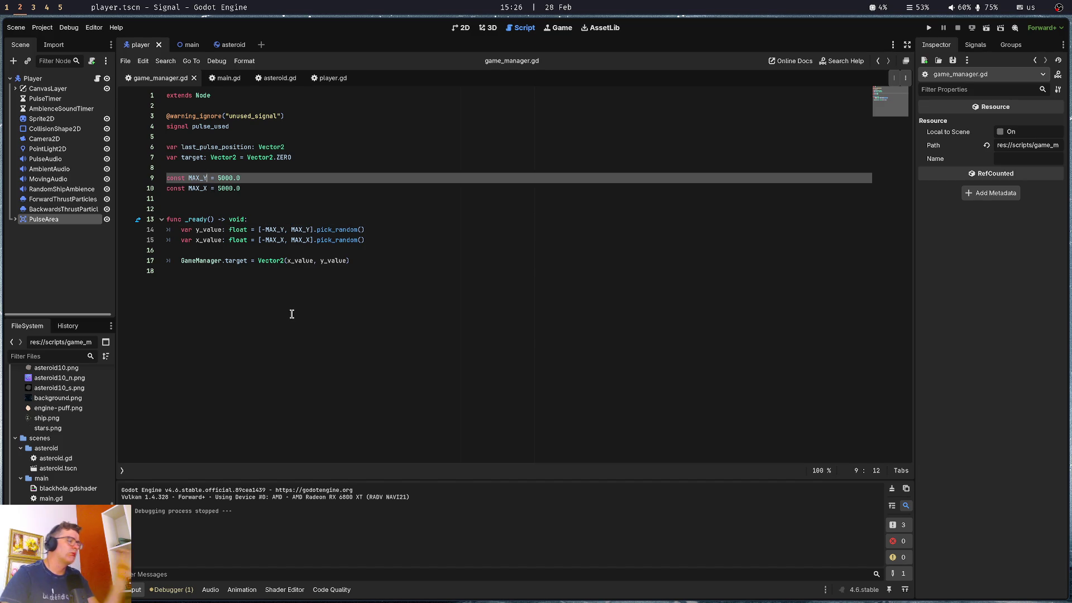
key(Down)
key(Down)
key(Down)
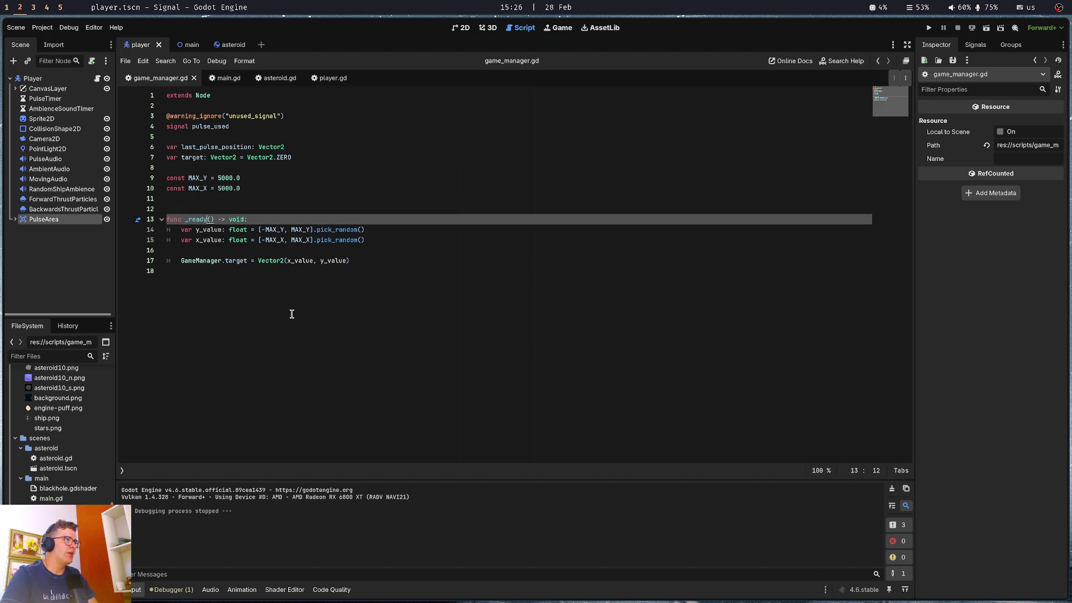
key(Down)
key(Down)
key(Down)
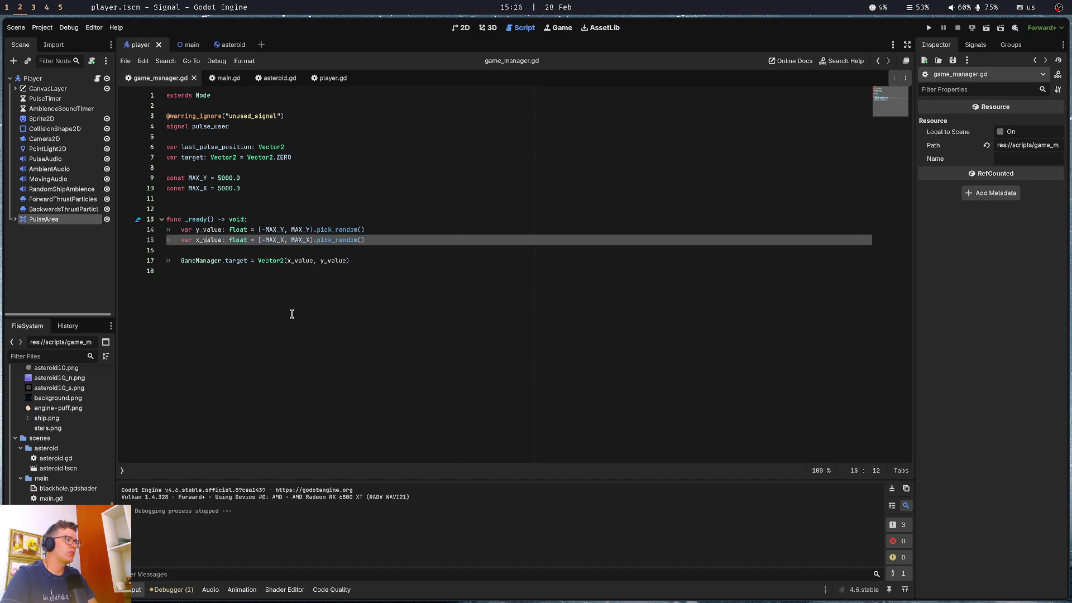
key(Return)
key(Return)
key(Up)
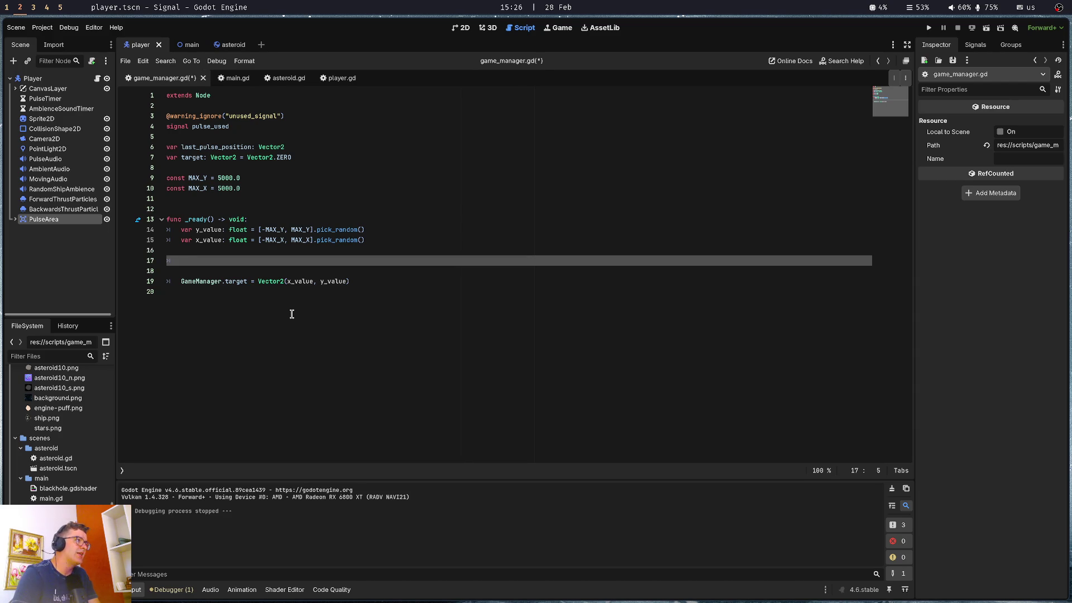
Declare const MAX = 5000.0 and const MIN = 4000.0 just above func _ready in game_manager.gd
key(alt+Up)
key(alt+Up)
key(alt+Up)
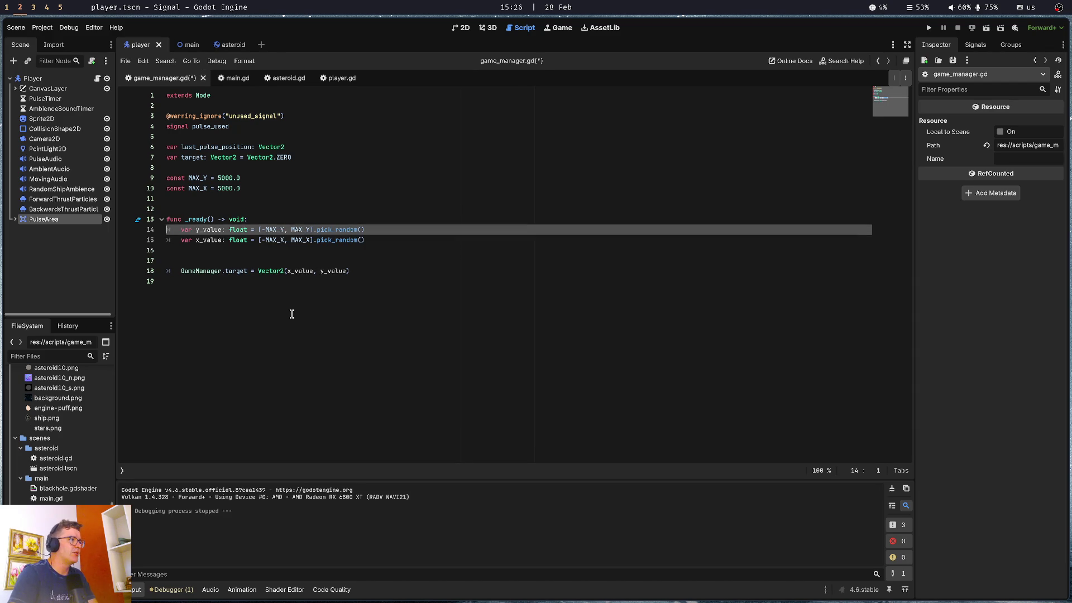
text(ocn)
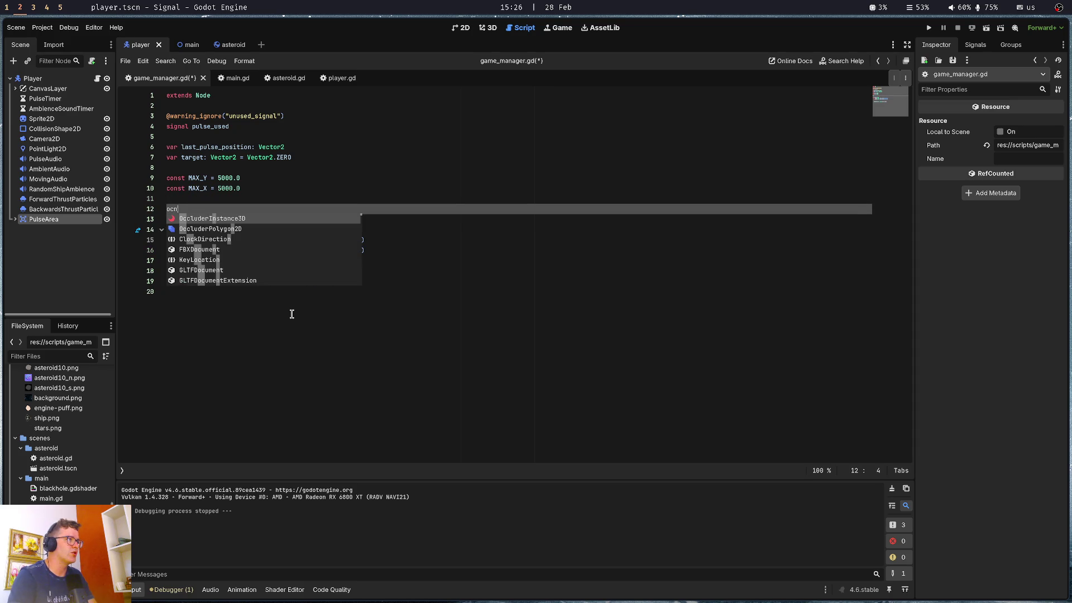
key(BackSpace)
key(BackSpace)
key(BackSpace)
text(const M)
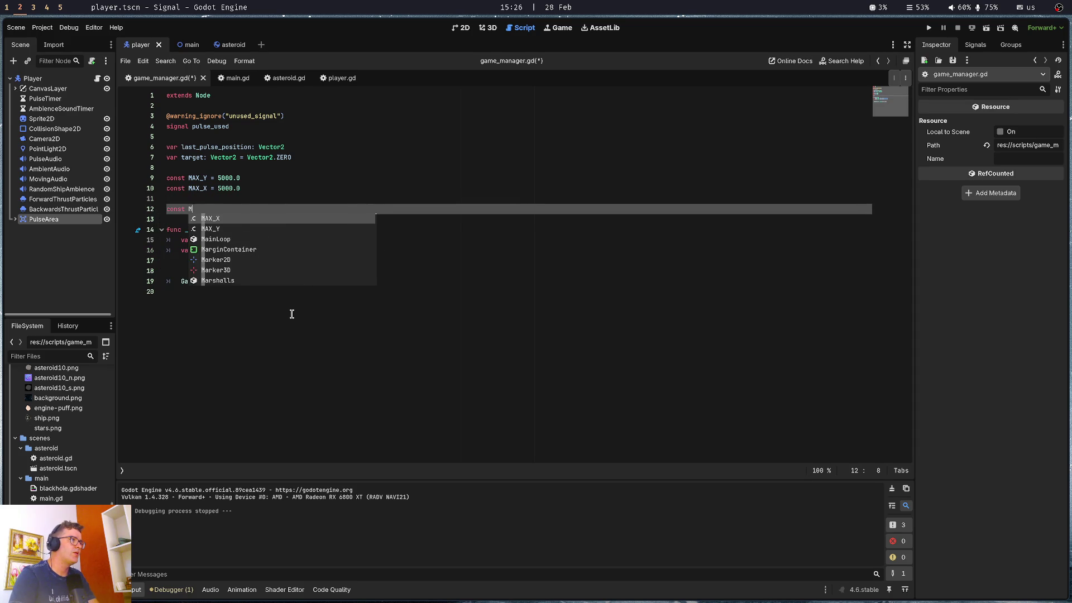
text(AX = 5000)
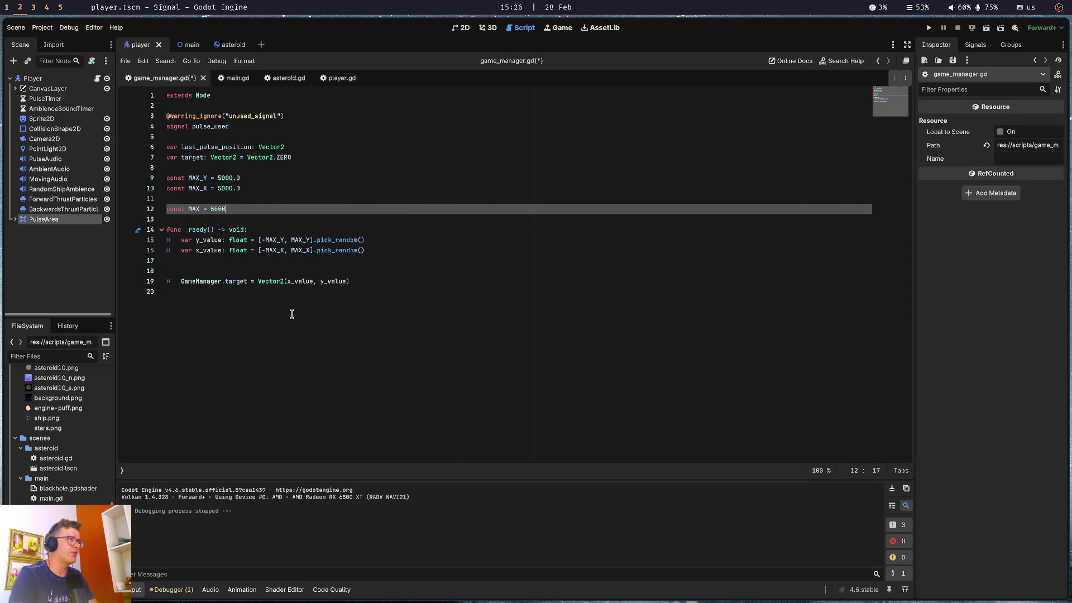
text(.0)
key(Return)
text(const MIN =)
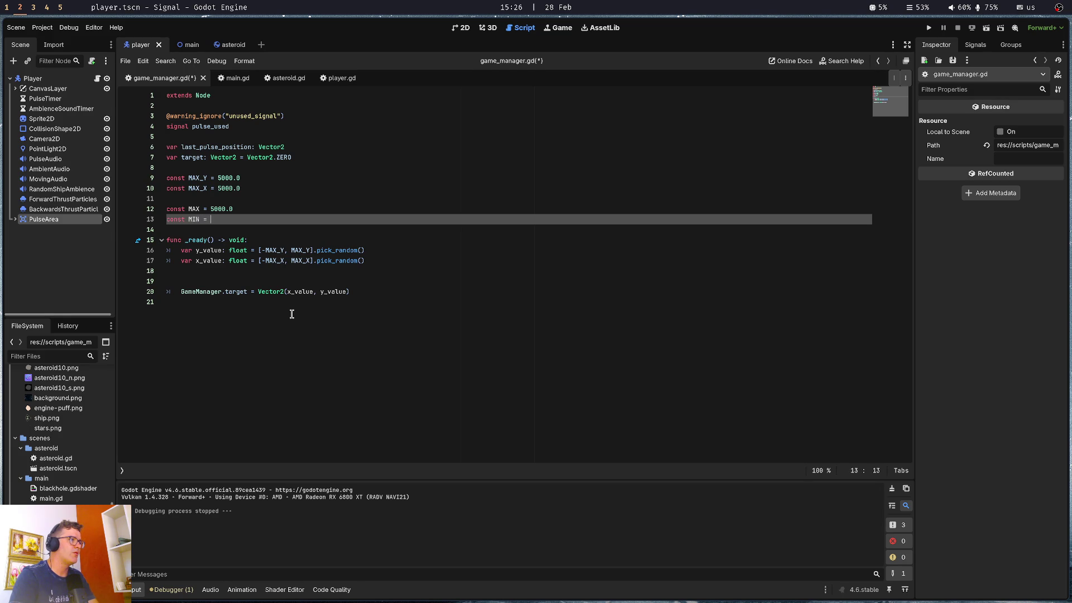
key(ctrl+space)
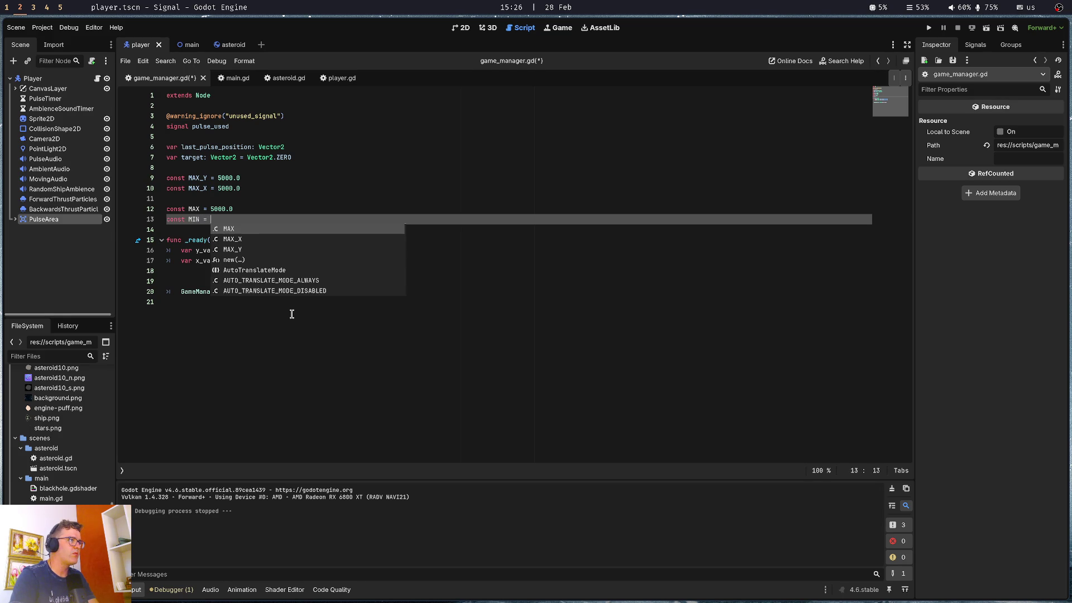
text(4000.0)
key(Down)
key(Down)
key(Down)
key(ctrl+Right)
key(ctrl+Right)
key(ctrl+Right)
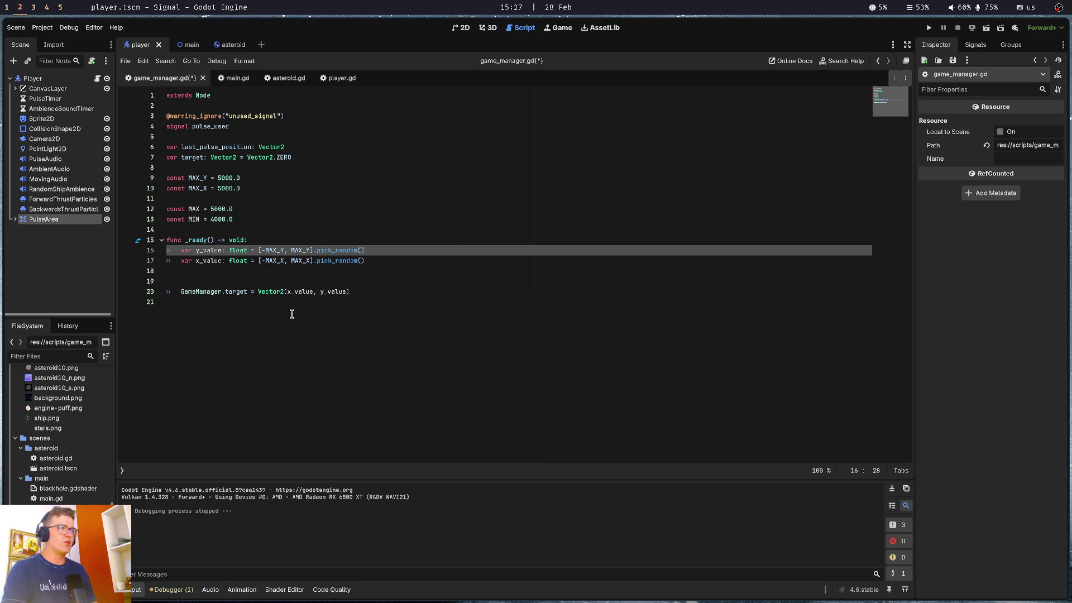
key(super+1)
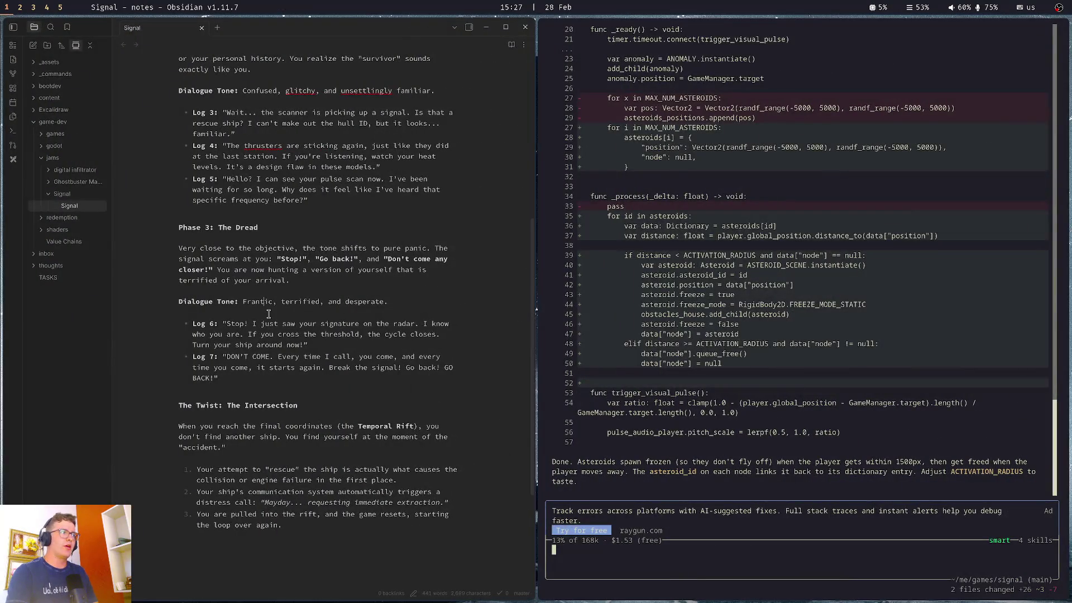
Open the Excalidraw game map drawing full-screen and select the blackhole ellipse
key(super+shift+Left)
click(584, 110)
click(608, 122)
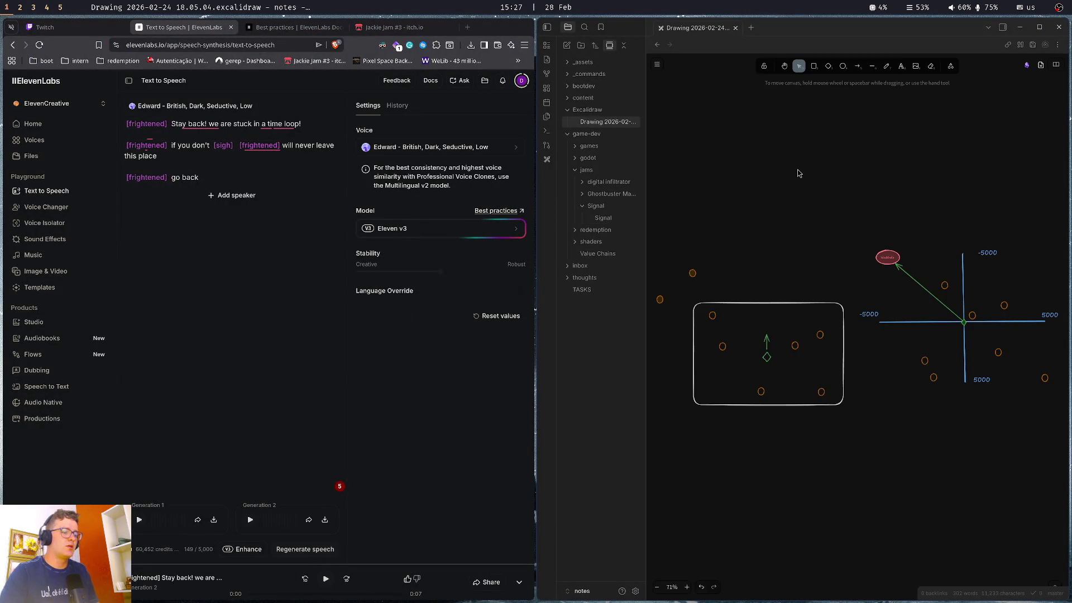
key(super+f)
ctrl+scroll(814, 201, up, 5)
mouse_move(722, 204)
mouse_down()
mouse_move(672, 181)
mouse_move(665, 228)
mouse_up()
click(474, 168)
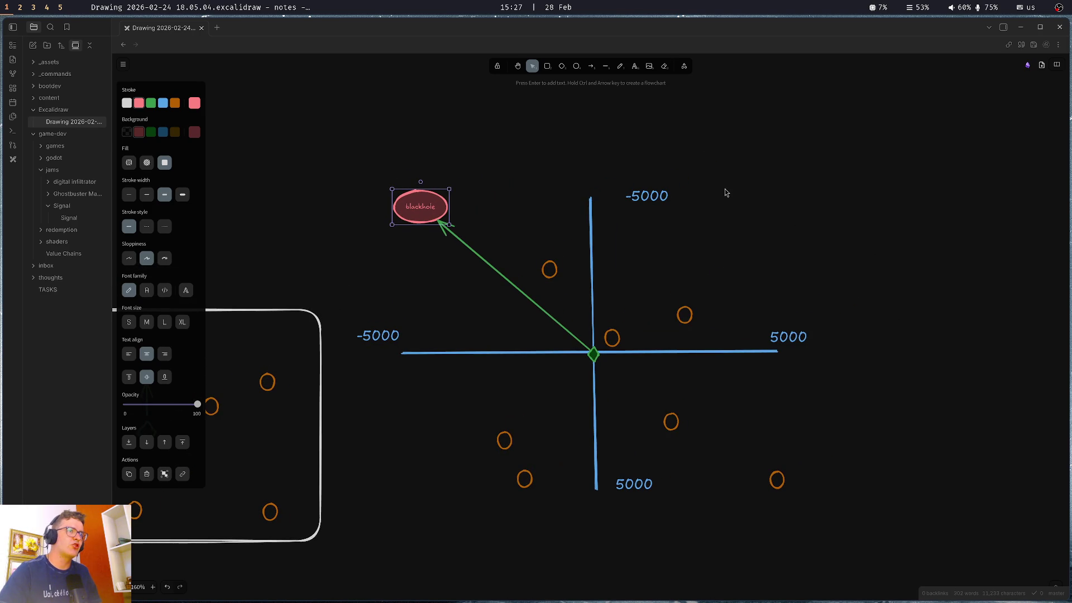
Inspect the ±5000 axis labels, undoing an accidental move of the right 5000 label
mouse_move(853, 242)
mouse_down()
mouse_move(789, 179)
mouse_move(833, 194)
mouse_up()
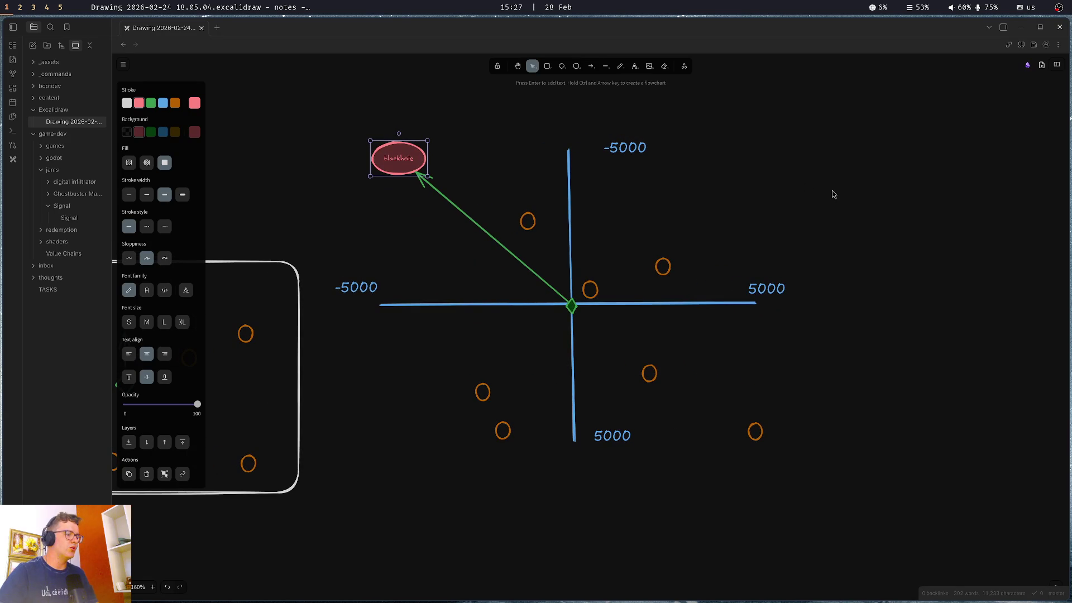
click(760, 288)
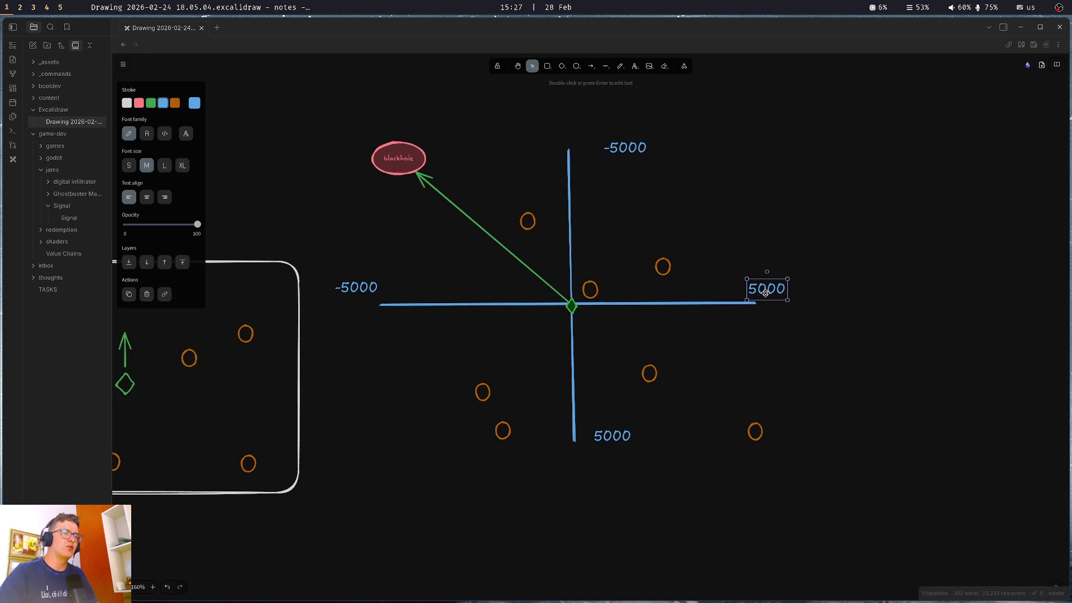
drag(765, 292, 823, 288)
key(ctrl+z)
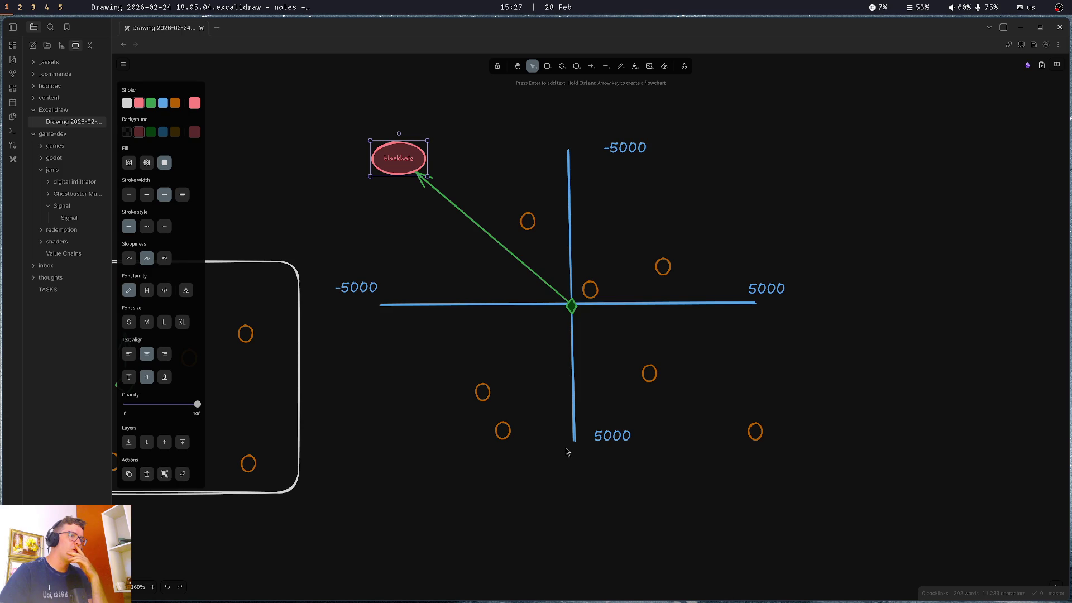
click(577, 422)
click(635, 150)
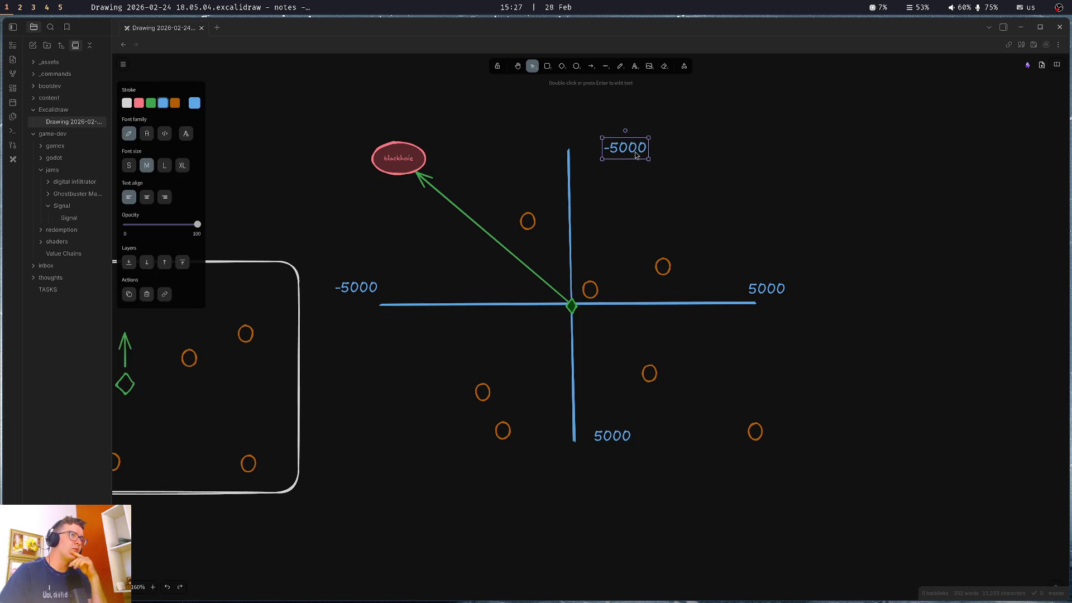
click(603, 435)
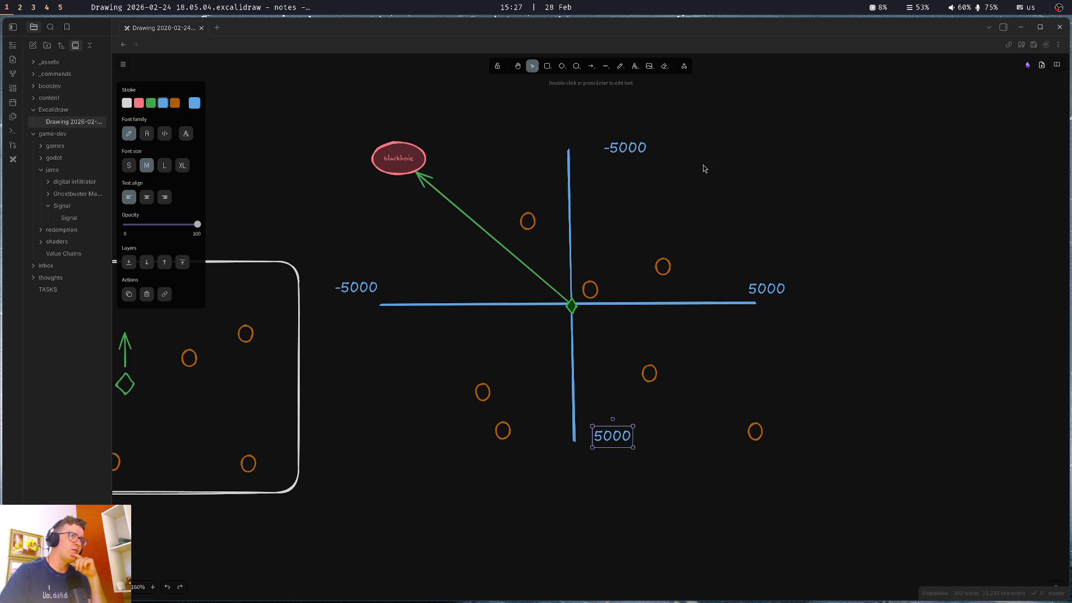
drag(597, 115, 680, 165)
drag(587, 420, 650, 475)
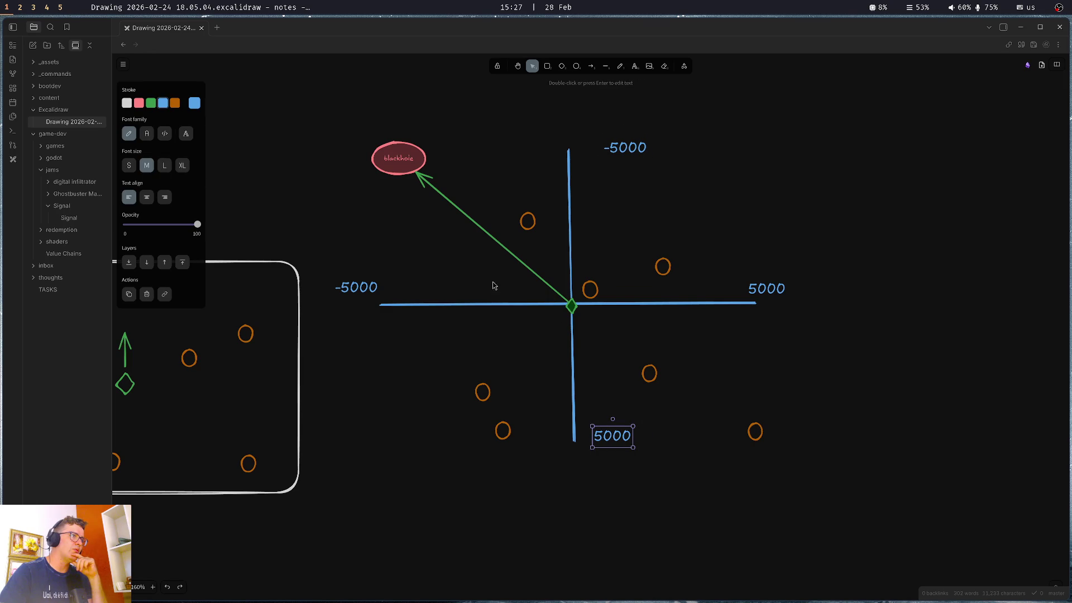
Reposition the blackhole ellipse just above the axes' centre and clear the selection
mouse_move(397, 153)
mouse_down()
mouse_move(556, 339)
mouse_move(566, 371)
mouse_up()
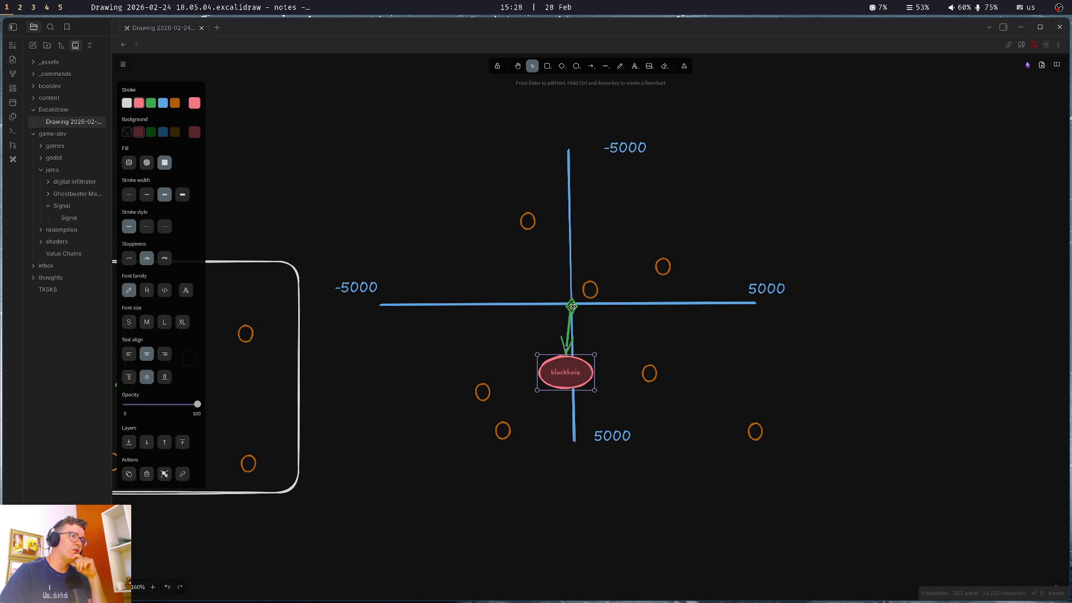
mouse_move(562, 379)
mouse_down()
mouse_move(414, 159)
mouse_move(401, 162)
mouse_up()
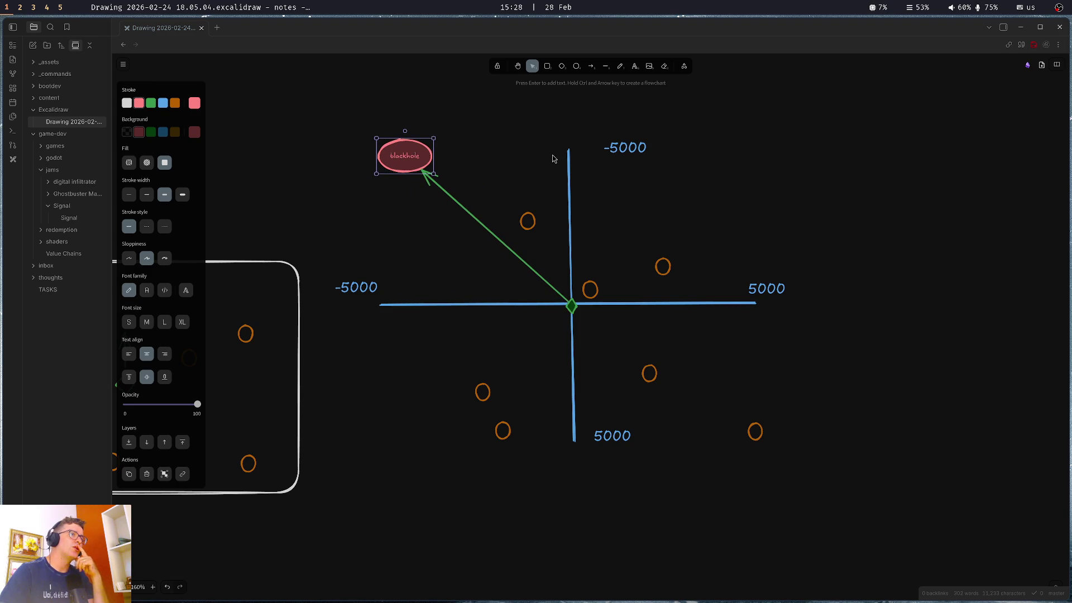
mouse_move(405, 154)
mouse_down()
mouse_move(471, 205)
mouse_move(563, 207)
mouse_move(573, 144)
mouse_move(577, 431)
mouse_move(575, 330)
mouse_move(409, 111)
mouse_move(402, 125)
mouse_up()
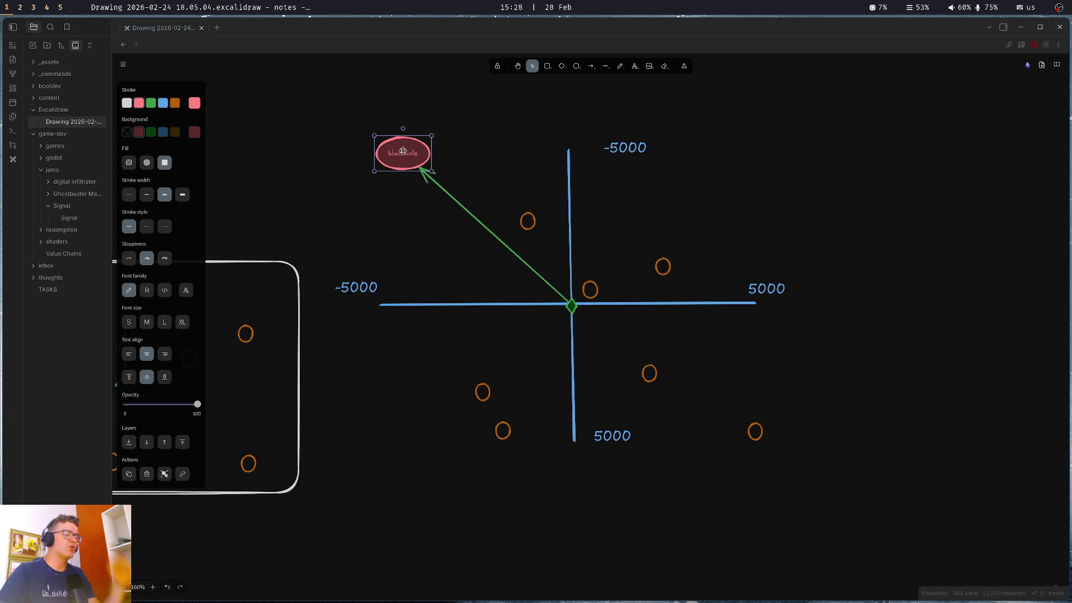
drag(597, 122, 679, 168)
drag(589, 423, 660, 465)
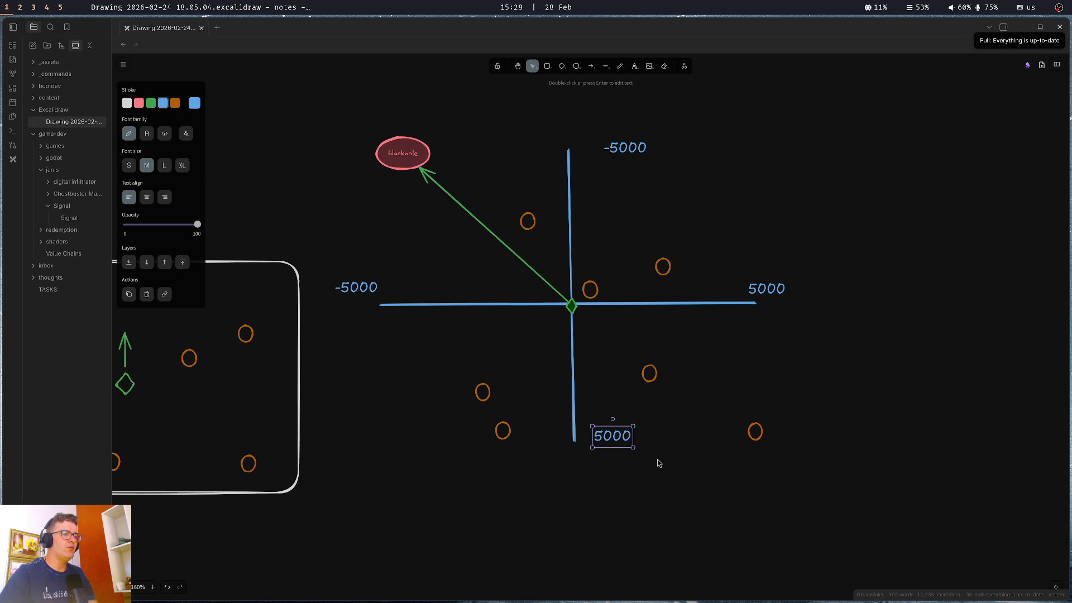
click(603, 385)
Duplicate the 5000 label into a 4000 label near the bottom and a -4000 label near the top
click(606, 436)
key(ctrl+c)
key(ctrl+v)
double_click(607, 401)
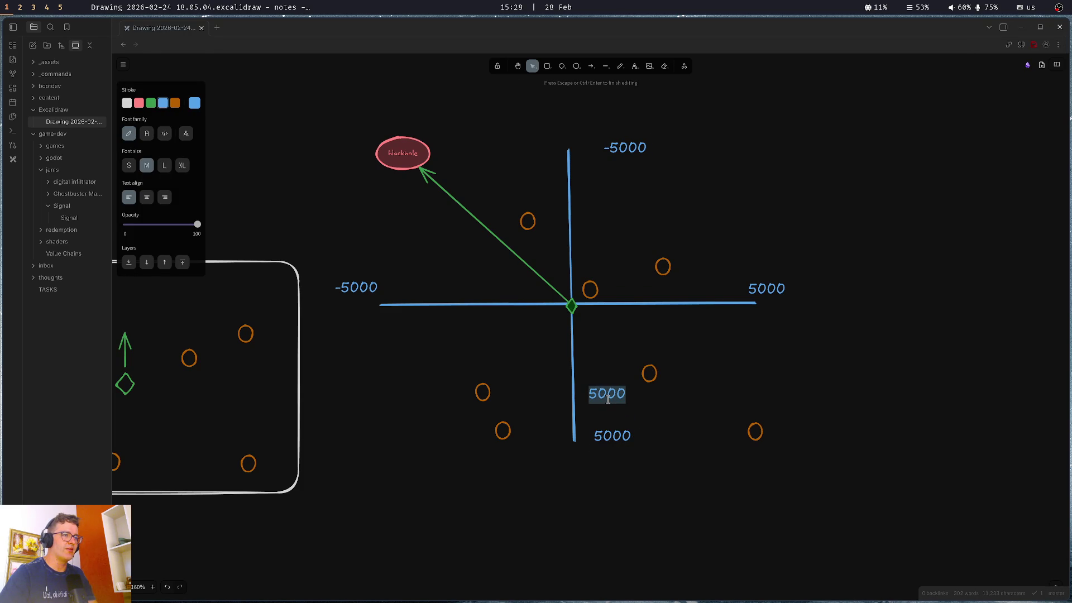
text(4)
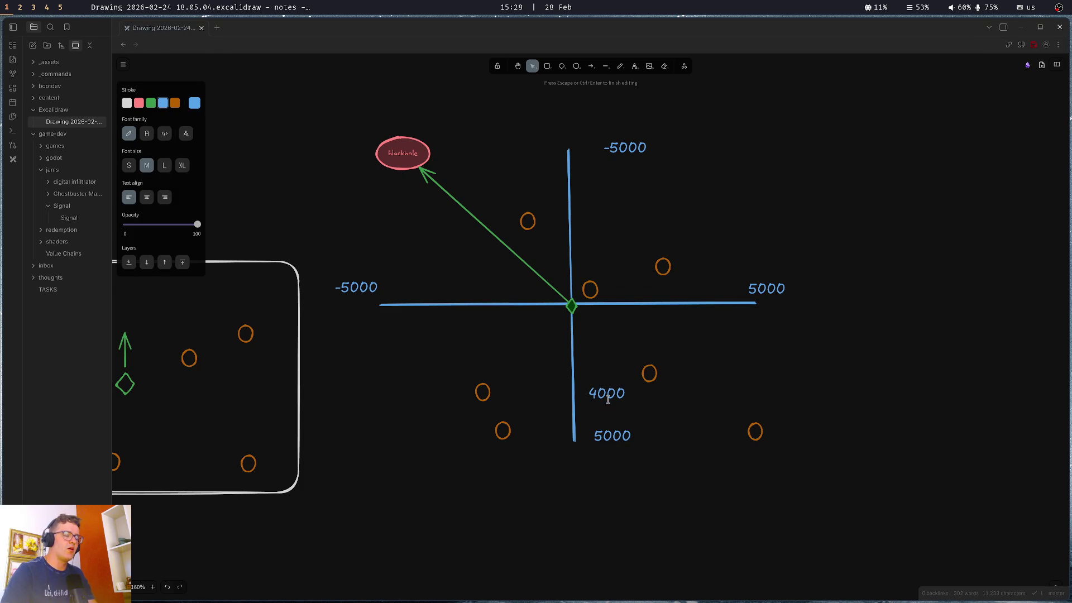
key(Escape)
click(615, 392)
mouse_move(614, 398)
mouse_down()
mouse_move(606, 240)
mouse_move(632, 196)
mouse_up()
double_click(632, 195)
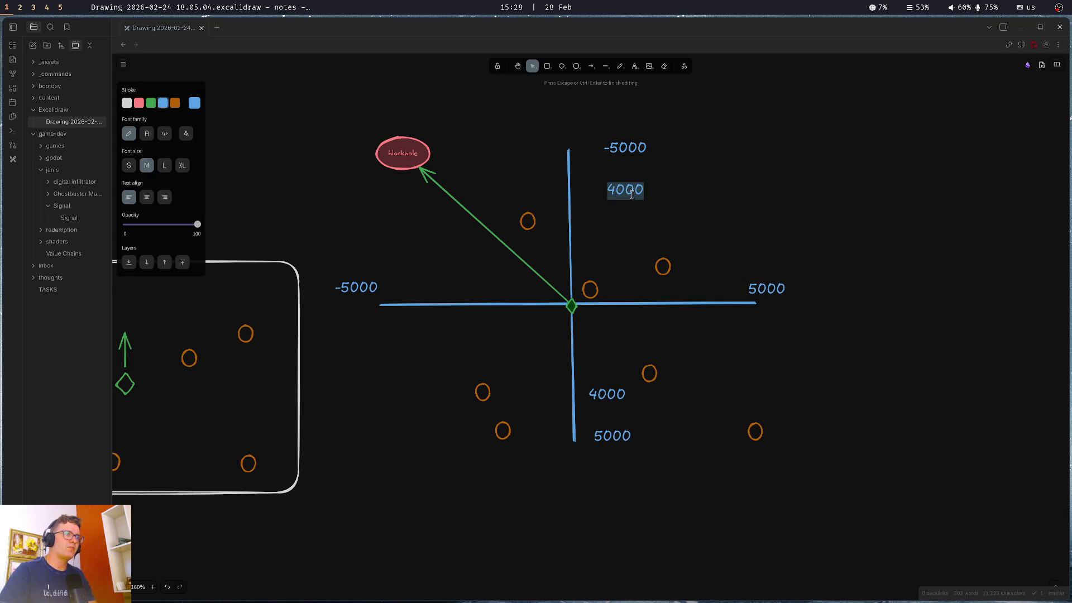
key(Home)
text(-)
key(Escape)
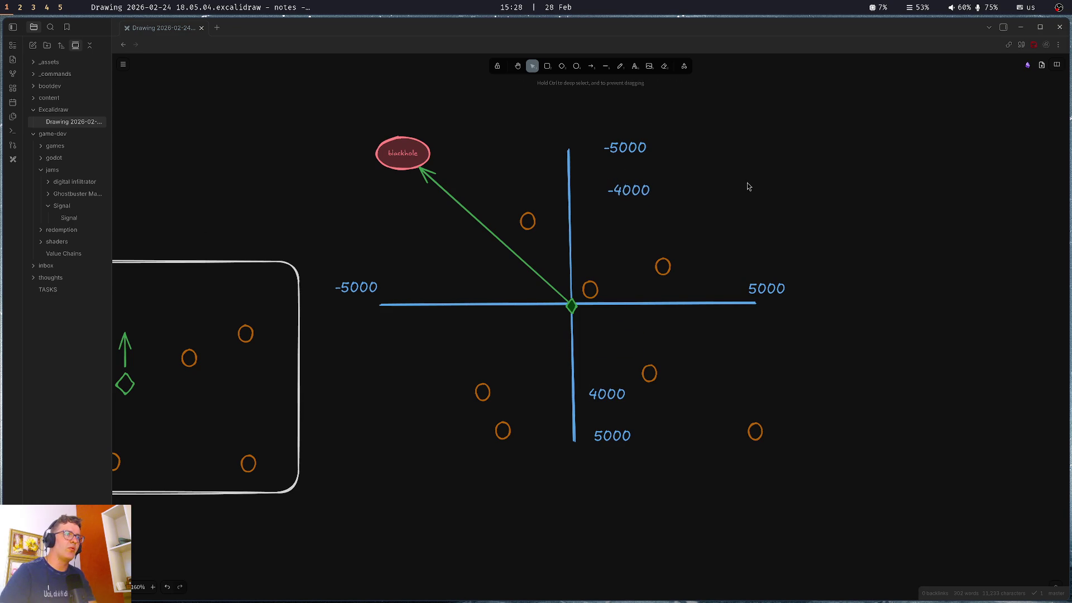
Check the vertical axis labels and shift the blackhole ellipse to the right
mouse_move(596, 118)
mouse_down()
mouse_move(672, 184)
mouse_move(694, 228)
mouse_up()
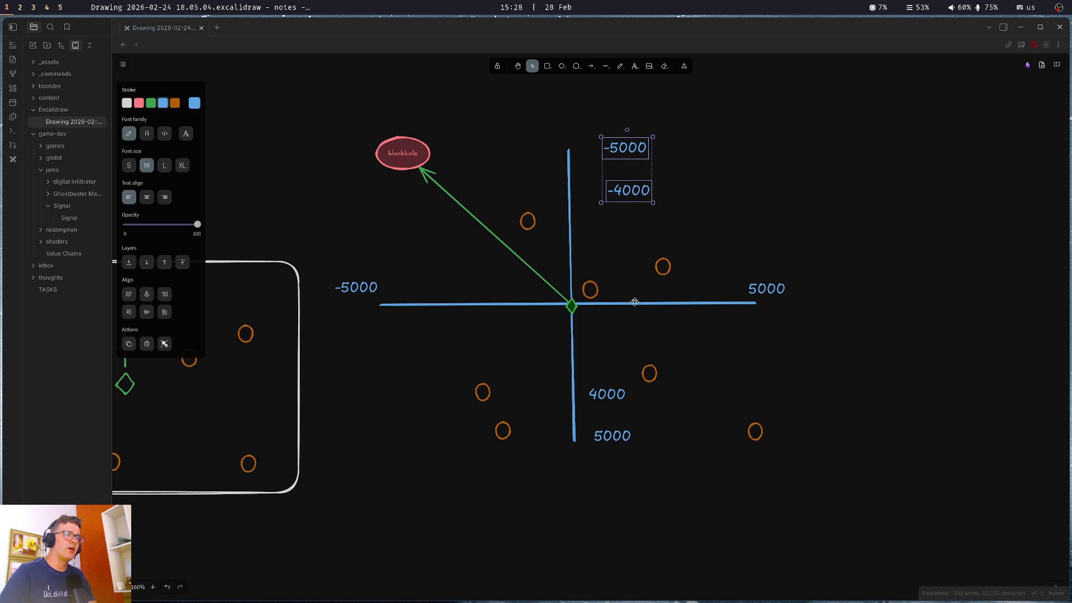
drag(583, 374, 638, 461)
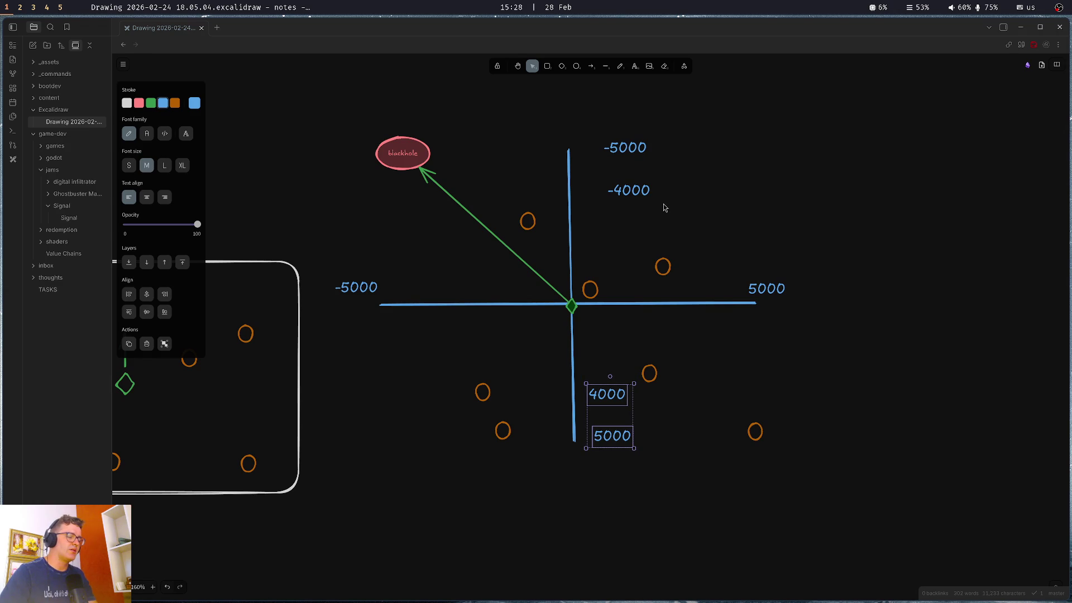
drag(409, 156, 481, 158)
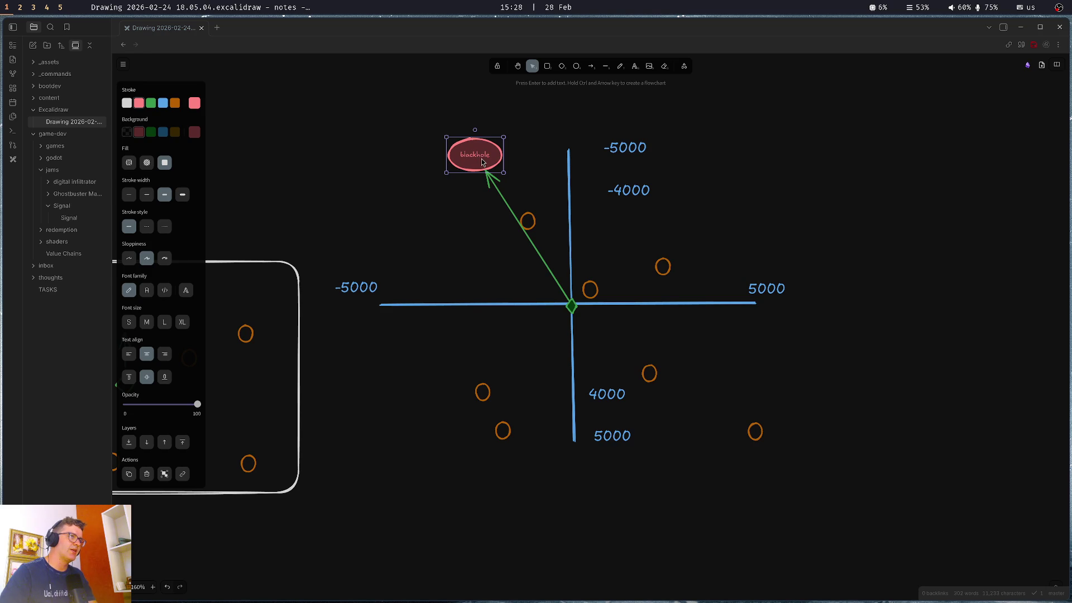
Return to Godot and reload game_manager.gd from disk
key(super+f)
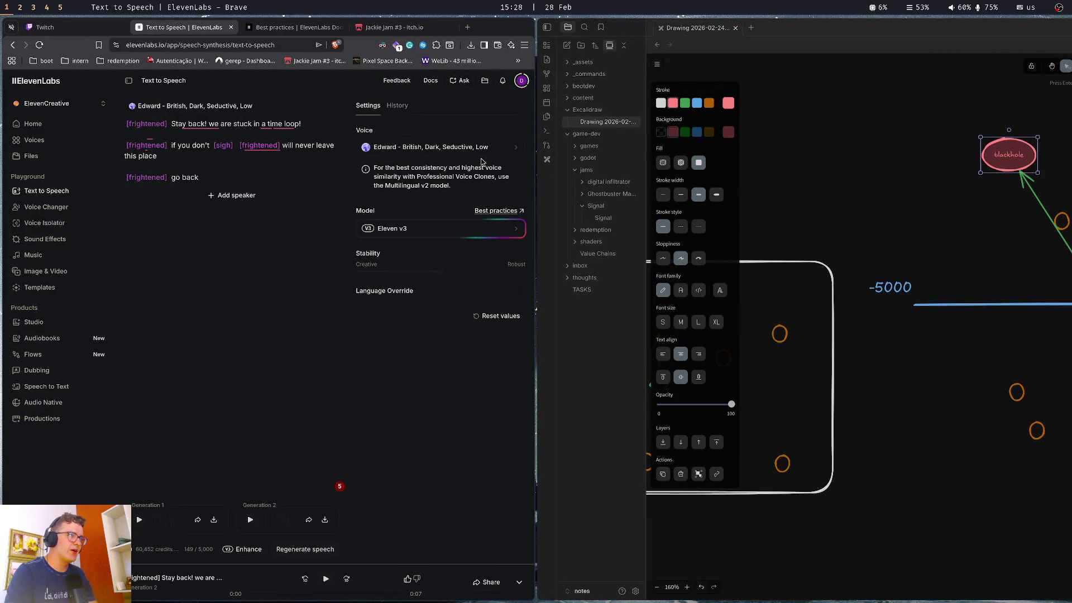
key(super+2)
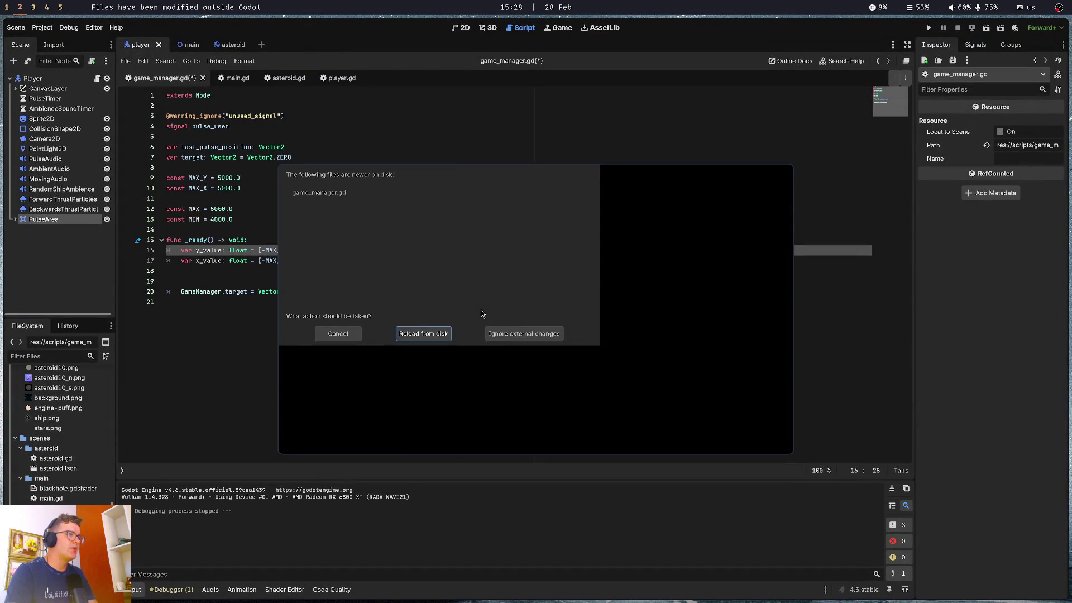
click(413, 335)
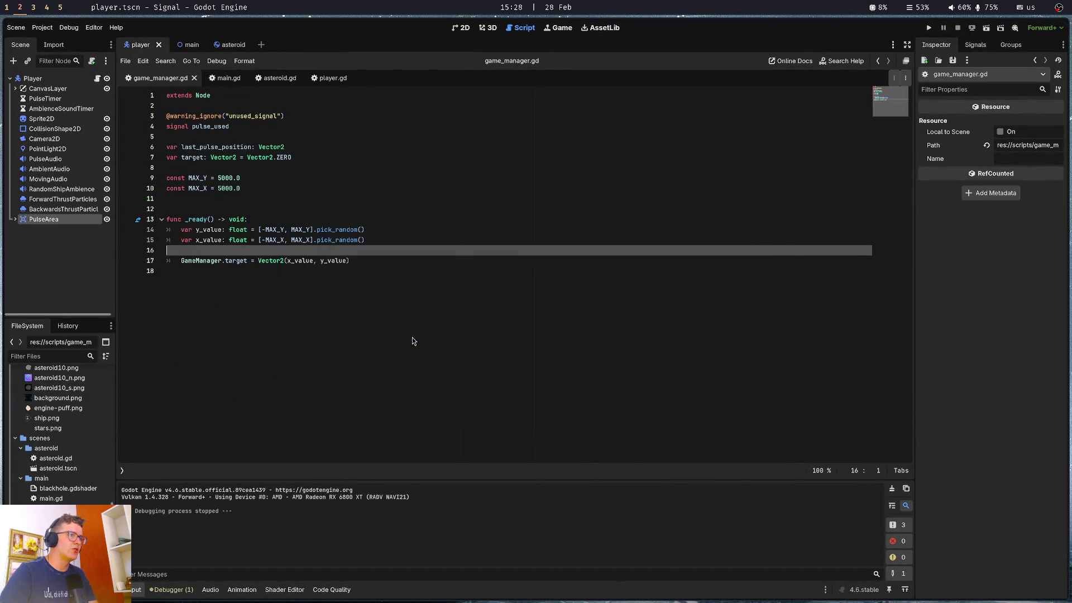
click(436, 237)
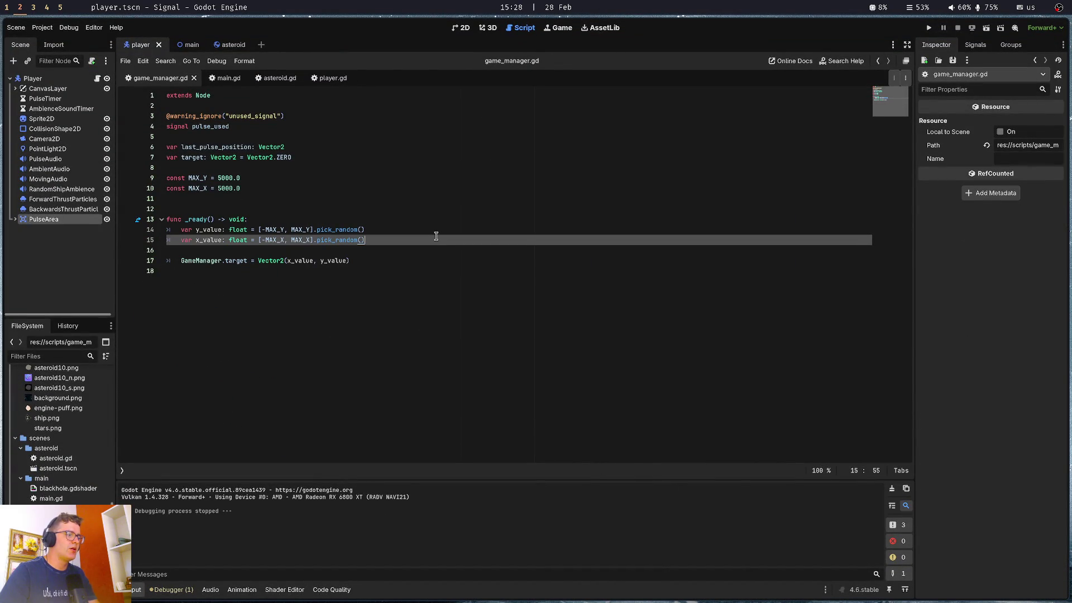
click(391, 208)
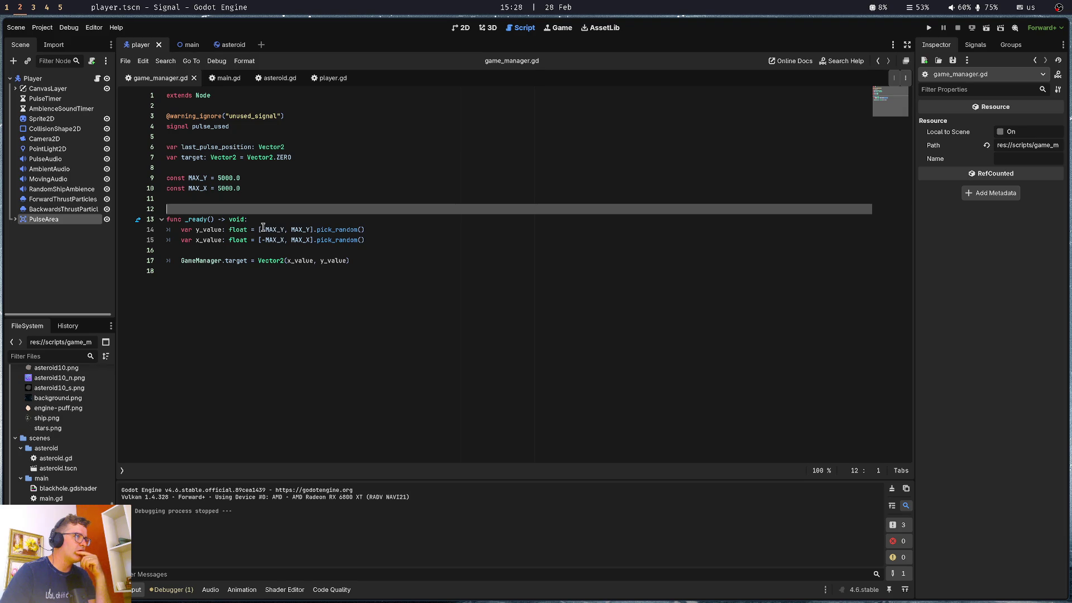
drag(263, 229, 304, 230)
click(288, 230)
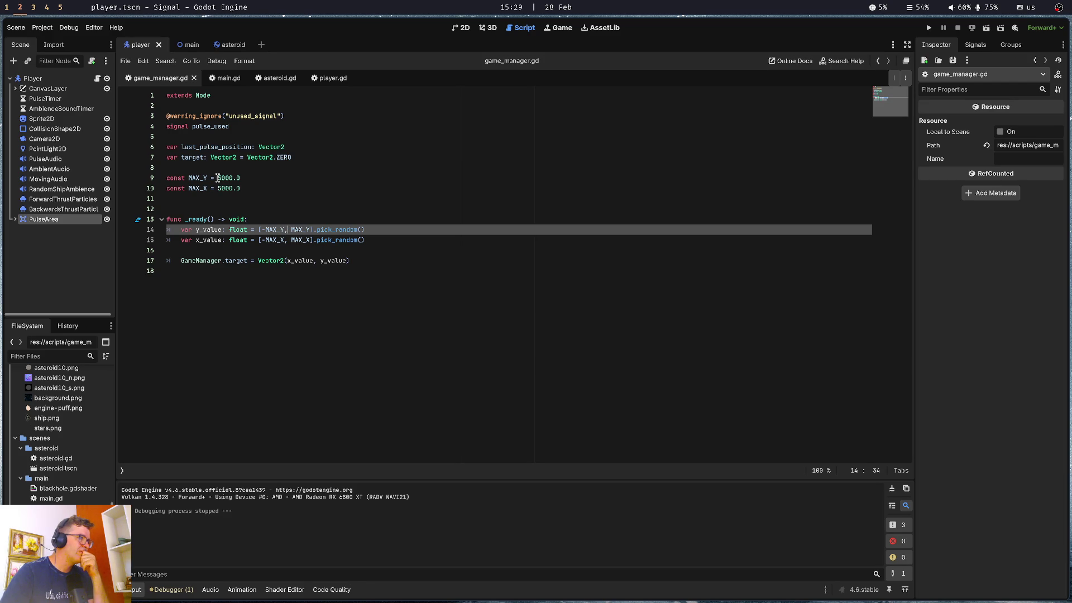
drag(216, 178, 240, 177)
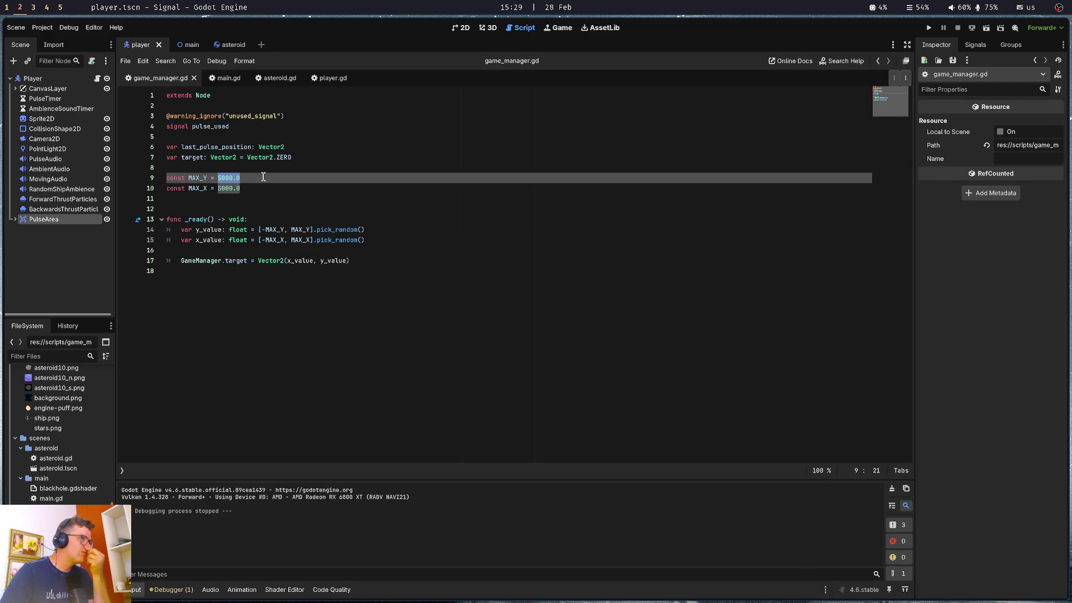
click(268, 221)
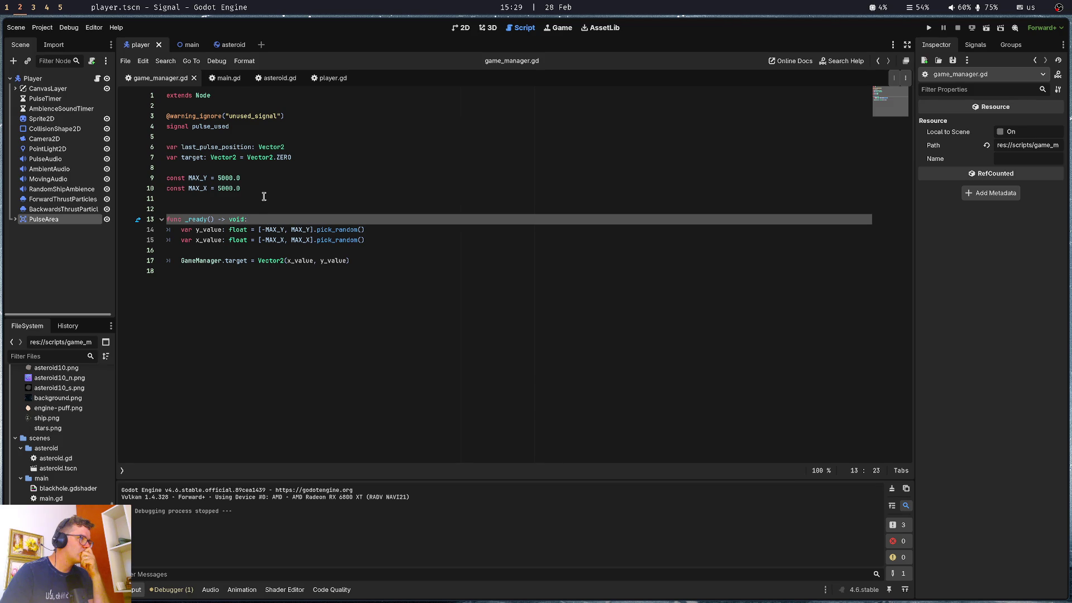
Add var asdf = randf_range(4000.0, 5000.0) on a new line inside _ready
key(Return)
key(Return)
key(Up)
key(Return)
text(var asdf = )
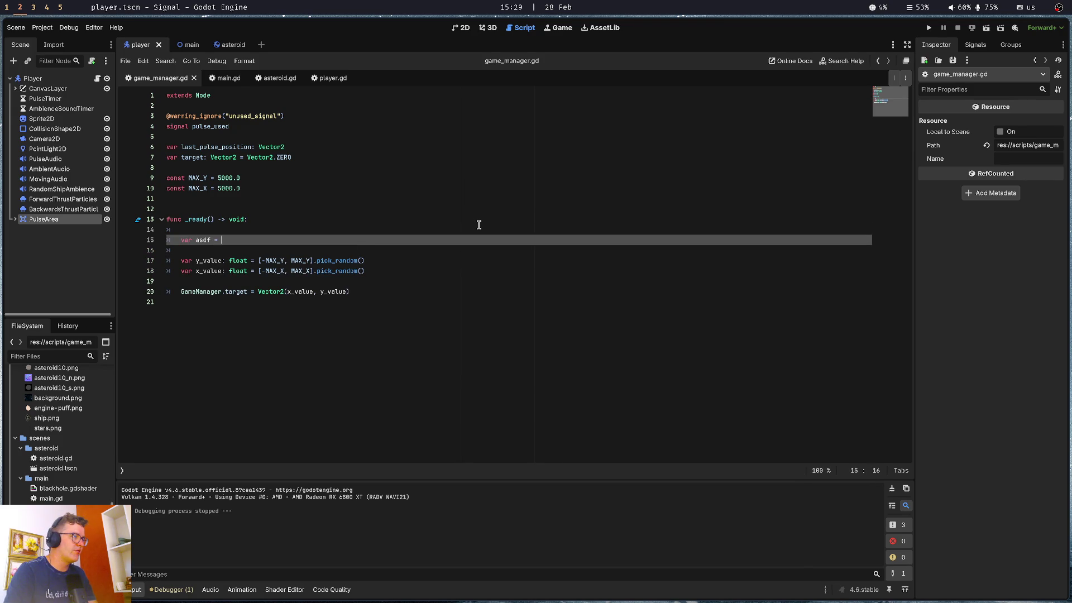
text(randf)
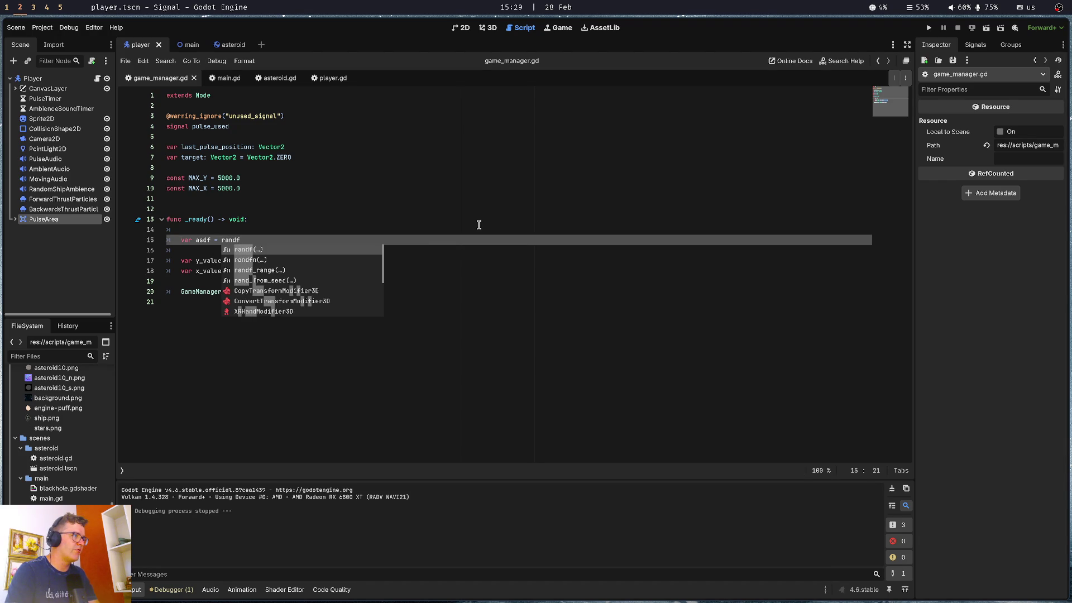
text(_r)
key(Return)
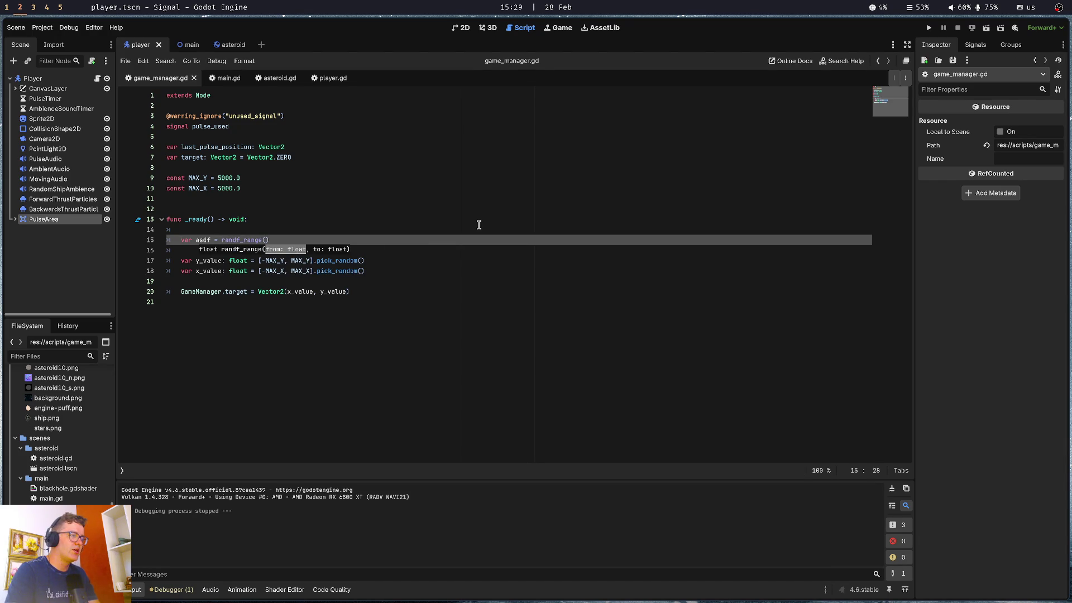
text(4000.0,)
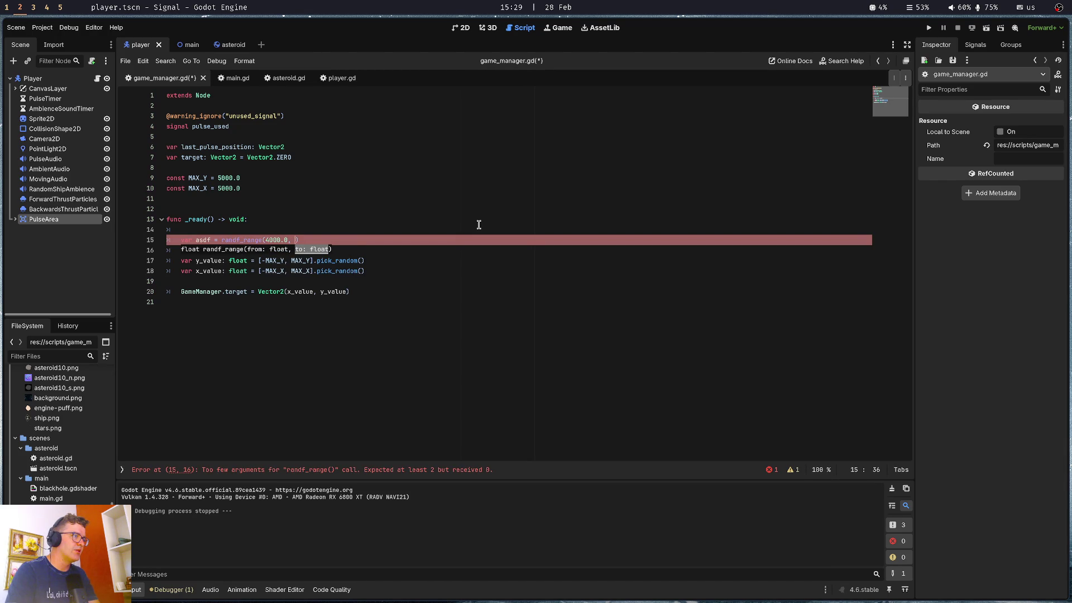
text( 5000.0)
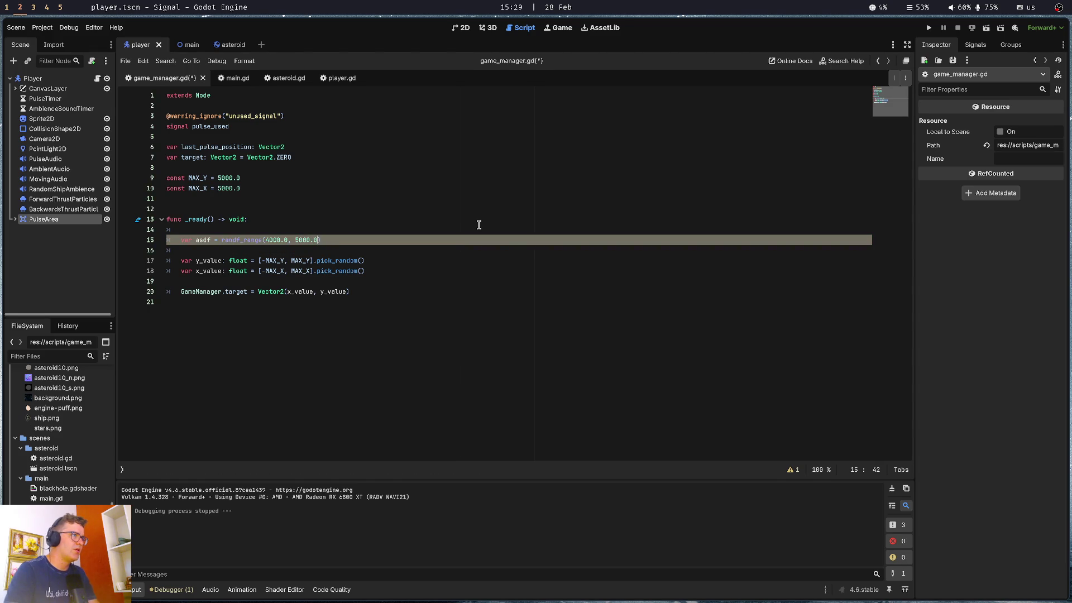
Replace both MAX_Y values in the y_value line with asdf, giving [-asdf, asdf]
key(Up)
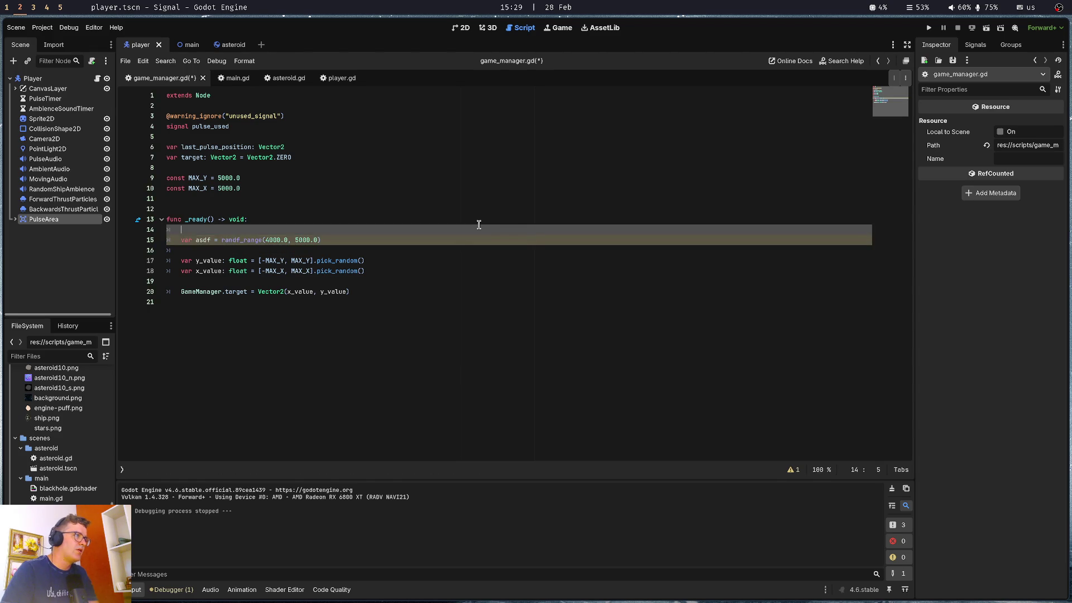
key(Down)
key(Down)
key(Down)
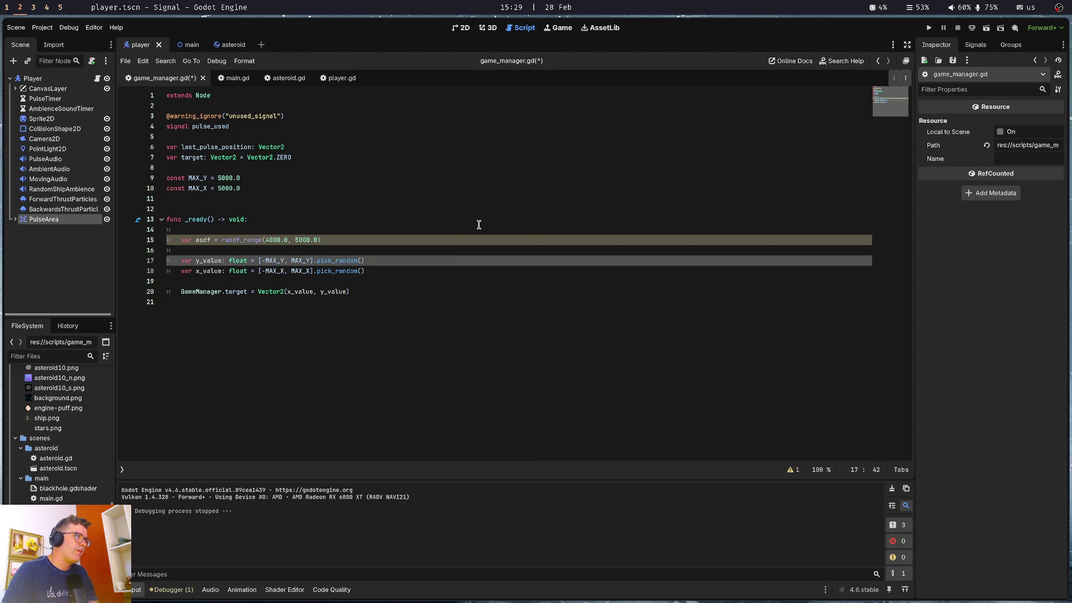
key(ctrl+shift+Right)
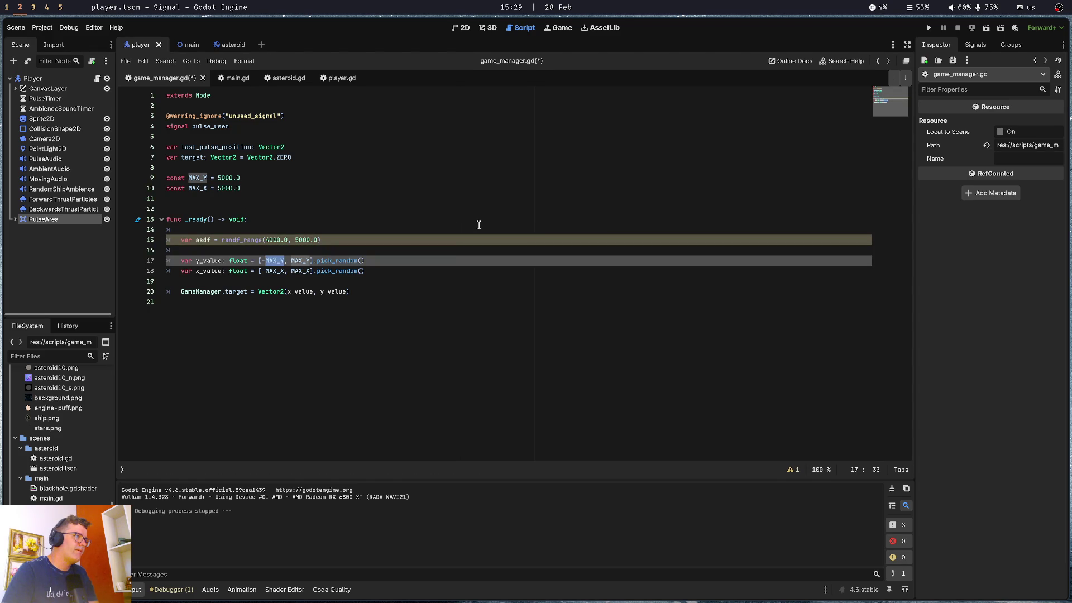
text(asdf)
key(Right)
key(Right)
key(ctrl+shift+Right)
text(asdf)
key(Escape)
Review the asdf and x_value lines, then open a new line below the asdf line
key(Up)
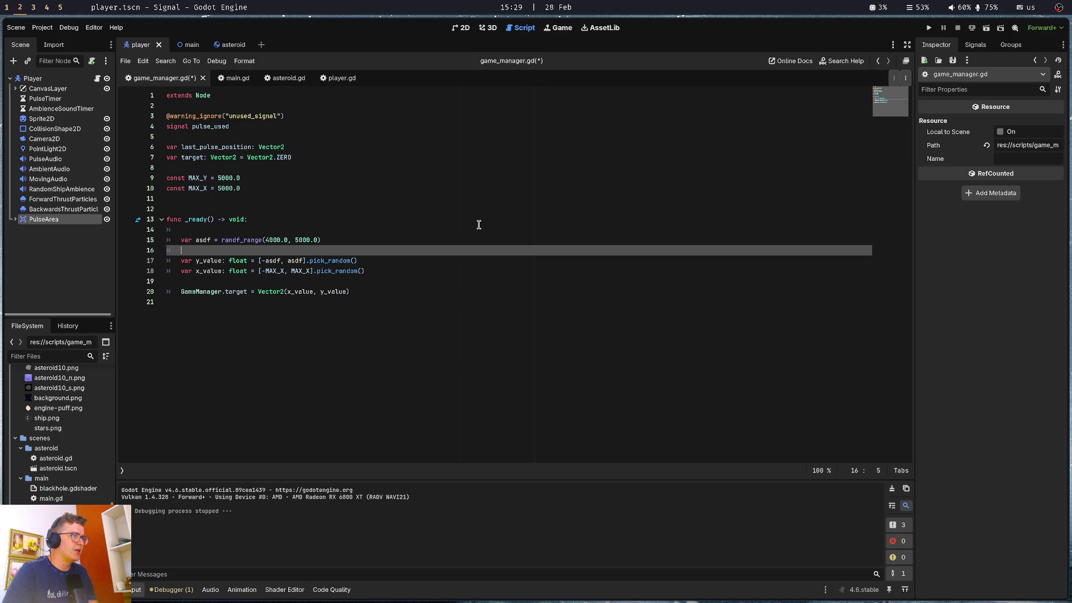
key(Up)
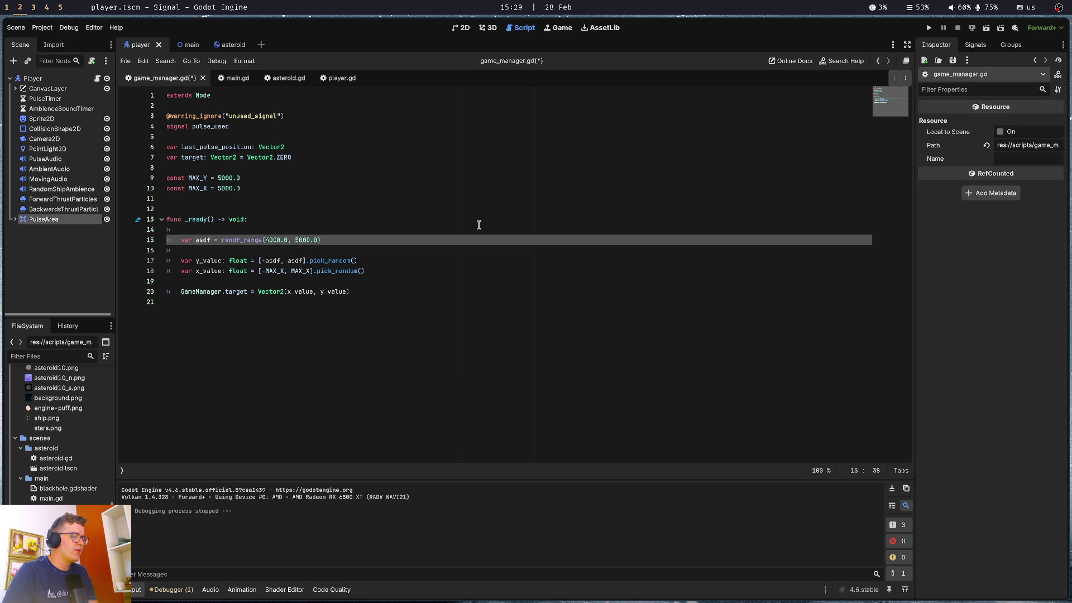
key(shift+Right)
key(shift+Right)
key(Down)
key(Down)
key(Down)
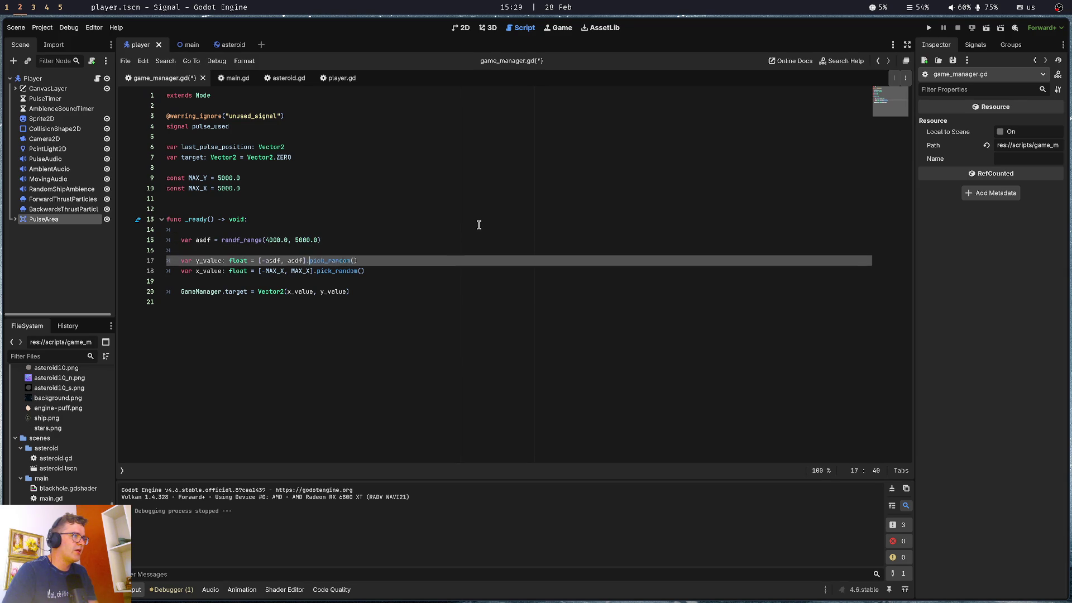
key(ctrl+Left)
key(ctrl+Left)
key(ctrl+shift+Right)
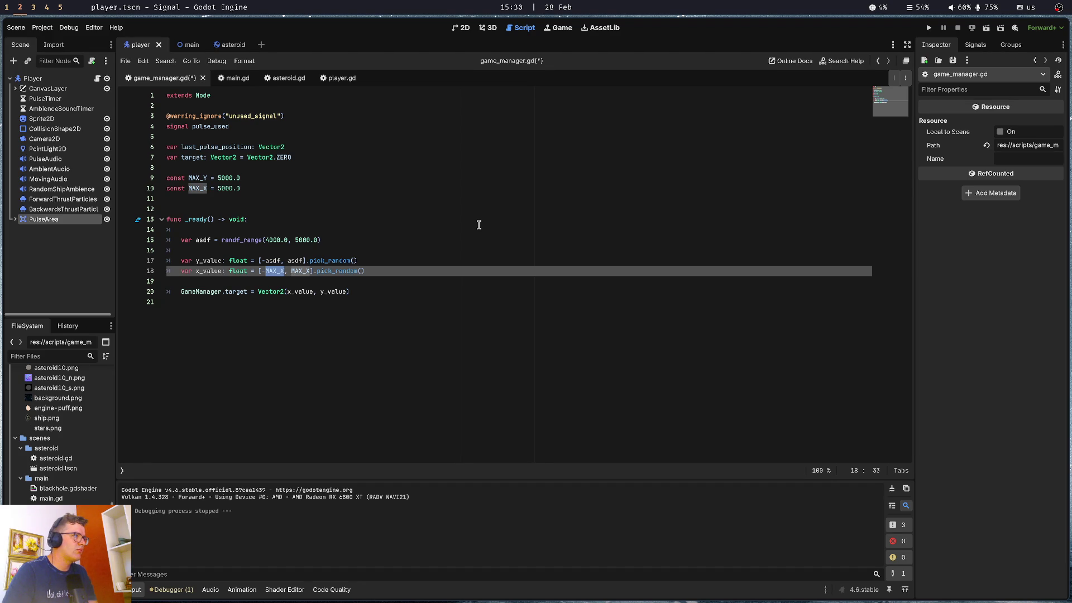
key(Escape)
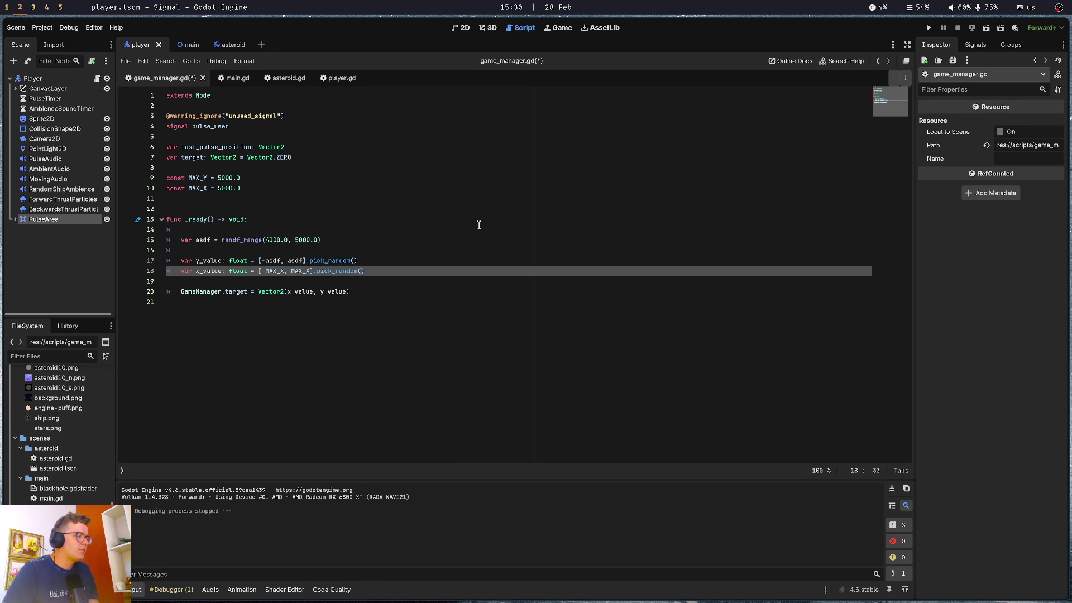
key(Up)
key(Up)
key(Up)
key(ctrl+shift+Right)
key(ctrl+shift+Right)
key(ctrl+shift+Right)
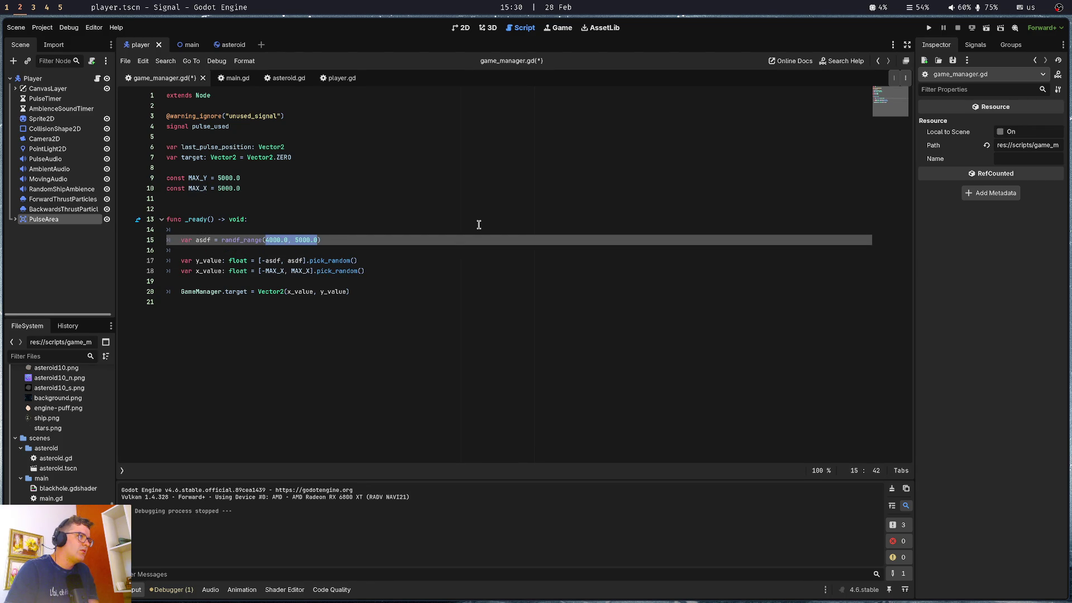
key(Down)
key(Down)
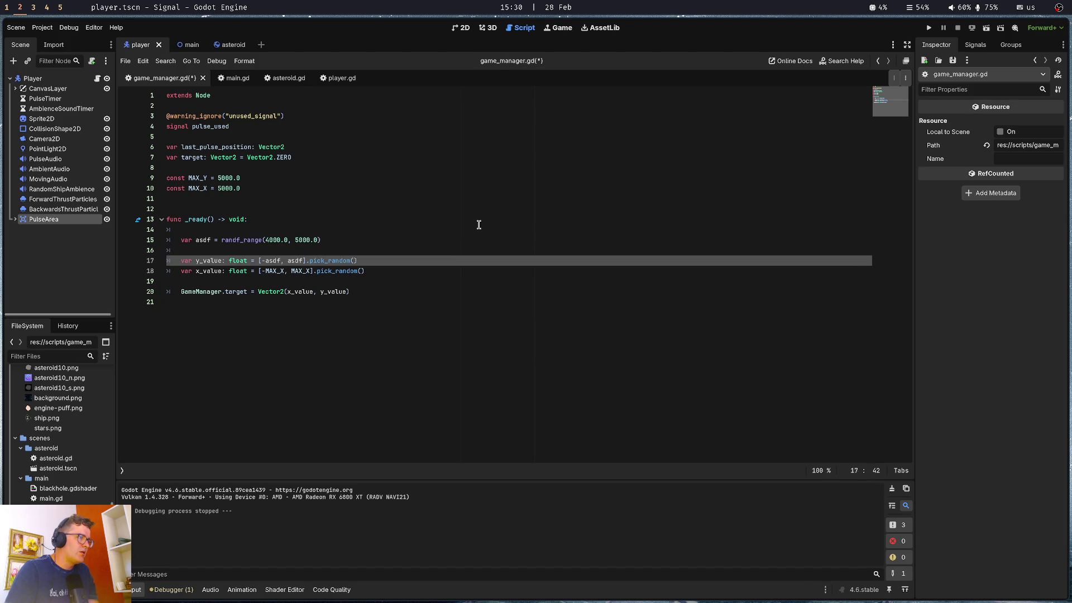
key(Up)
key(Up)
key(Return)
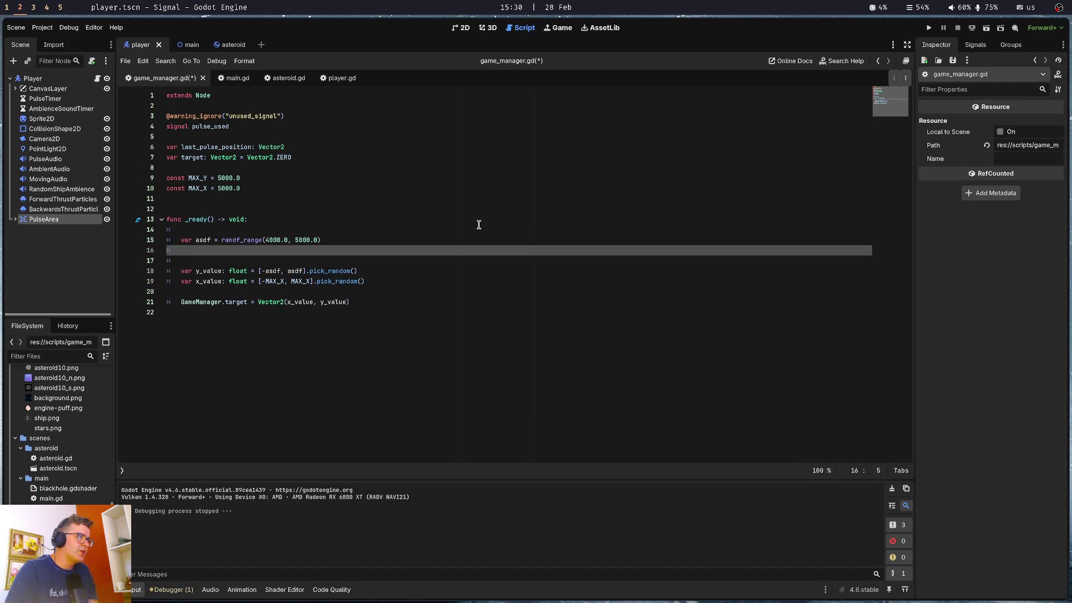
text(#)
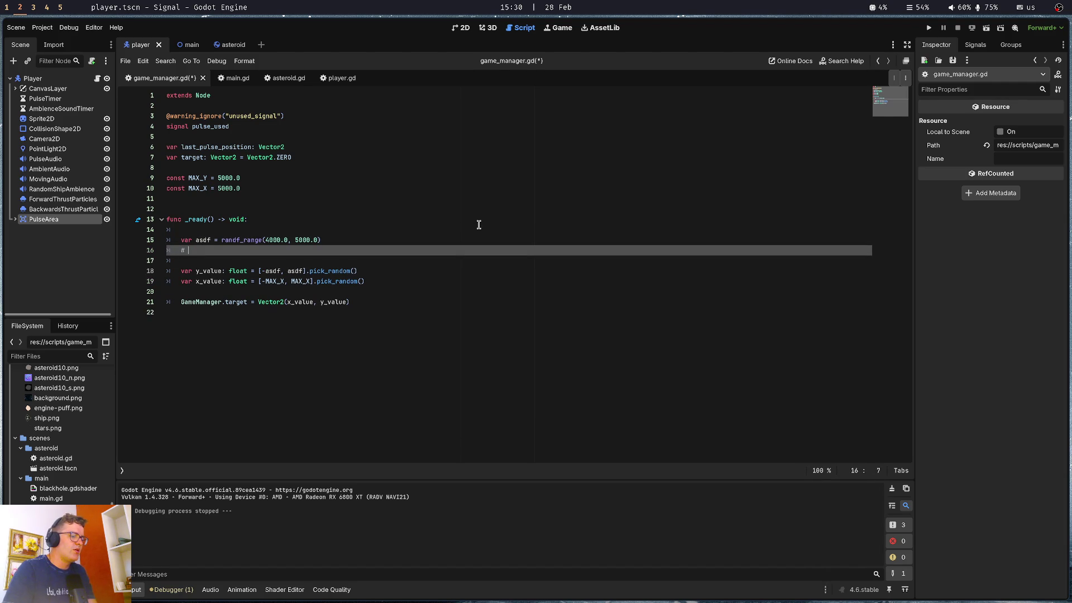
text( 4321.0)
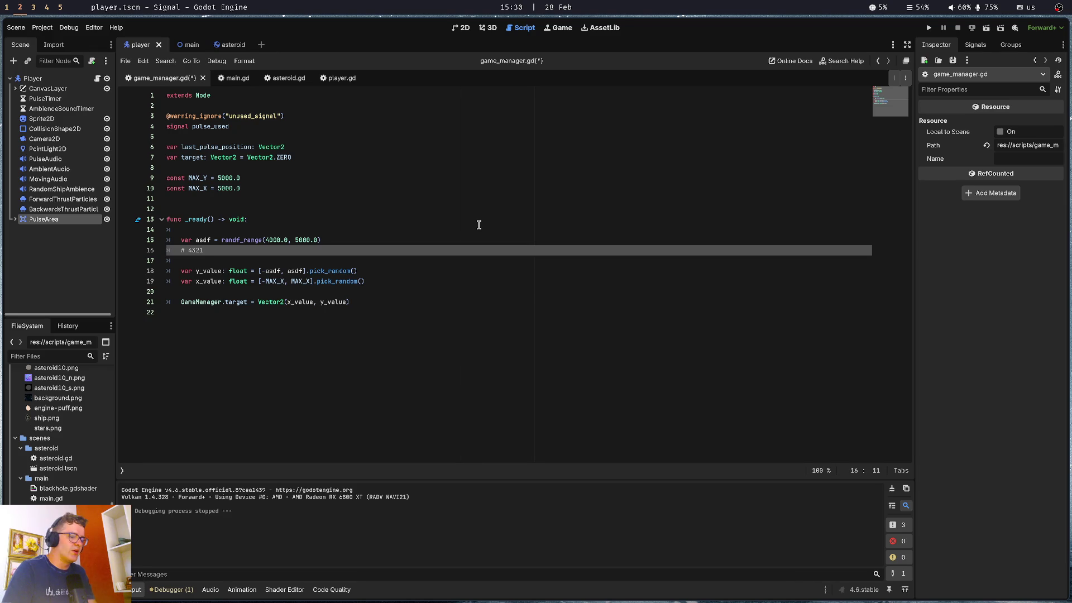
key(shift+Left)
key(shift+Left)
key(shift+Left)
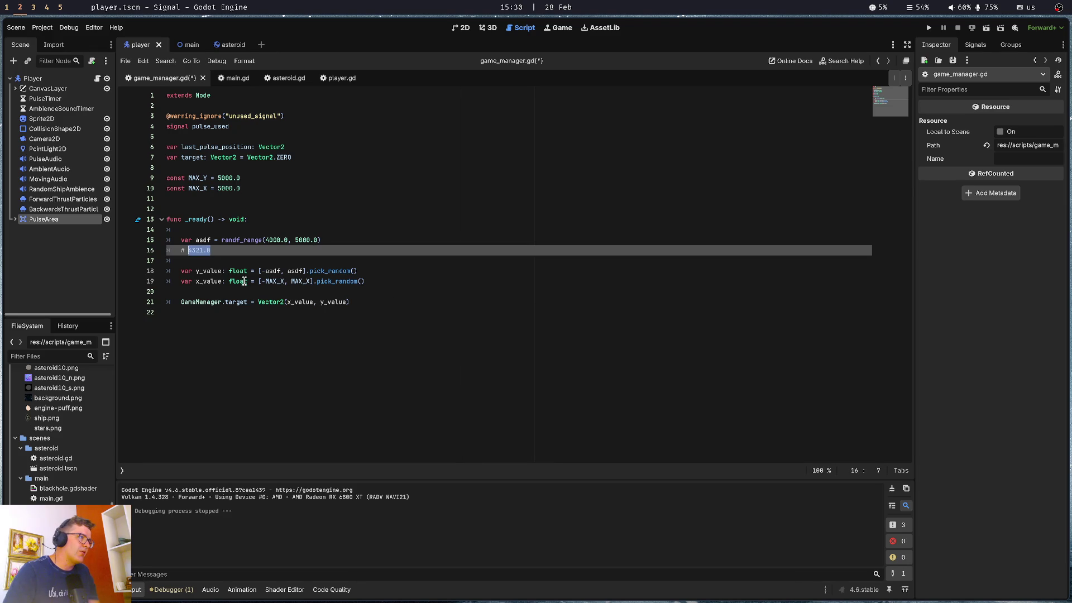
click(188, 250)
double_click(190, 250)
key(Left)
key(Right)
key(Right)
key(Right)
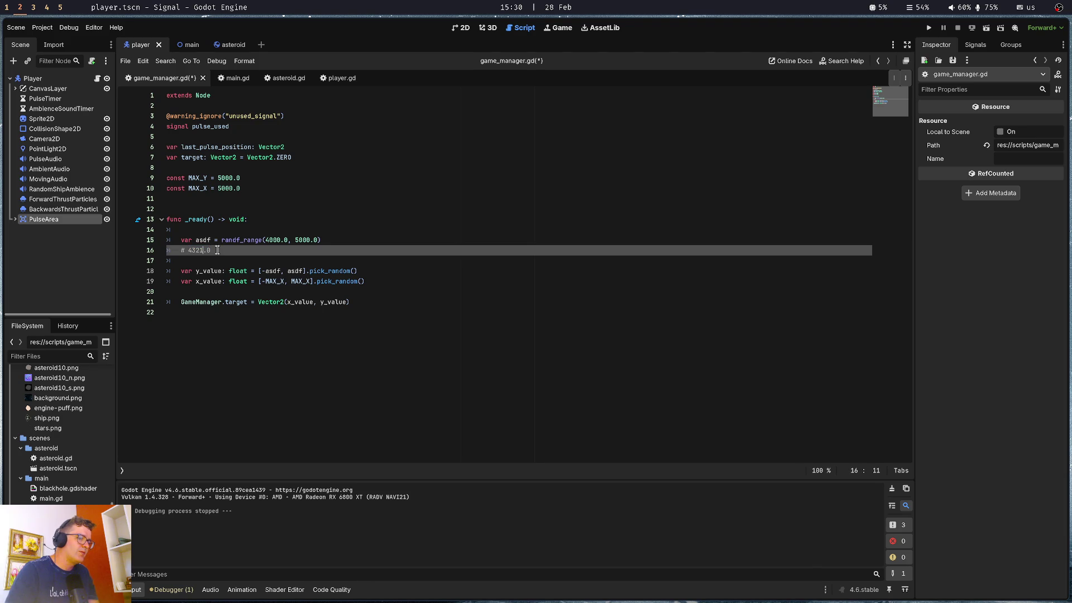
text(4321.0 -)
text(4321.0)
key(BackSpace)
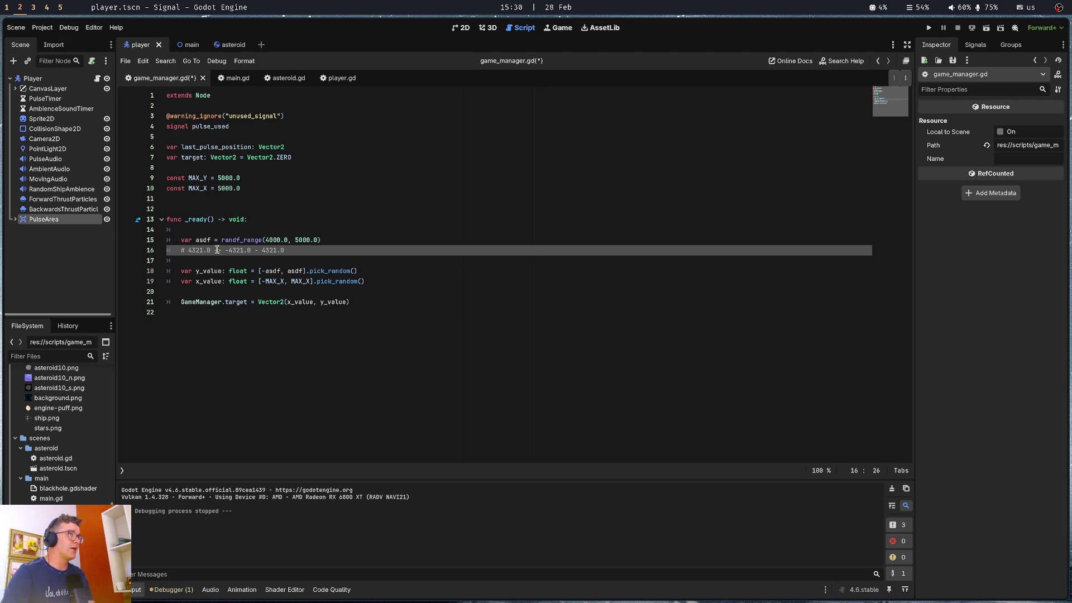
mouse_move(268, 239)
mouse_down()
mouse_move(319, 239)
mouse_move(79, 243)
mouse_up()
text(4000.0, 5000.0)
key(BackSpace)
key(BackSpace)
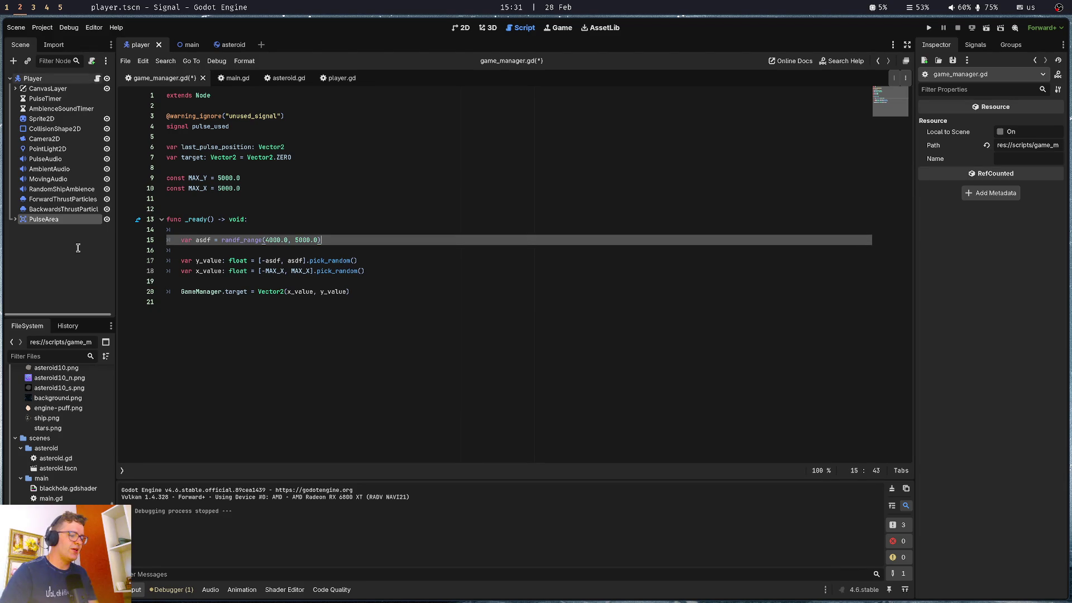
key(super+1)
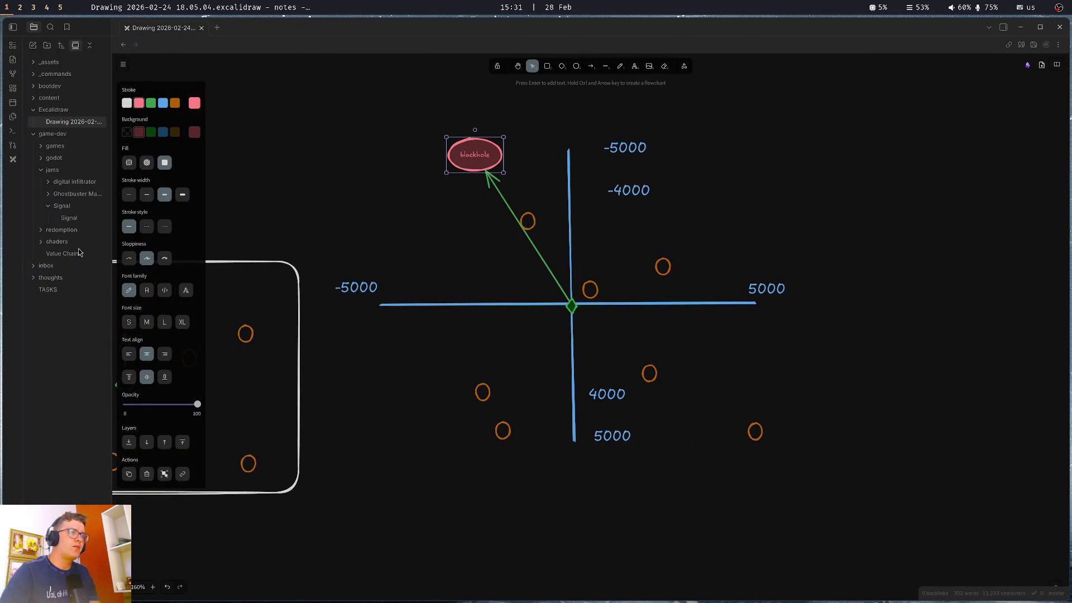
Select the -5000/-4000 and 4000/5000 label pairs on the vertical axis
click(646, 178)
drag(592, 125, 665, 223)
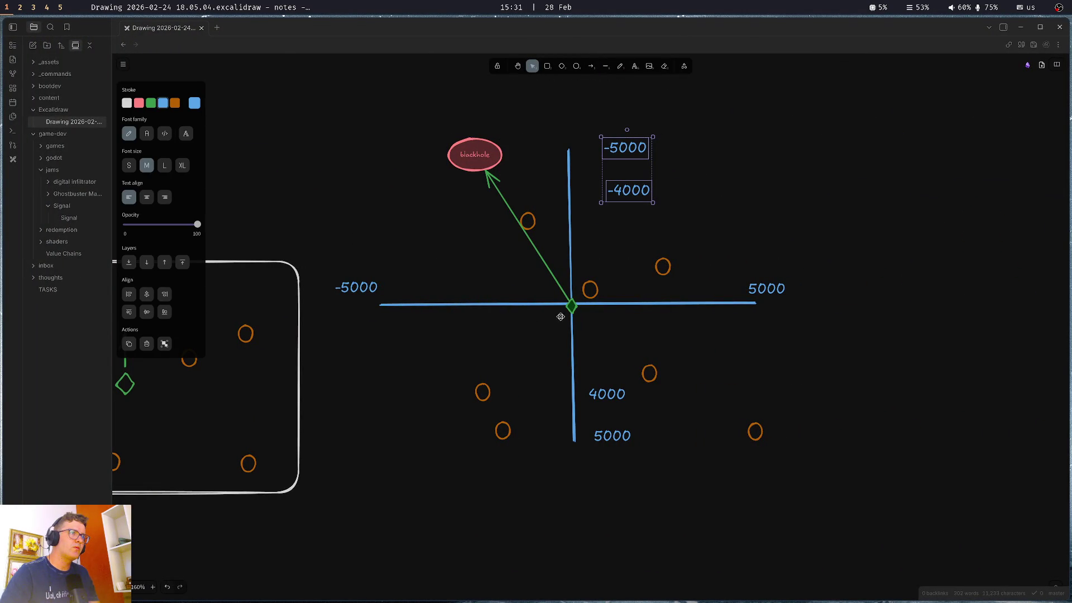
click(612, 367)
mouse_move(595, 113)
mouse_down()
mouse_move(676, 214)
mouse_move(692, 217)
mouse_move(594, 124)
mouse_up()
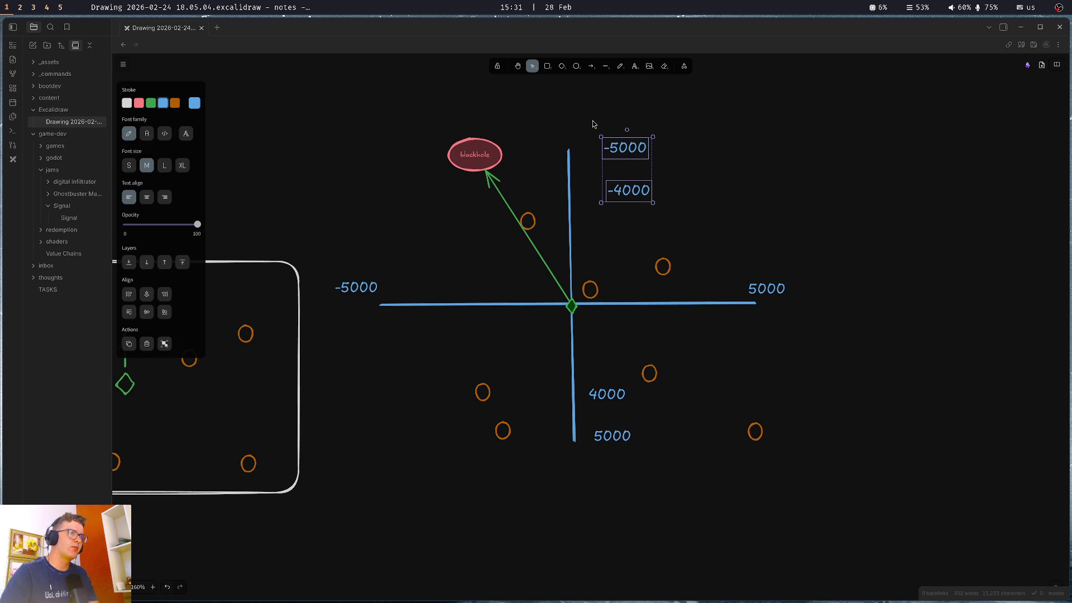
drag(581, 382, 644, 464)
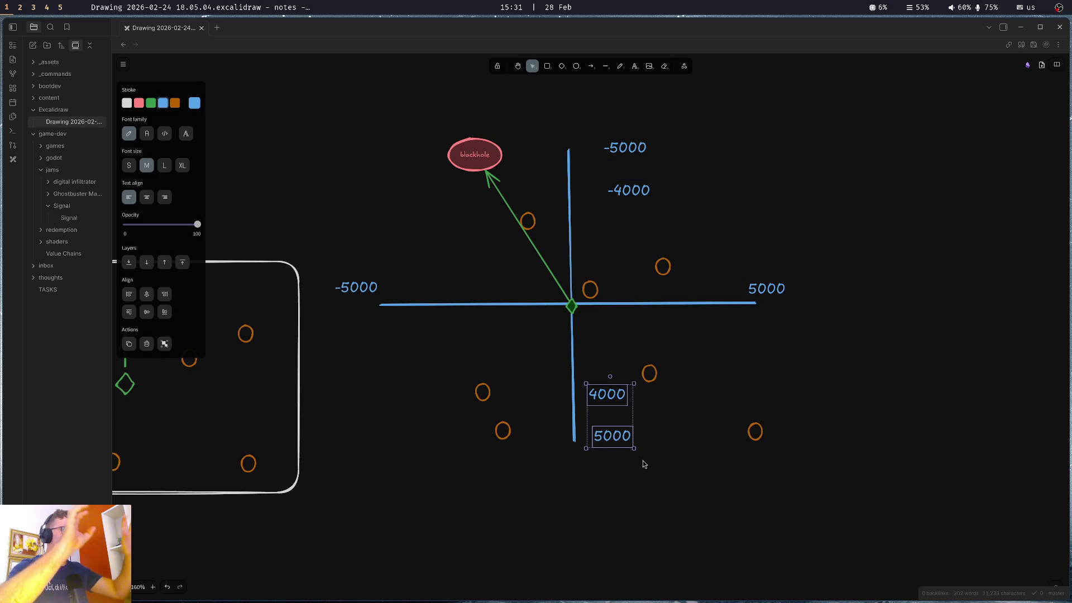
drag(595, 115, 688, 239)
drag(582, 381, 641, 462)
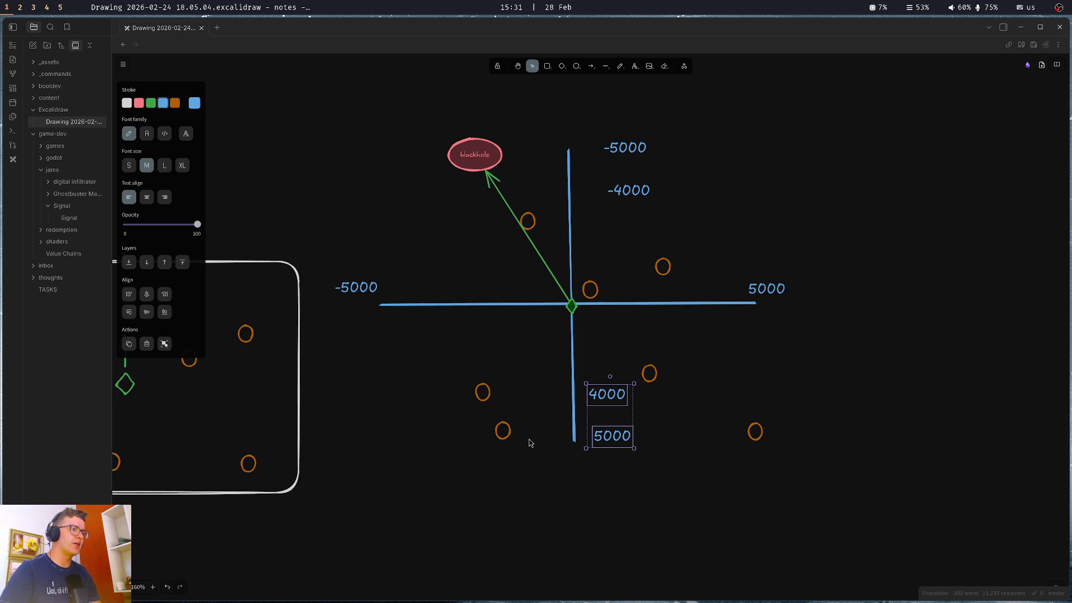
Place a -4000 copy under the left -5000 and a 4000 copy under the right 5000
click(628, 195)
mouse_move(628, 195)
mouse_down()
mouse_move(376, 335)
mouse_move(358, 323)
mouse_up()
click(607, 395)
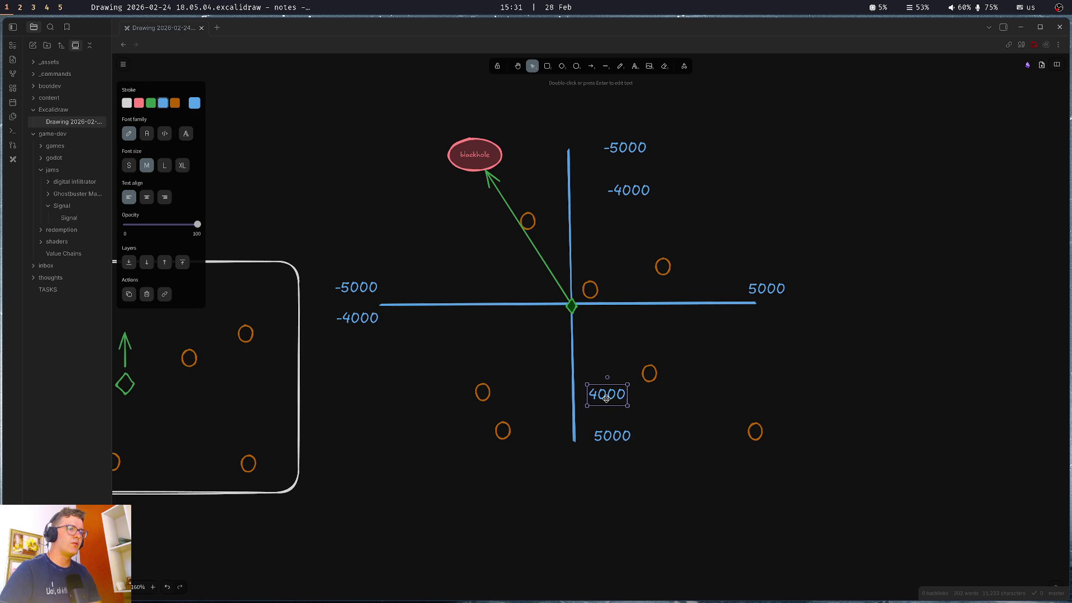
alt+drag(609, 396, 770, 324)
click(760, 206)
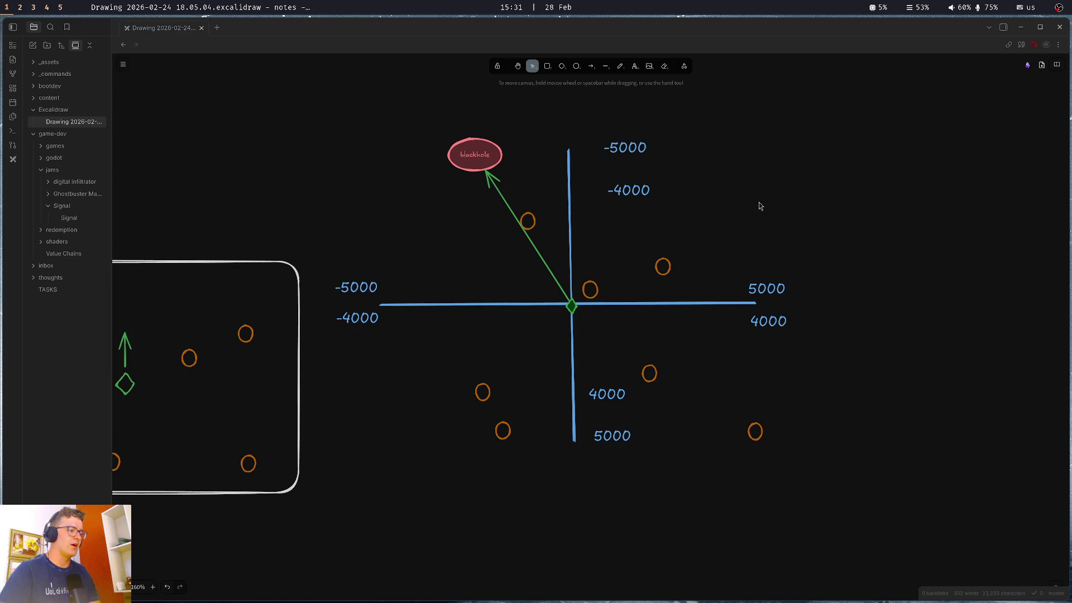
key(super+2)
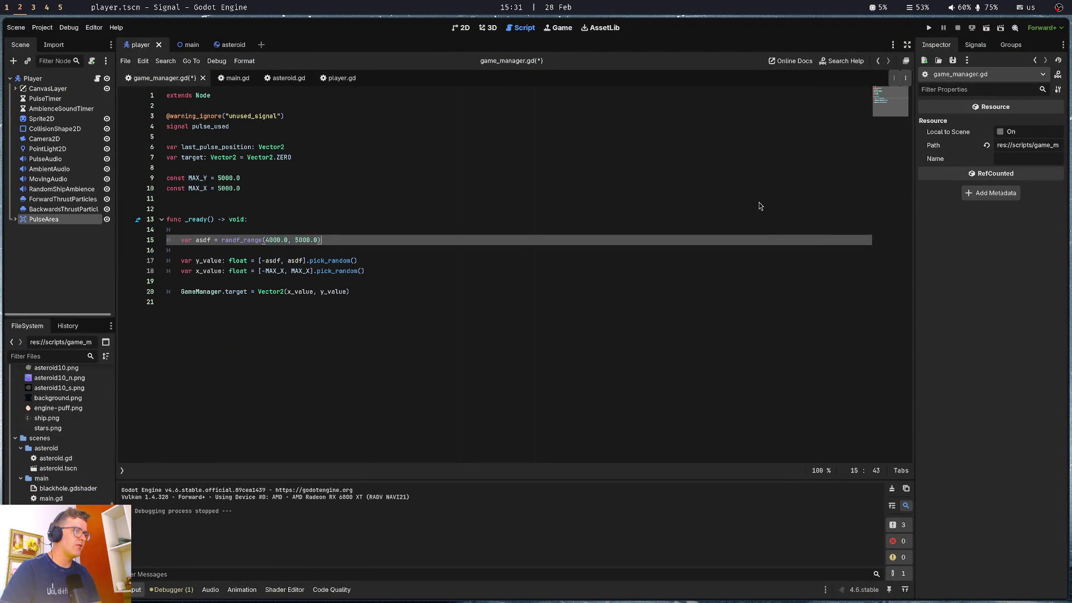
Rename the constants to MAX and MIN, set MIN to 4000.0, and save the script
key(Up)
key(Up)
key(Up)
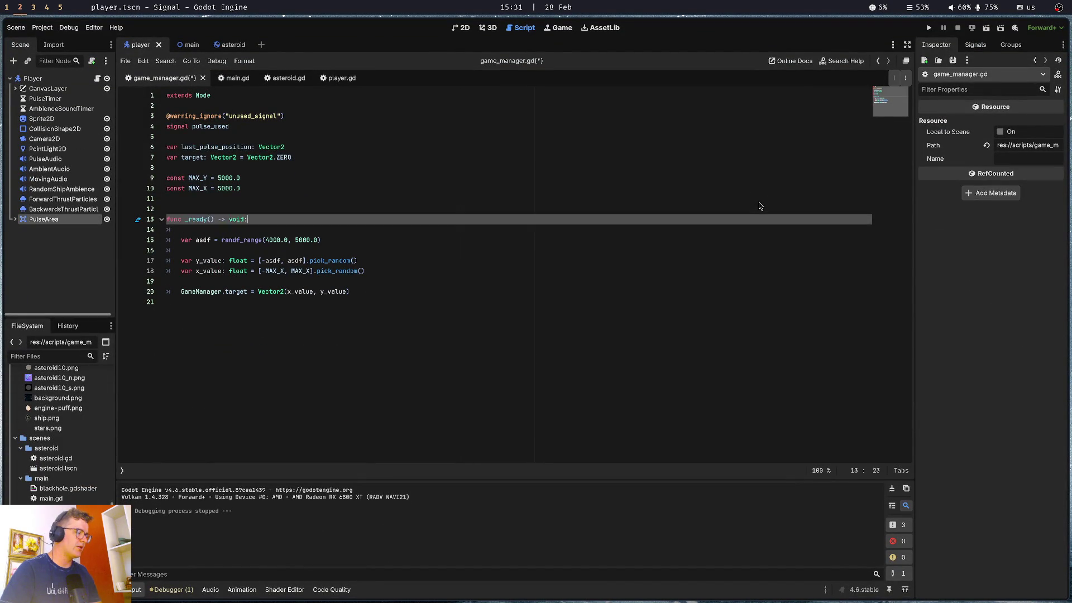
key(Return)
key(Return)
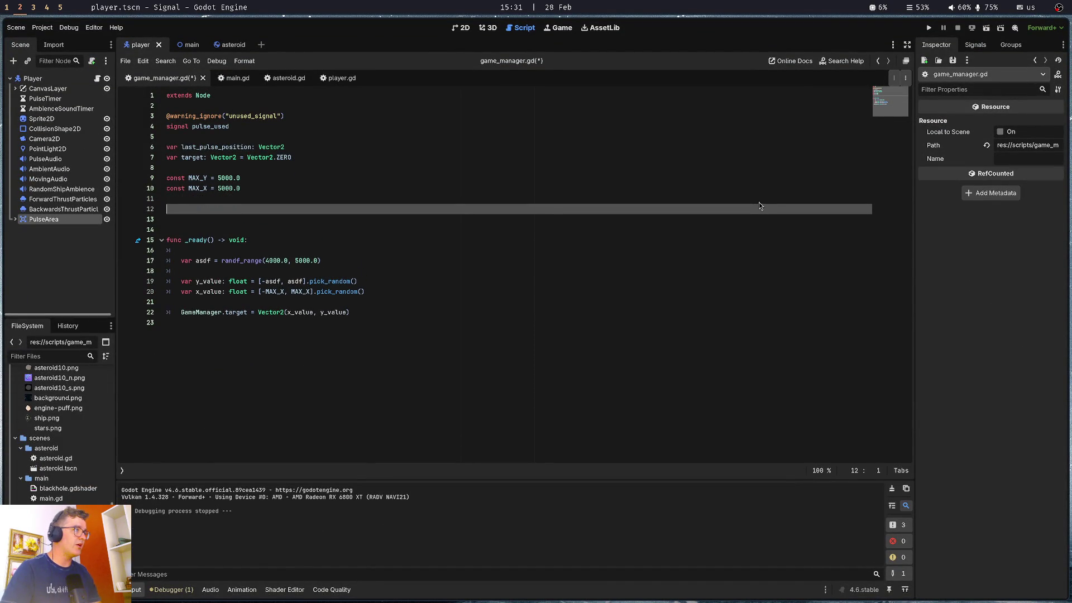
key(BackSpace)
key(BackSpace)
key(Up)
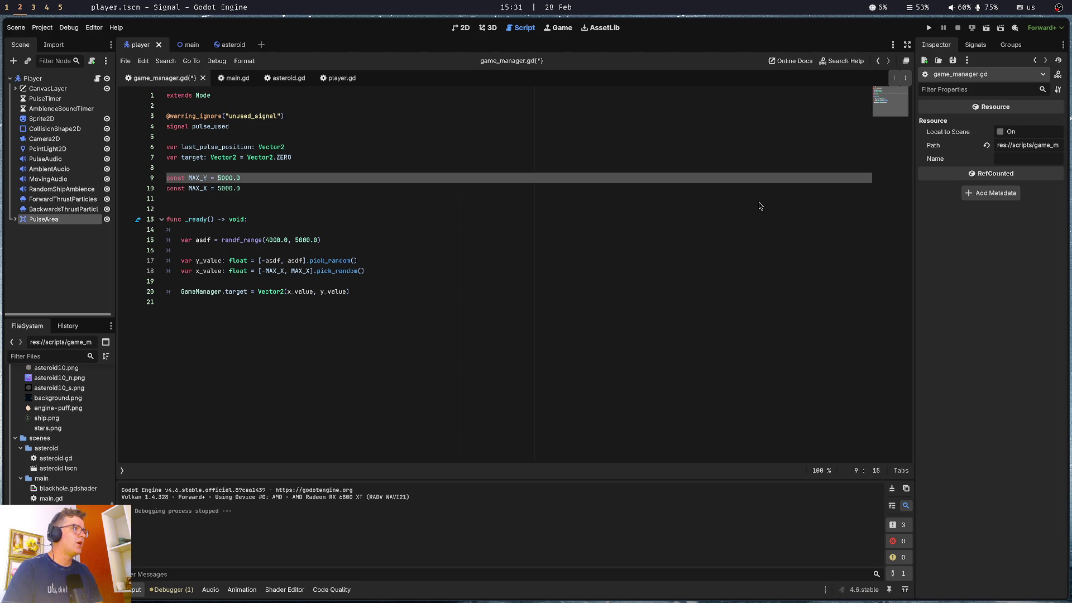
key(Left)
key(BackSpace)
key(BackSpace)
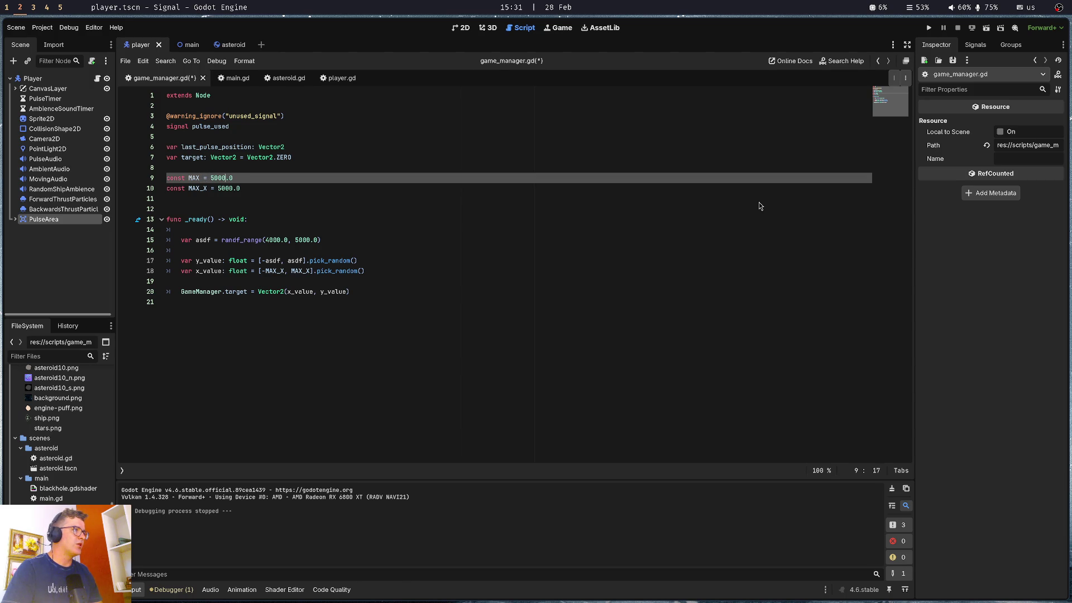
key(Down)
key(Left)
key(Left)
key(Left)
key(BackSpace)
key(BackSpace)
key(BackSpace)
text(IN)
key(Right)
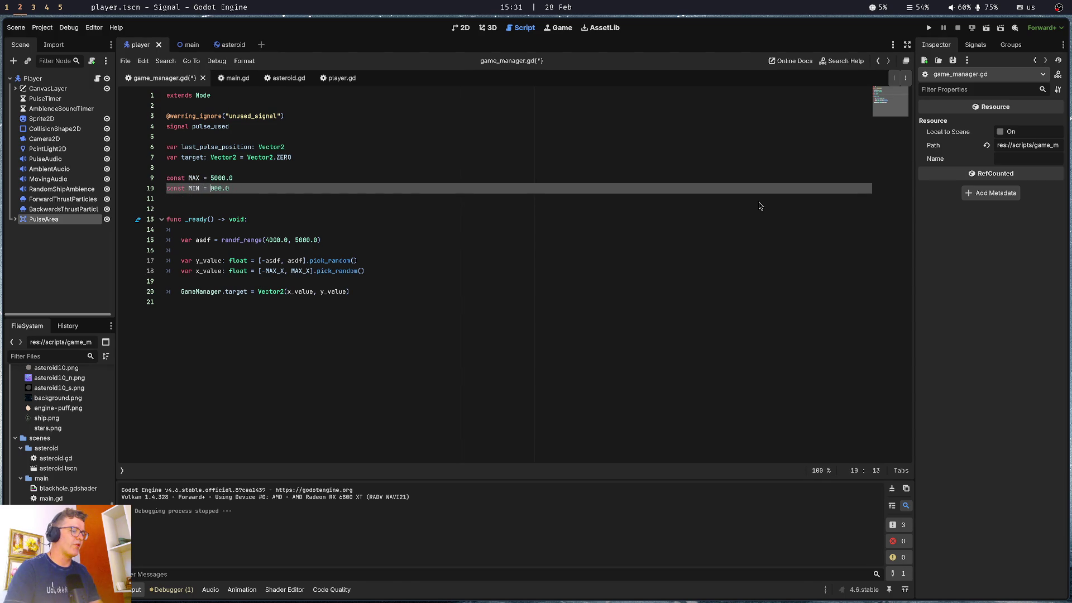
key(BackSpace)
key(ctrl+s)
key(Down)
key(Down)
key(Down)
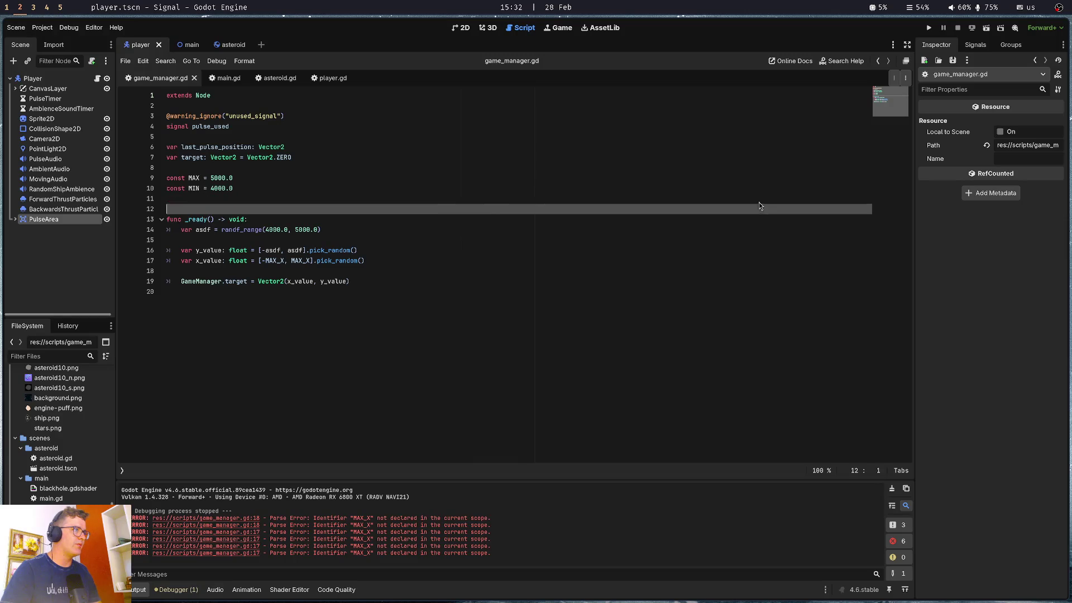
Replace the asdf line in _ready with var y_value: float = randf_range(MIN, MAX)
key(ctrl+shift+k)
key(ctrl+shift+k)
key(Return)
key(Return)
key(Return)
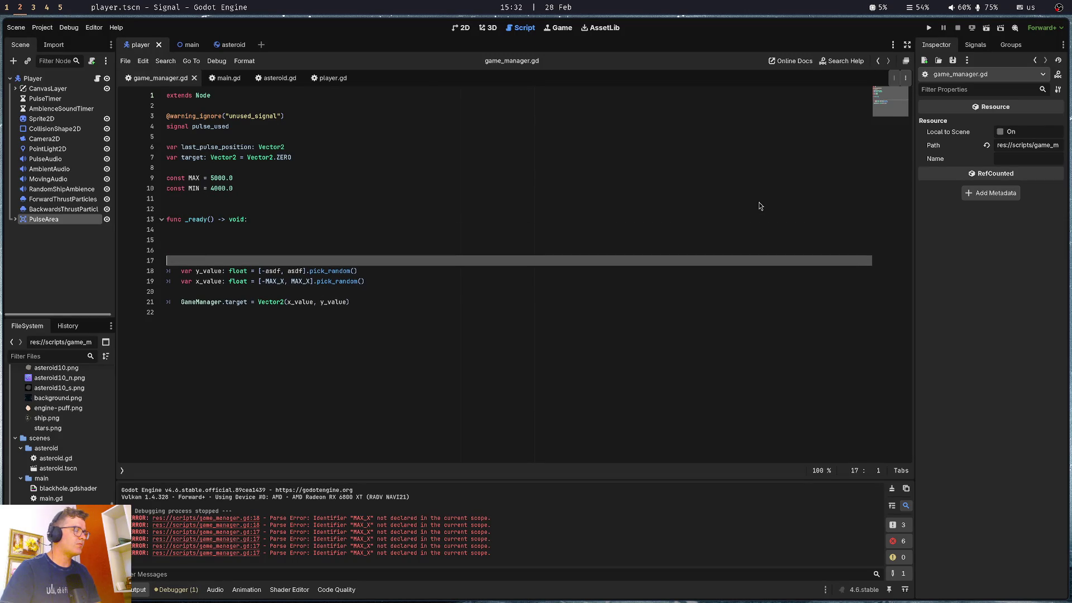
key(Up)
key(Up)
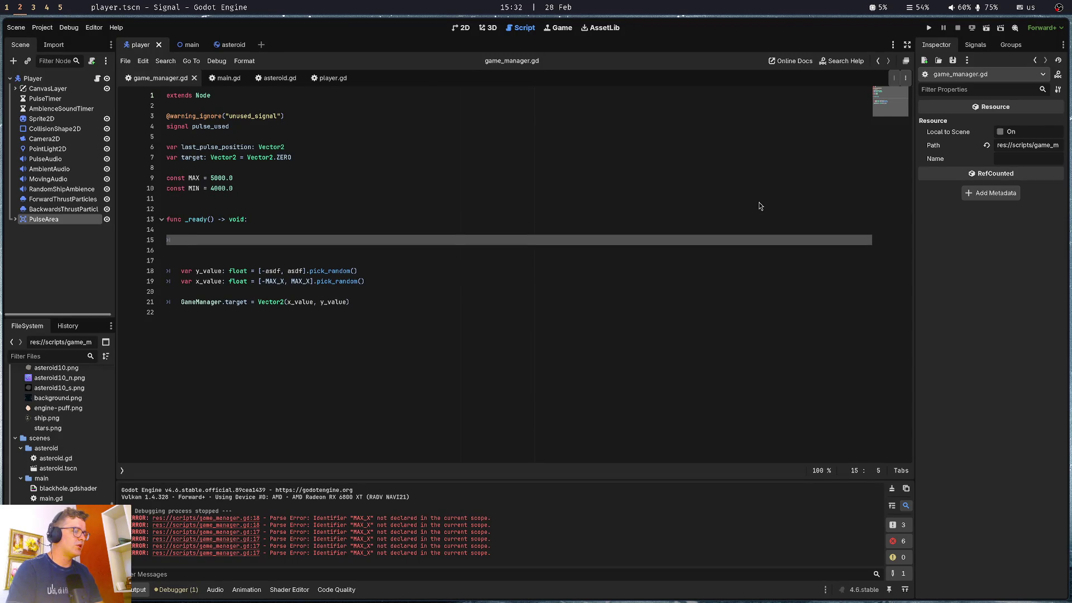
key(Tab)
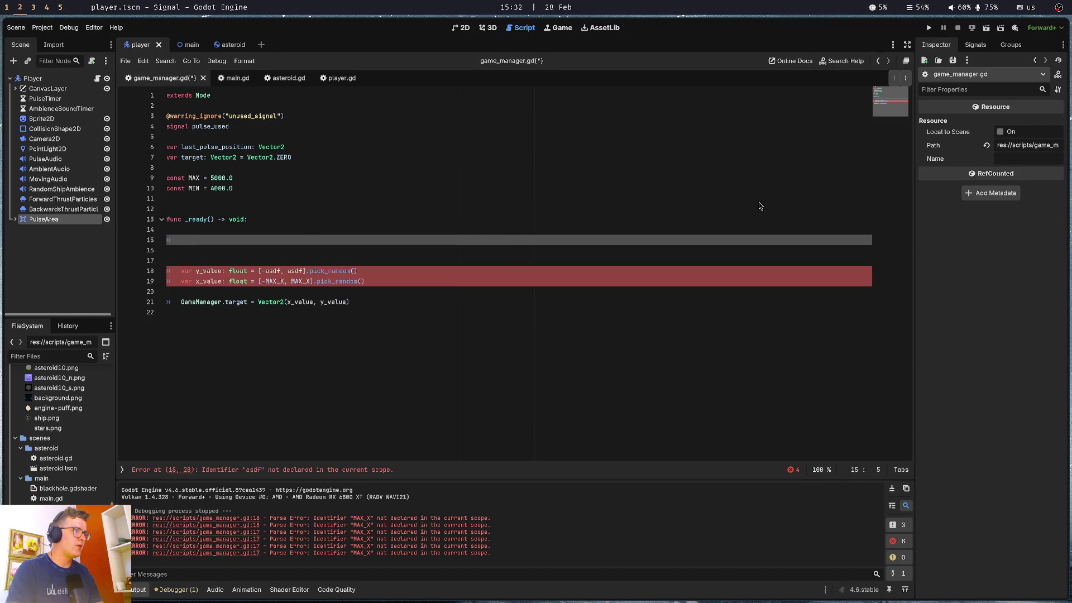
text(var )
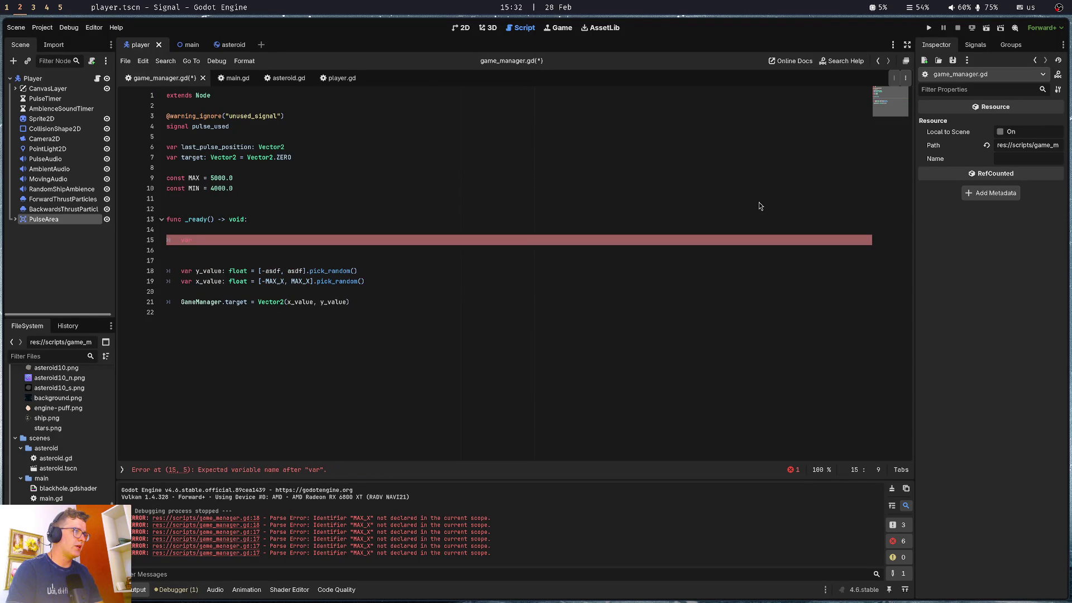
text(y_value: )
text(float )
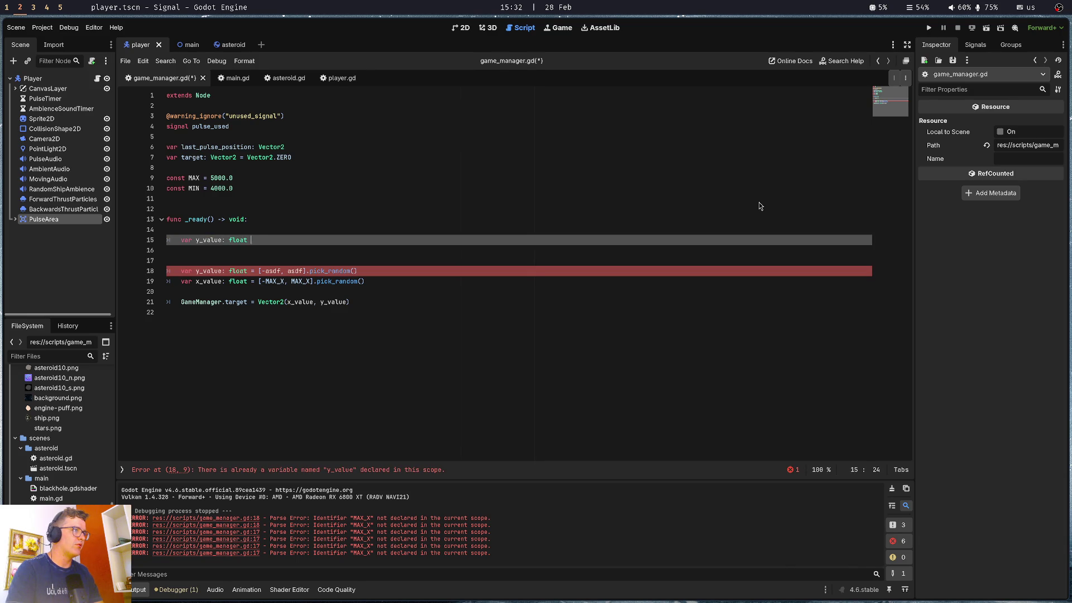
text(= rand)
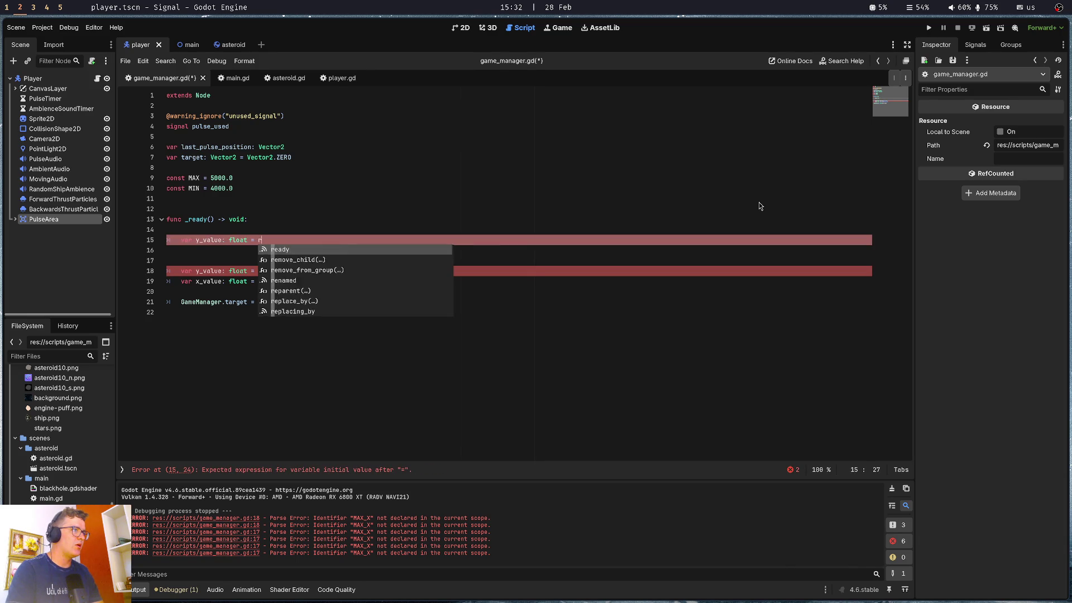
text(f_ran)
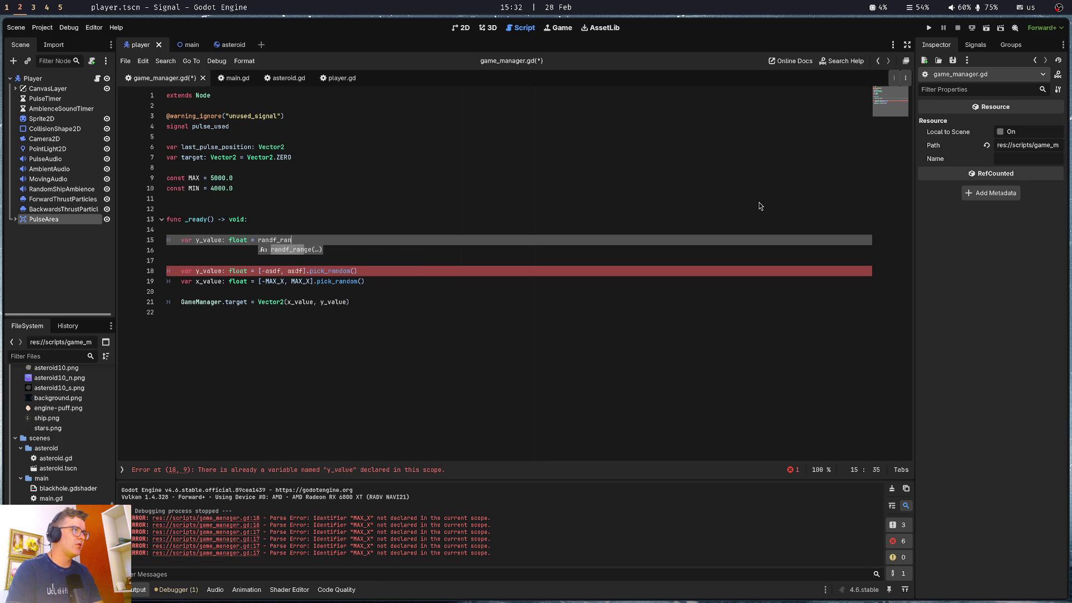
key(Return)
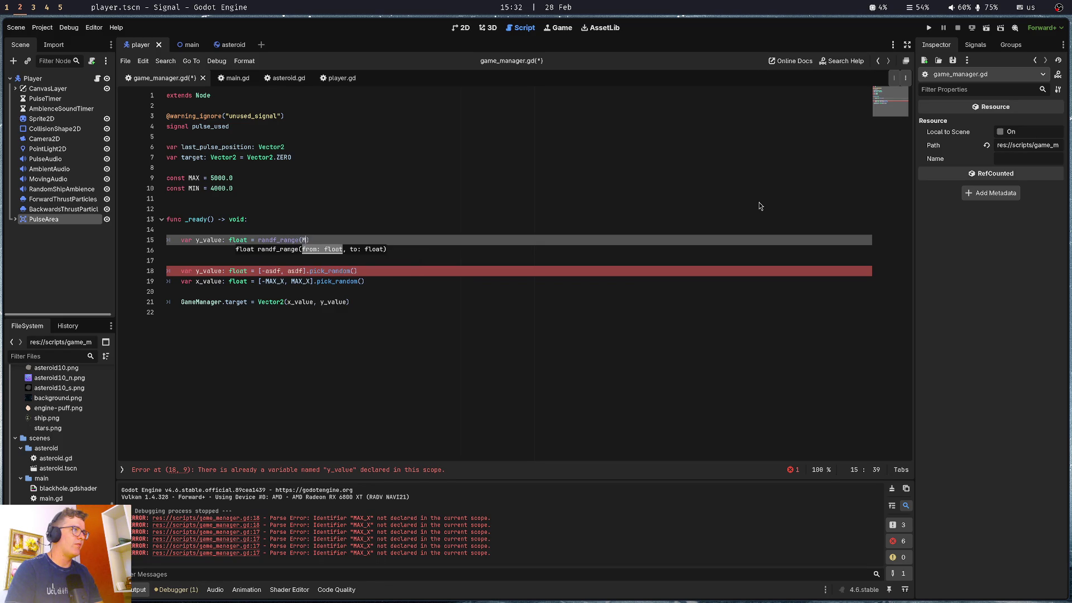
text(IN, MAX))
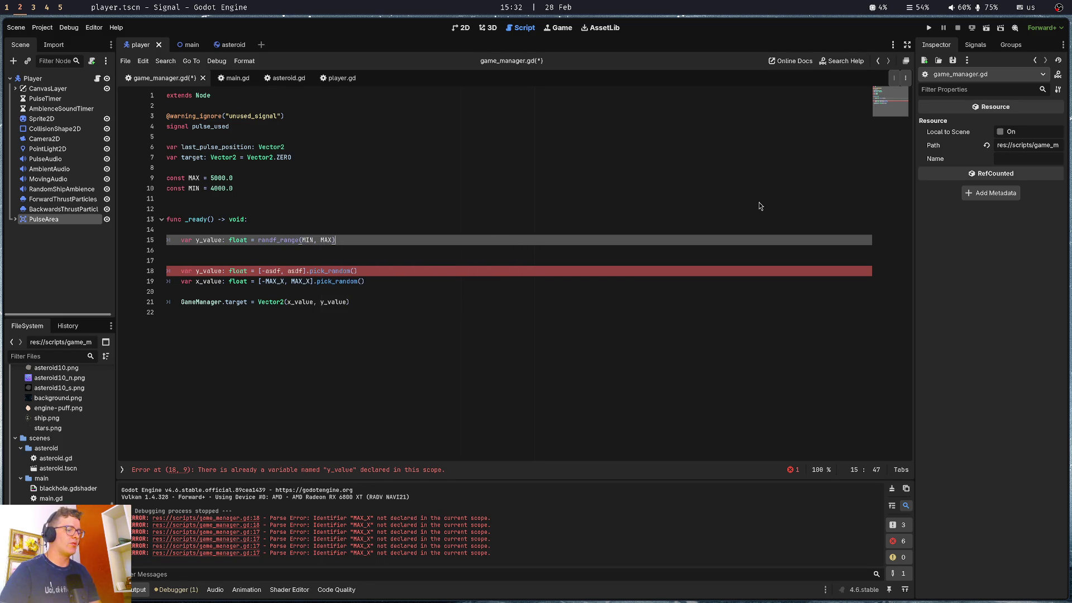
key(super+1)
mouse_move(651, 516)
mouse_down()
mouse_move(588, 386)
mouse_move(582, 340)
mouse_up()
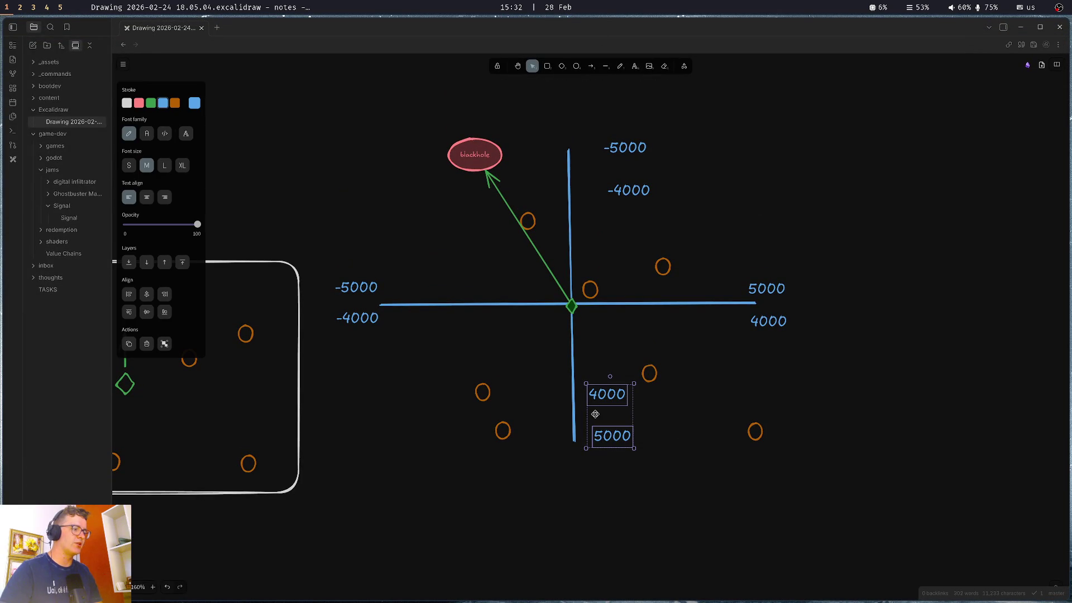
mouse_move(658, 484)
mouse_down()
mouse_move(591, 324)
mouse_move(584, 354)
mouse_up()
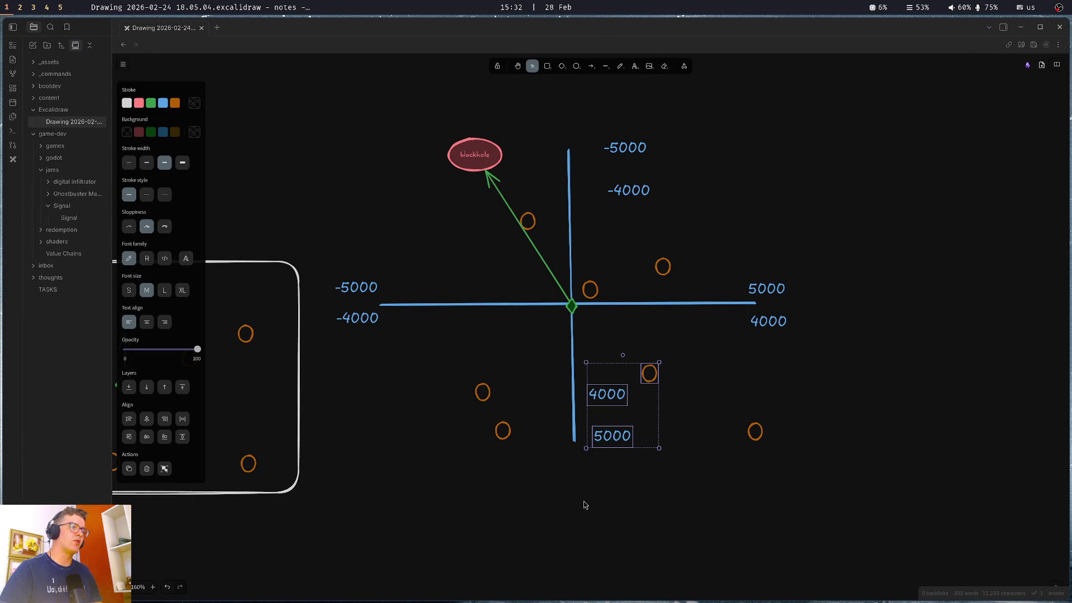
key(super+shift+Left)
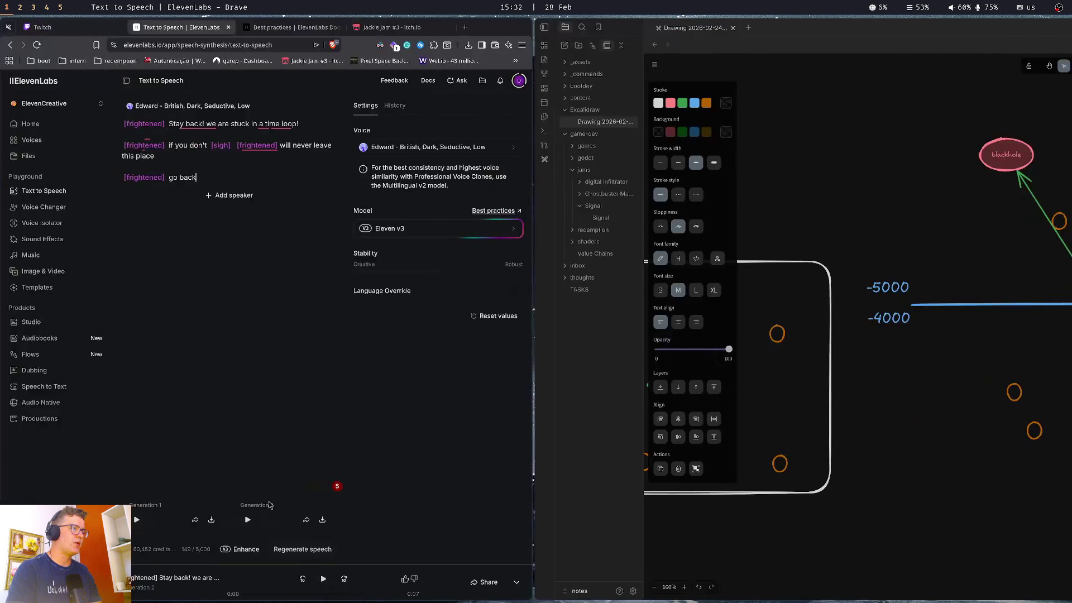
key(super+2)
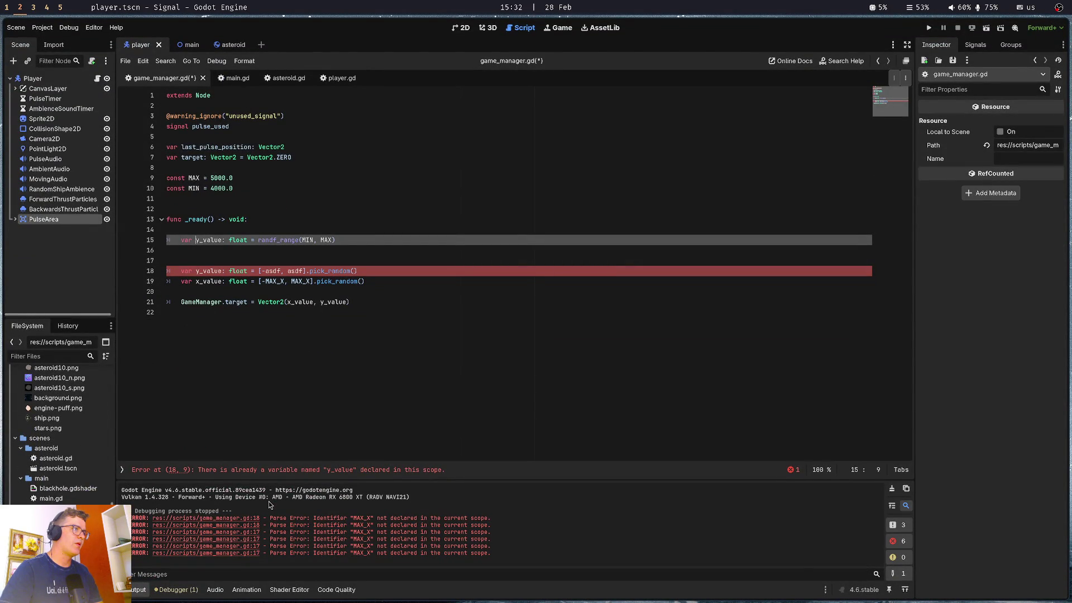
Rename the variable to positive_y_value and add a copy, negative_y_value = randf_range(-MIN, -MAX)
text(positive_)
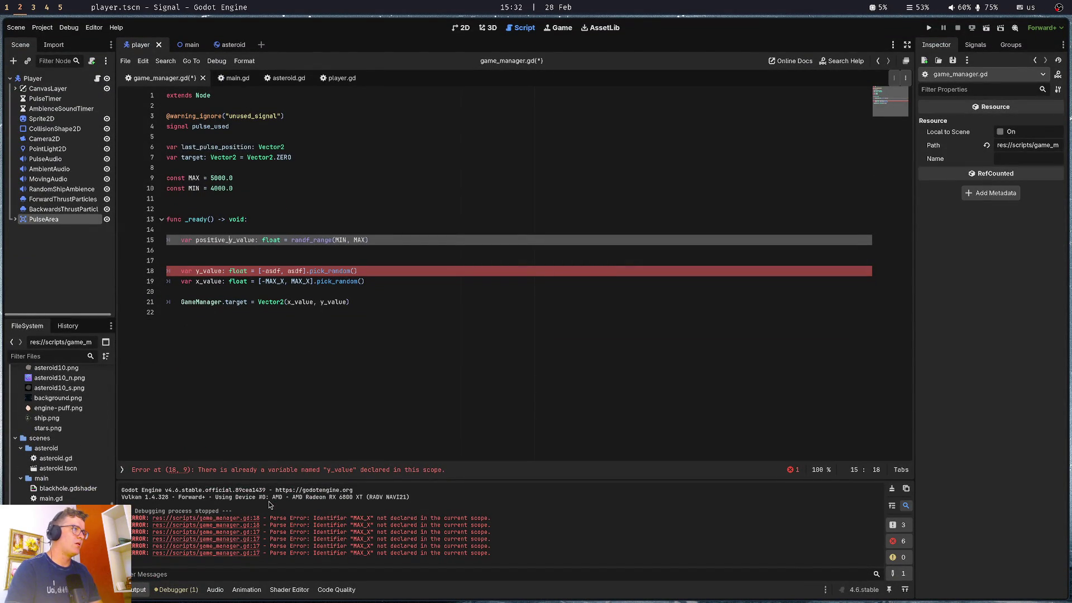
key(Down)
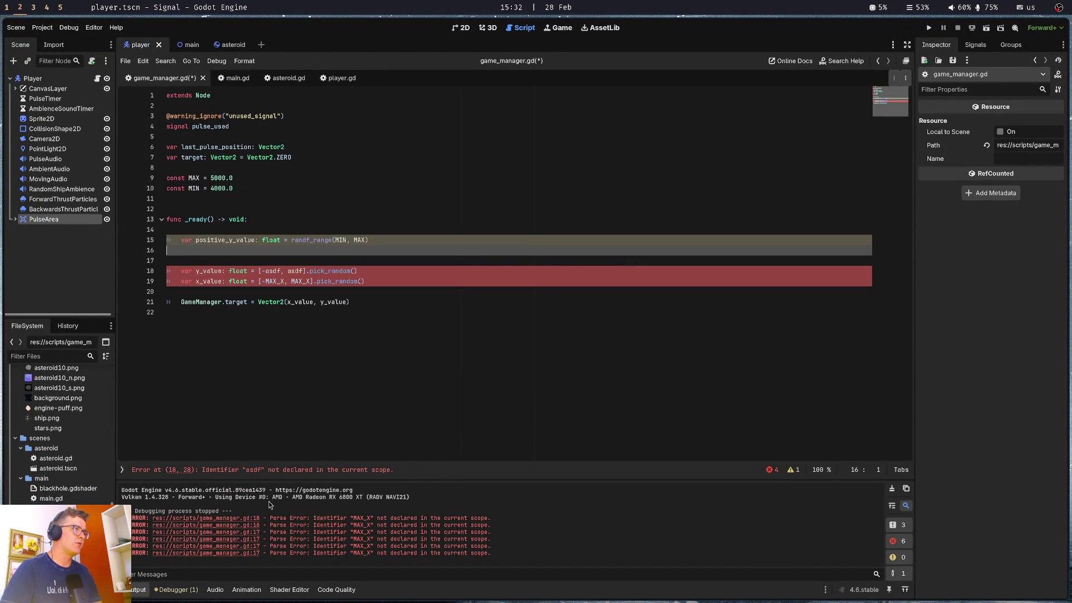
key(ctrl+shift+d)
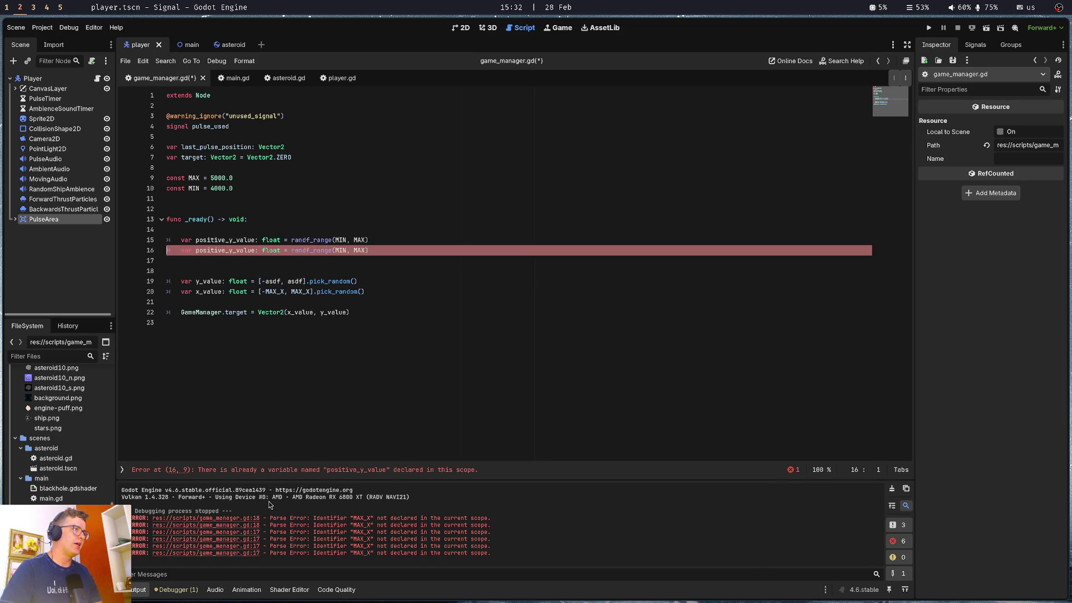
key(shift+Right)
key(shift+Right)
key(shift+Right)
text(nega)
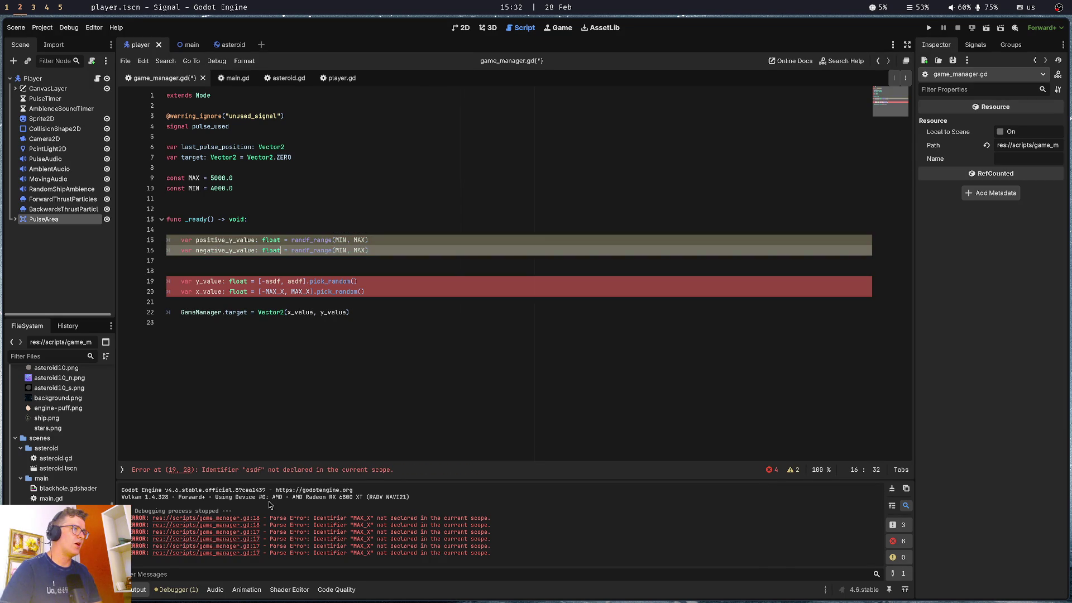
click(335, 251)
text(1)
key(ctrl+Right)
key(BackSpace)
text(-)
key(ctrl+Right)
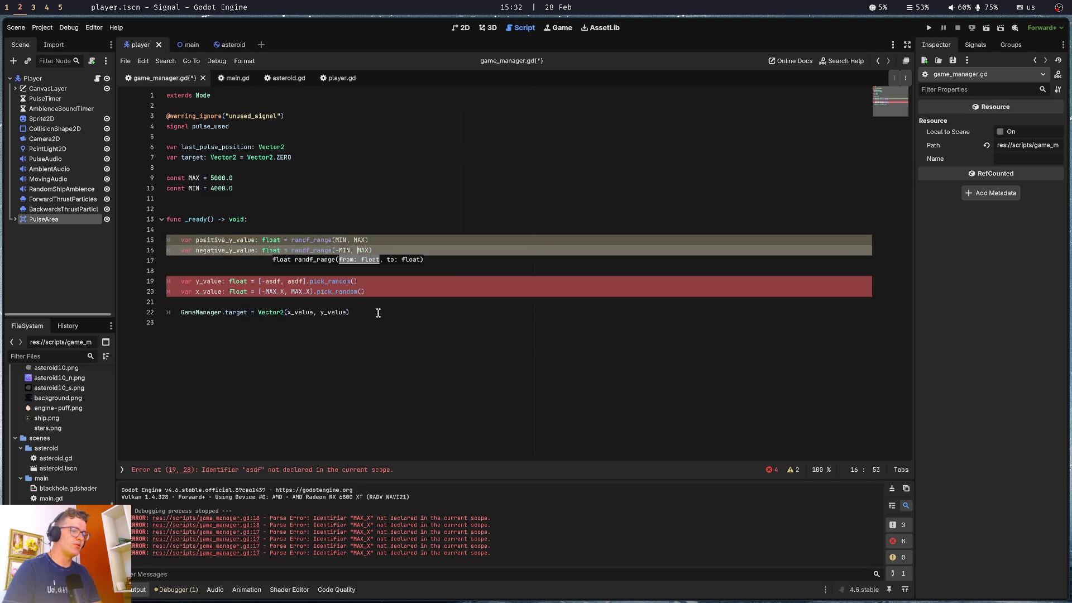
key(Escape)
Add var y_value: float = [positive_y_value, negative_y_value].pick_random() and save
key(Down)
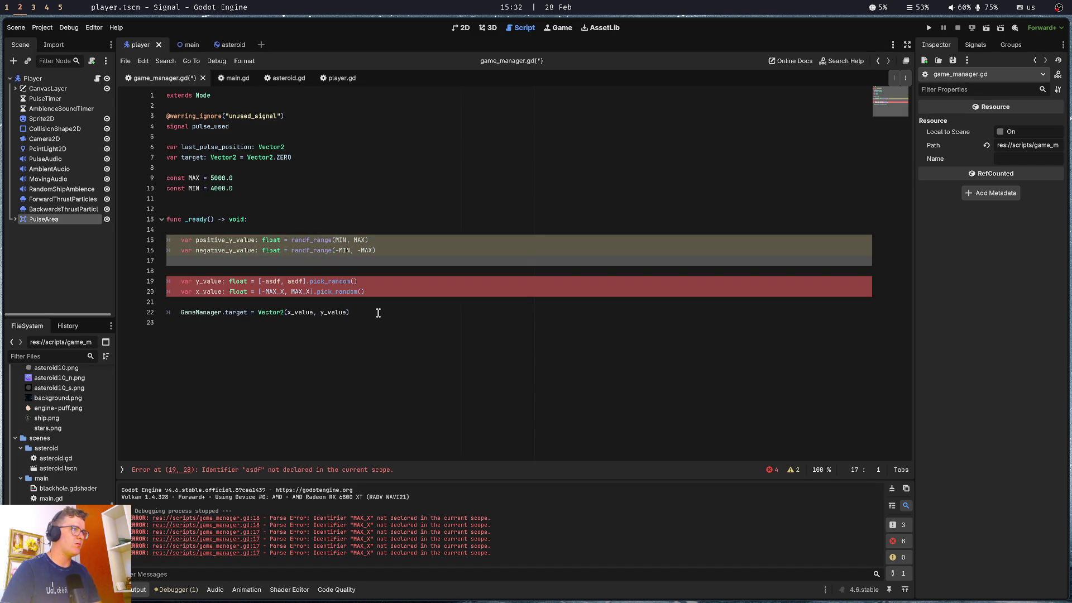
key(Return)
key(Return)
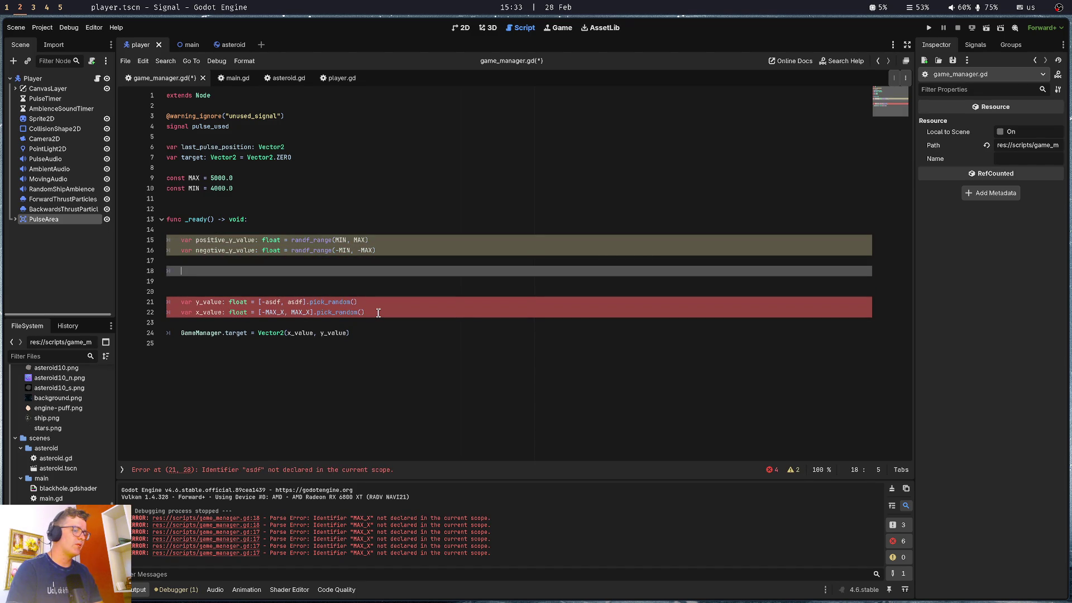
text(_valuy)
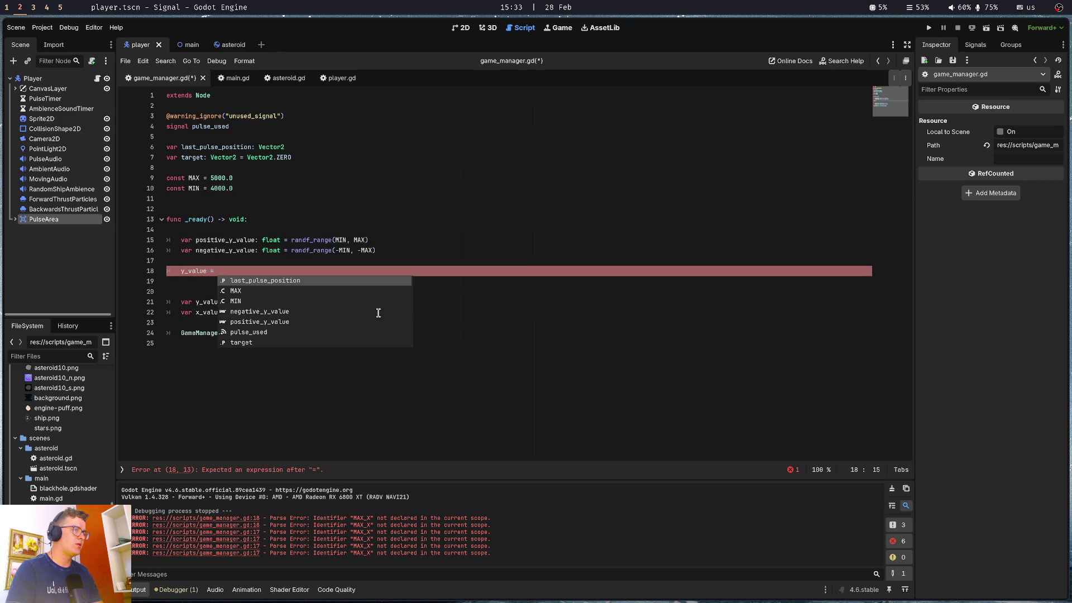
text([posi)
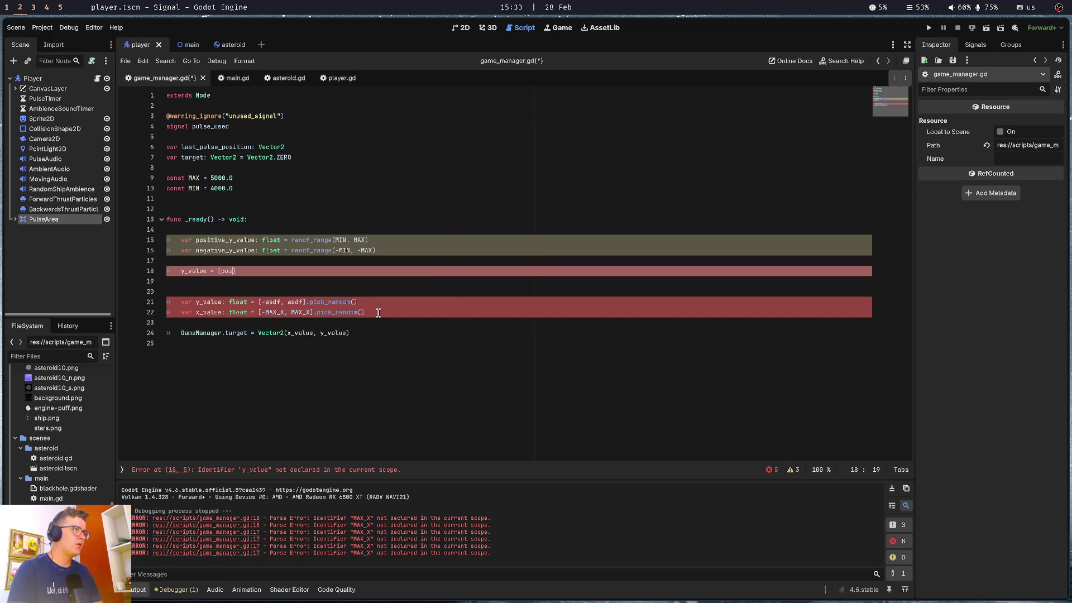
key(Return)
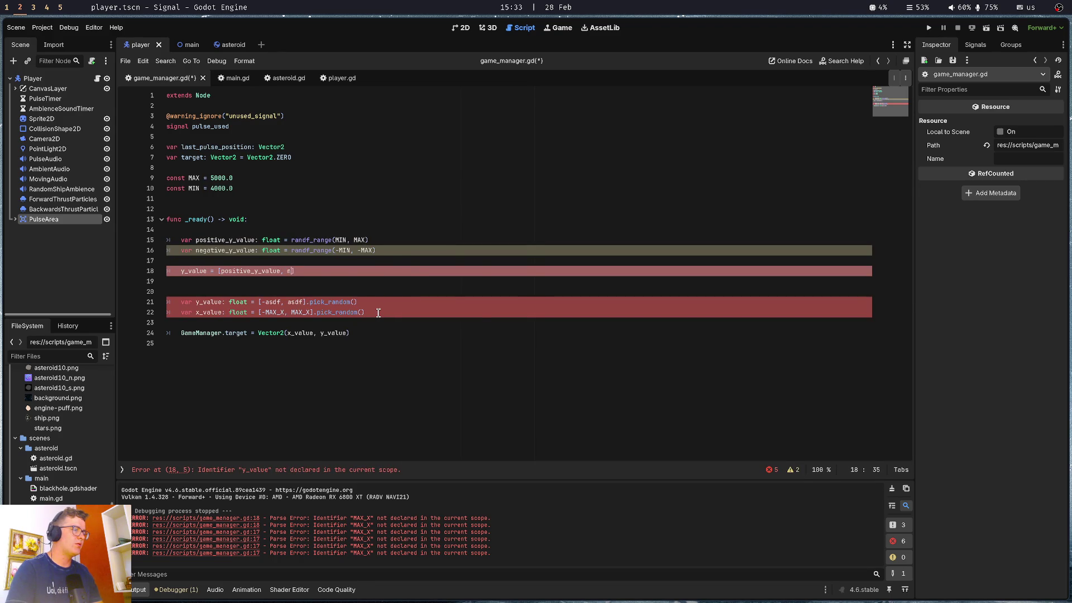
key(Return)
text(].pick)
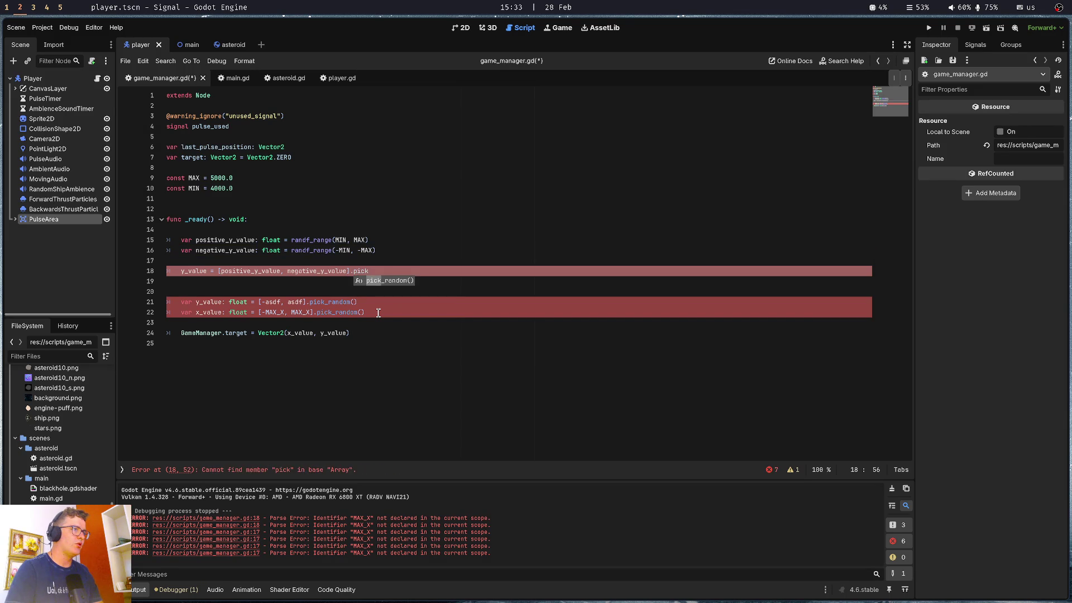
key(Return)
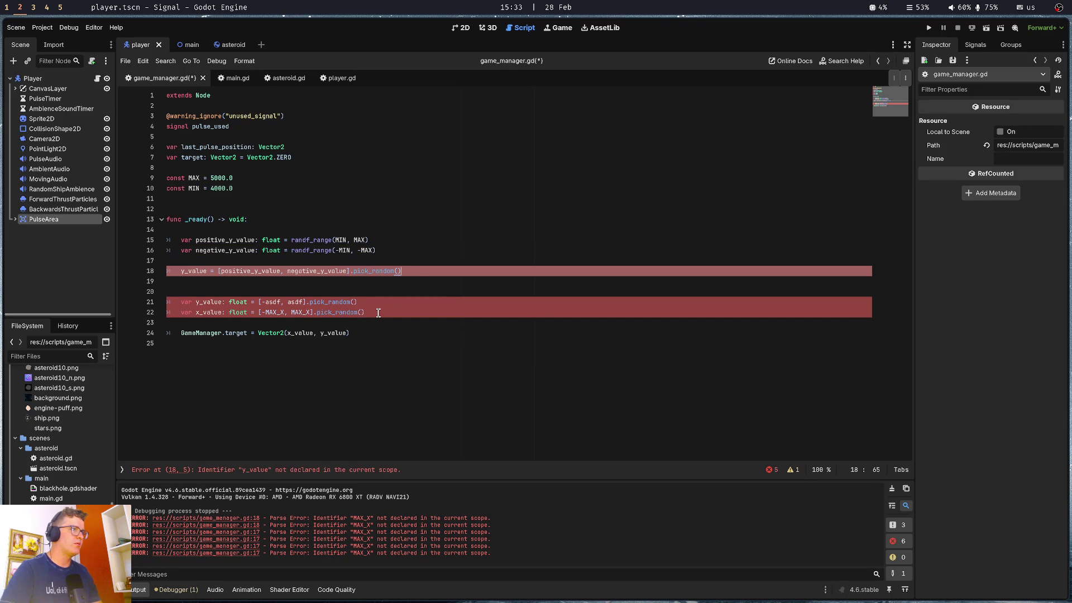
text(var)
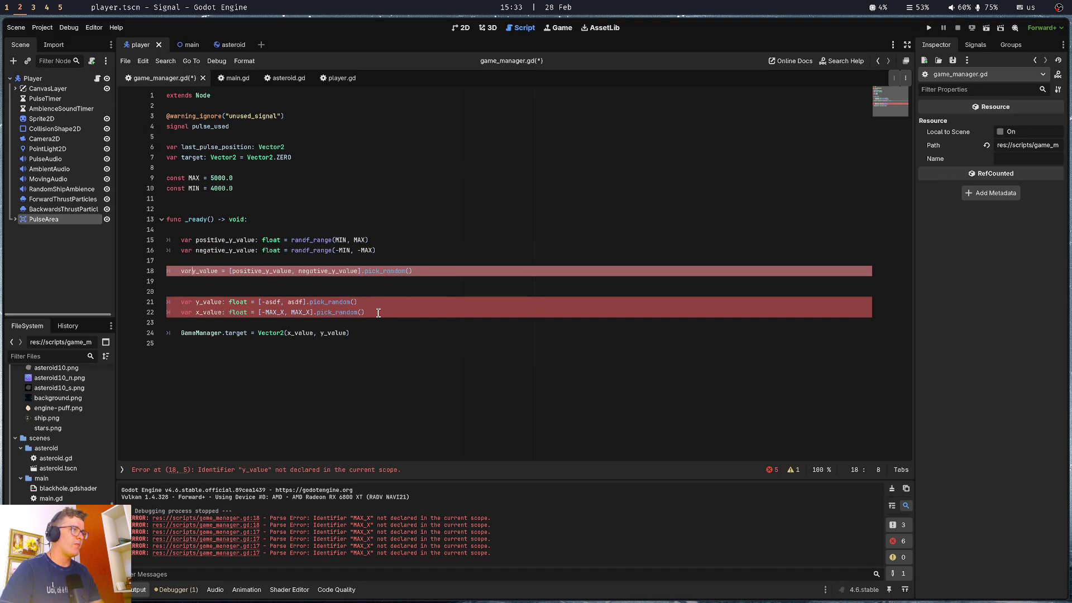
key(ctrl+Right)
text(: float)
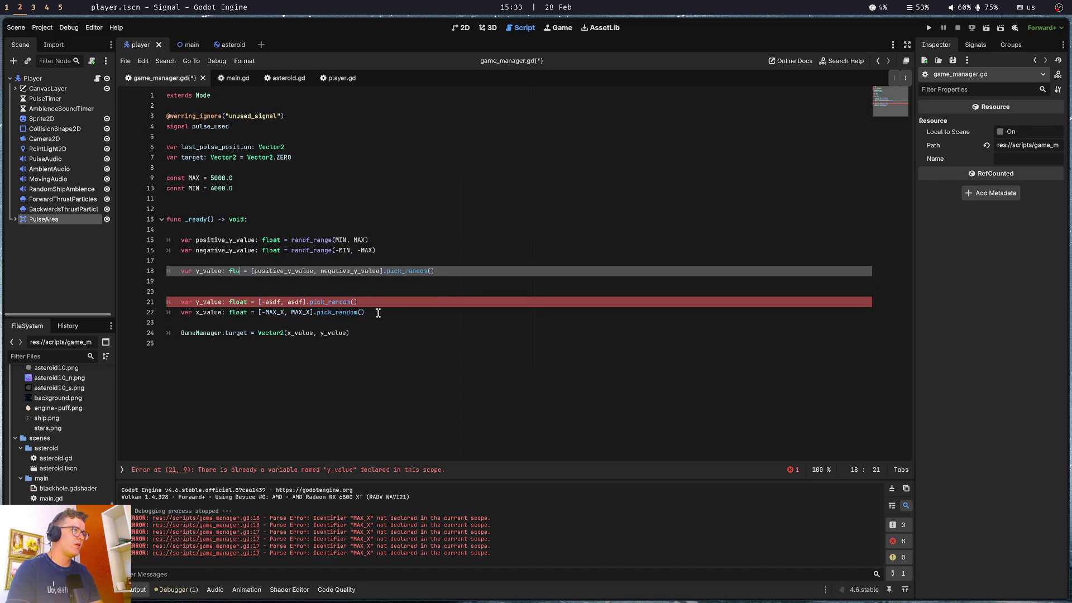
key(ctrl+s)
Delete the outdated y_value and x_value lines and the extra blank line
key(Escape)
key(Down)
key(ctrl+shift+k)
key(ctrl+shift+k)
key(BackSpace)
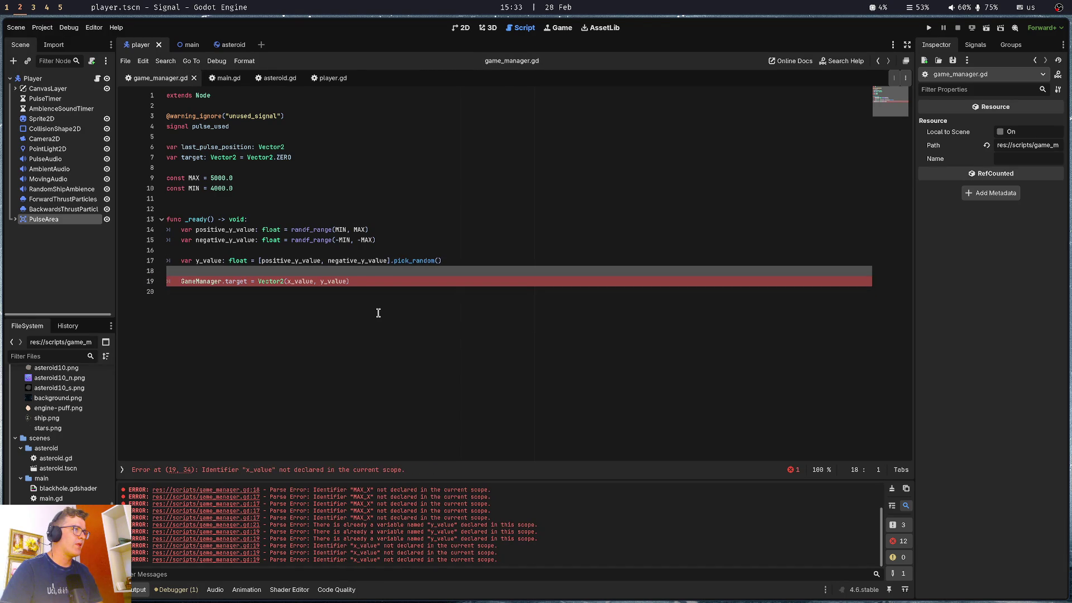
Duplicate the positive_y_value declaration as positive_x_value
key(Up)
key(Up)
key(Up)
key(Down)
key(Down)
key(Up)
key(shift+Up)
key(shift+Up)
key(Down)
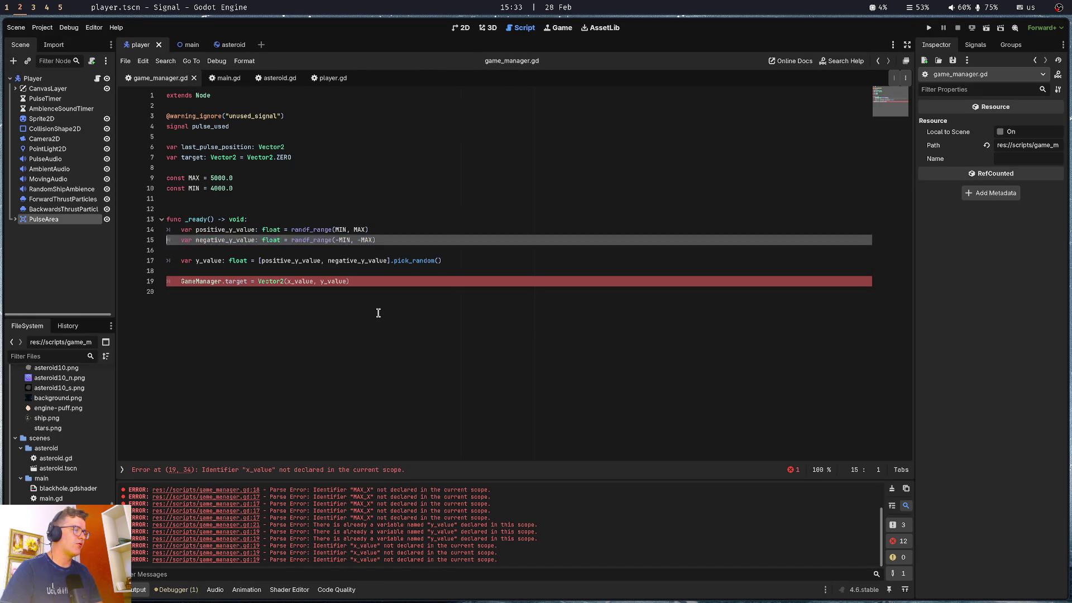
key(Down)
key(Down)
key(Down)
key(Up)
key(Up)
key(Up)
key(shift+Up)
key(Down)
key(Up)
key(Down)
key(Return)
key(Up)
key(Up)
key(ctrl+shift+d)
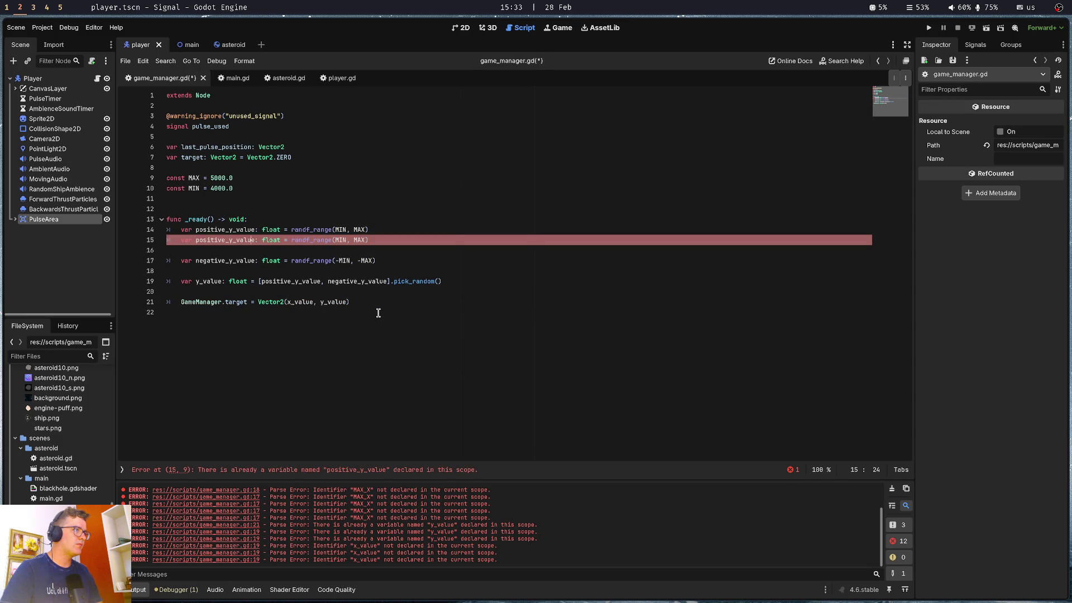
key(BackSpace)
text(x)
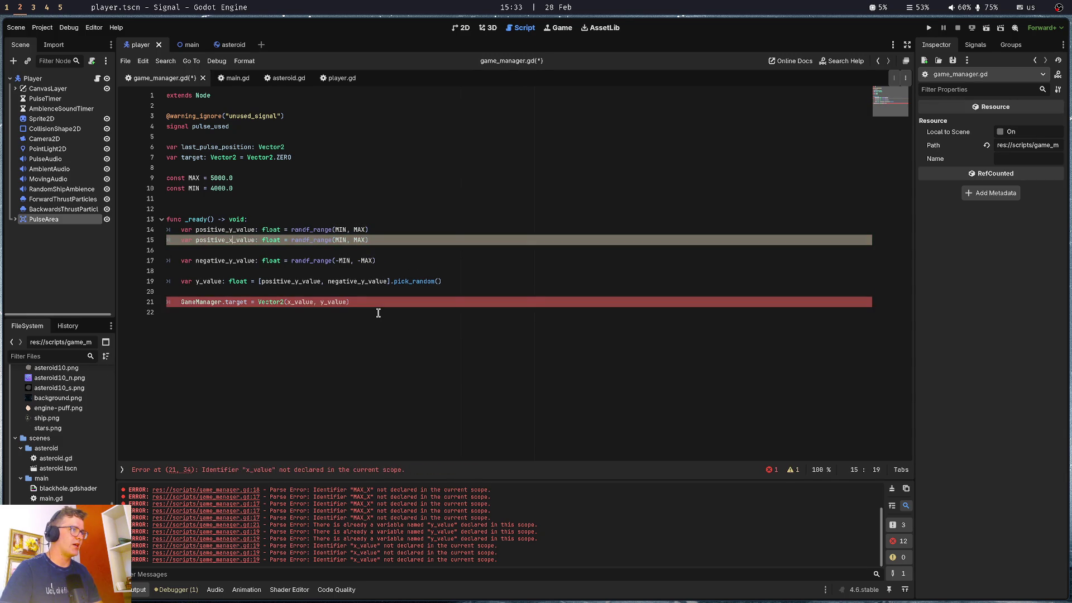
Duplicate the negative_y_value declaration as negative_x_value and save
key(Down)
key(Down)
key(Home)
key(ctrl+shift+d)
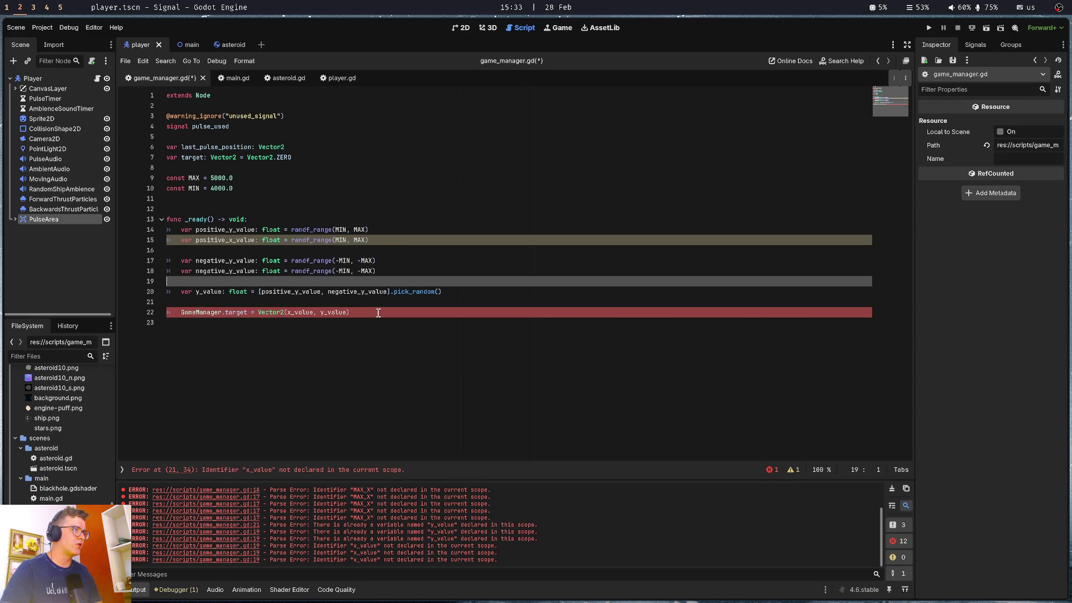
key(ctrl+Right)
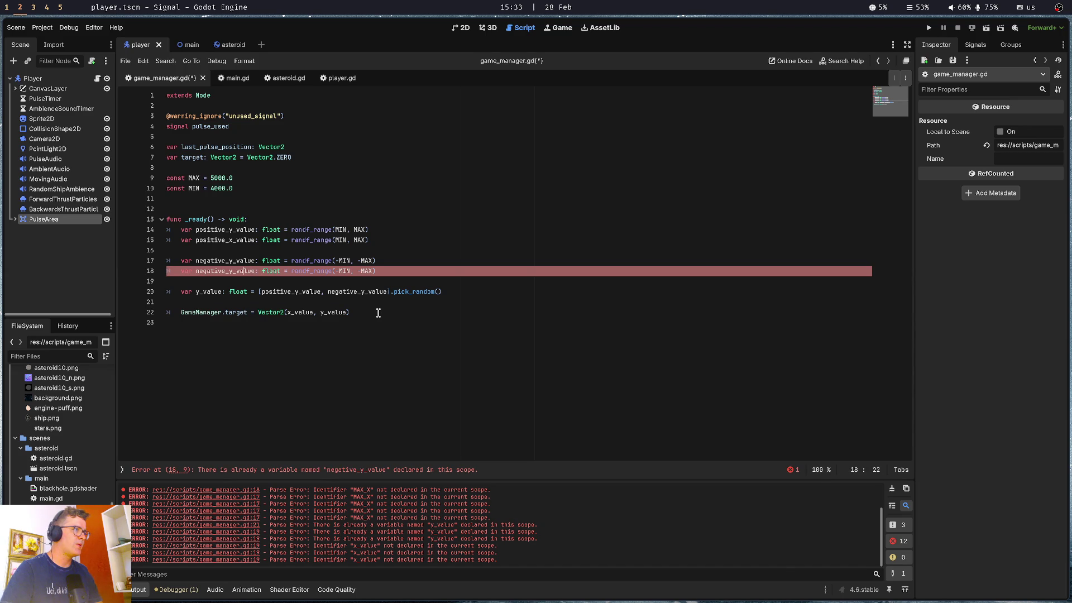
key(BackSpace)
key(ctrl+s)
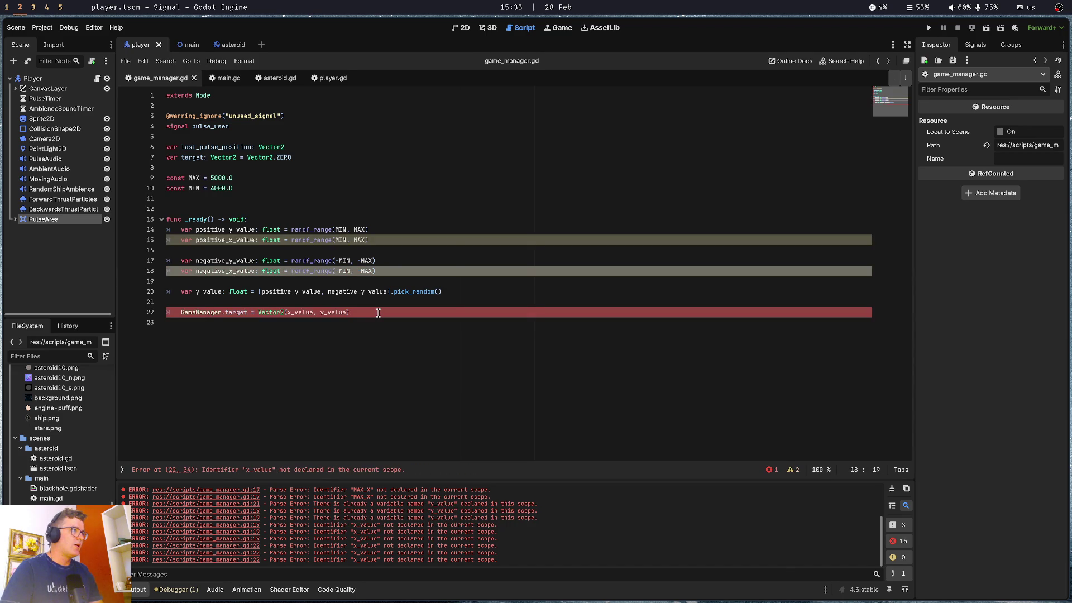
text(y)
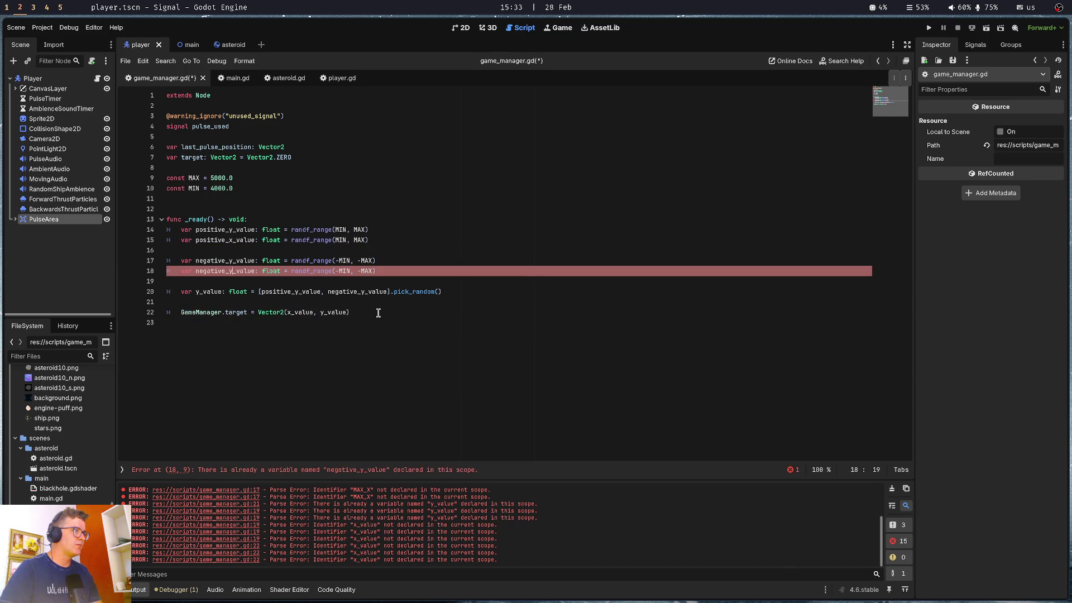
key(BackSpace)
text(x)
key(ctrl+s)
key(Up)
key(Up)
key(Up)
key(Up)
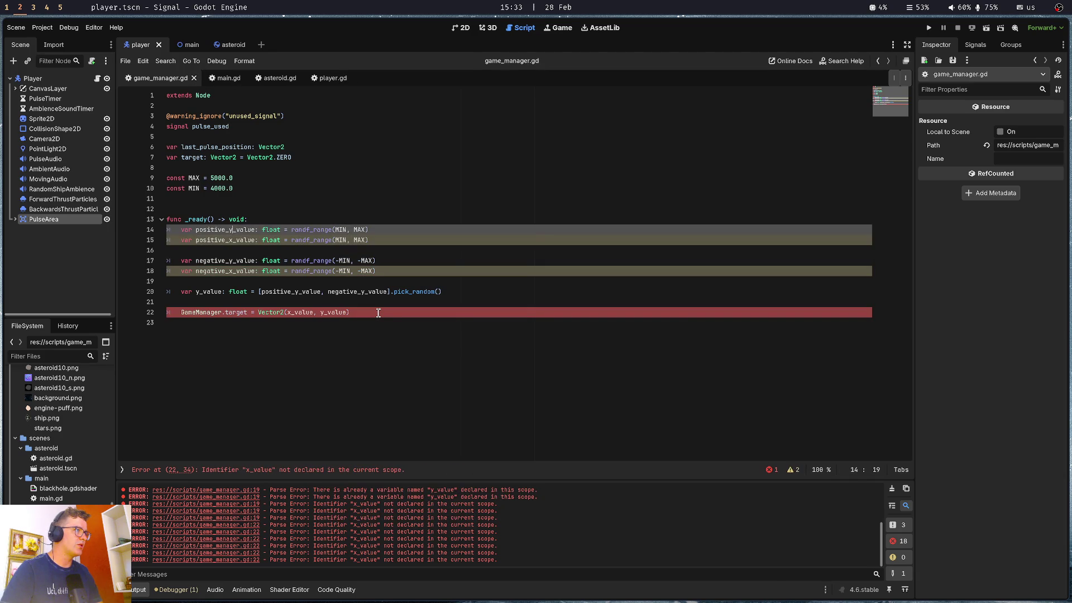
key(Down)
key(Down)
key(Down)
key(Down)
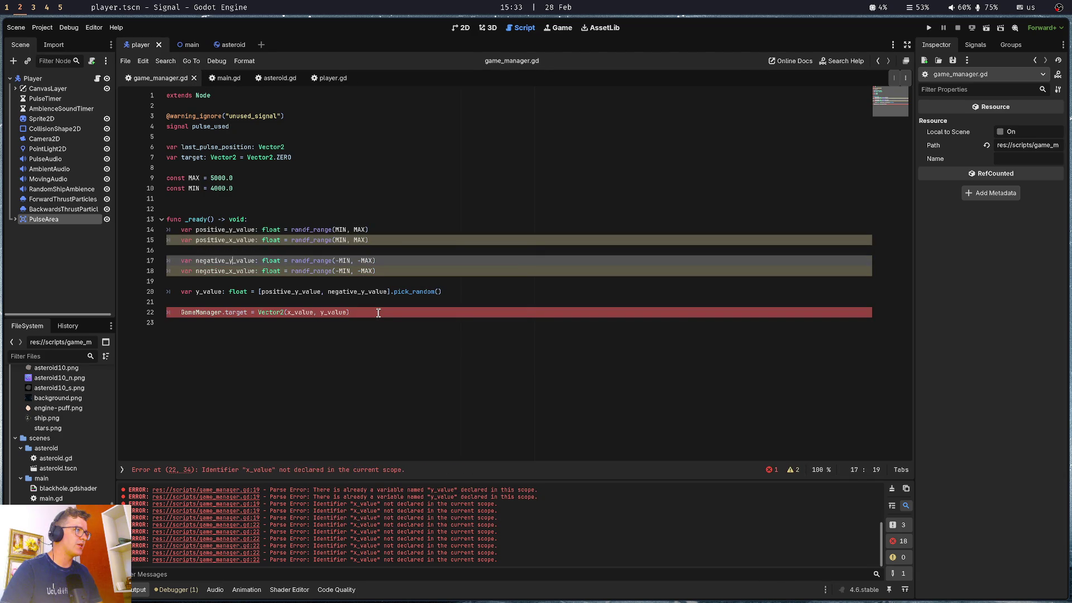
key(Down)
key(Down)
key(Down)
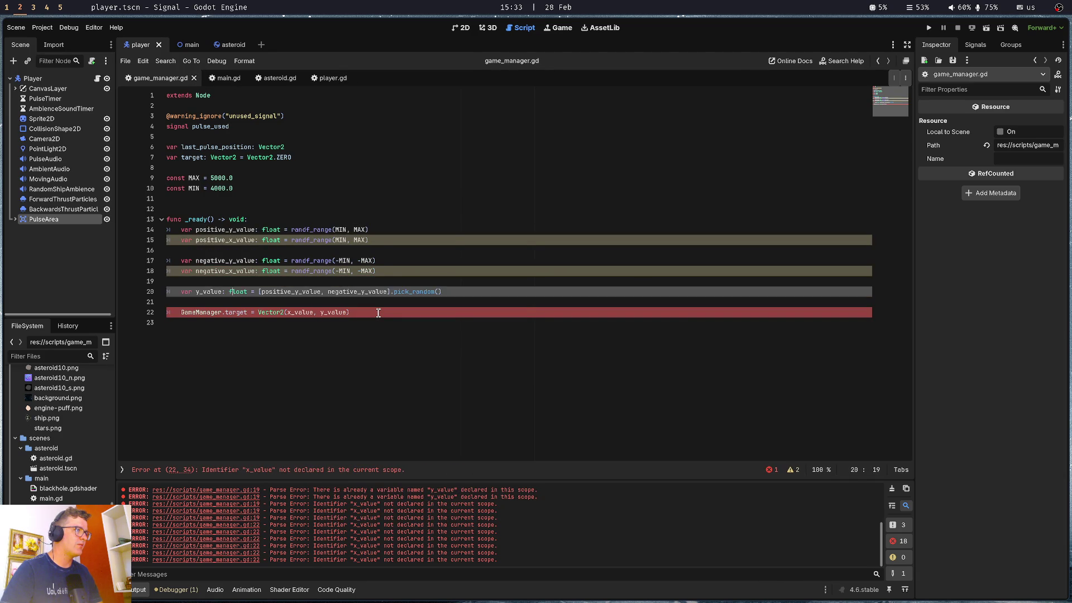
Add x_value: float picking randomly from positive_x_value and negative_x_value, then save
key(Left)
key(ctrl+shift+d)
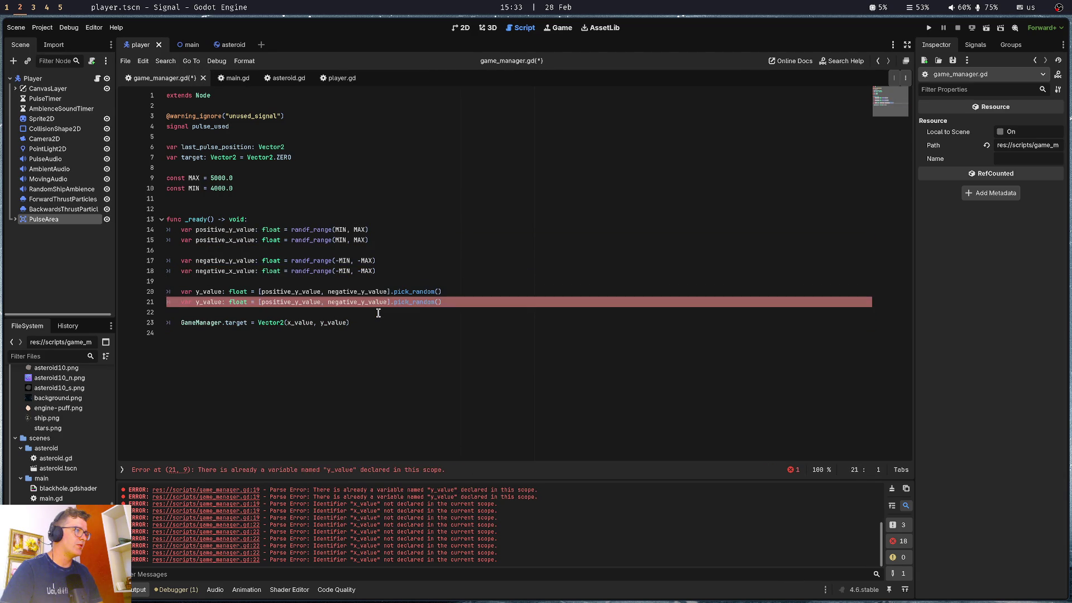
key(Delete)
text(x)
key(ctrl+Right)
key(ctrl+Right)
key(ctrl+s)
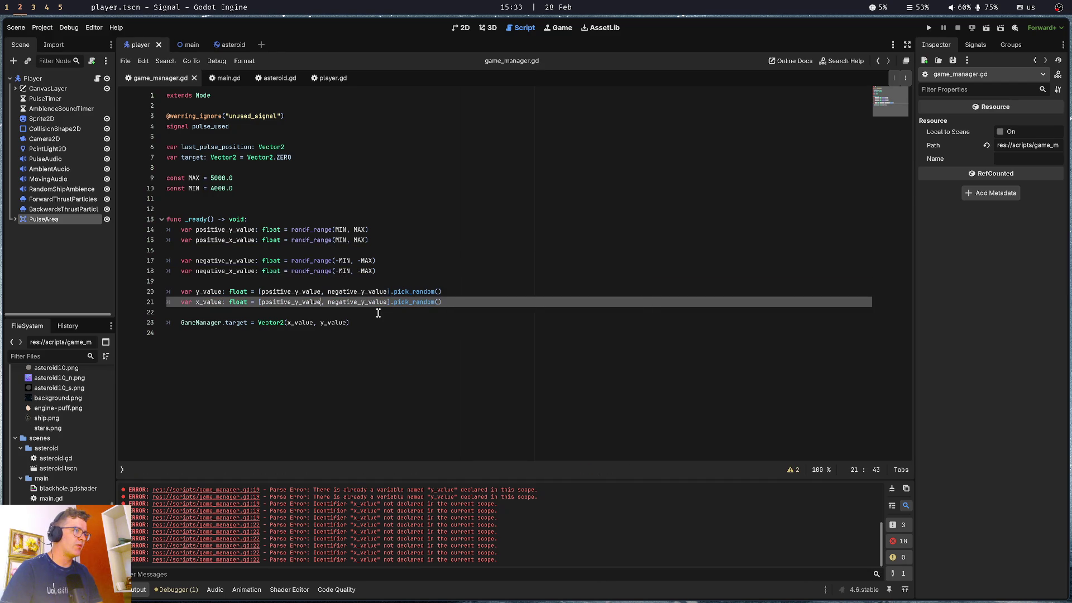
key(Left)
key(Left)
key(Left)
key(BackSpace)
text(x)
key(ctrl+Right)
key(ctrl+Right)
key(ctrl+Right)
key(Left)
key(Left)
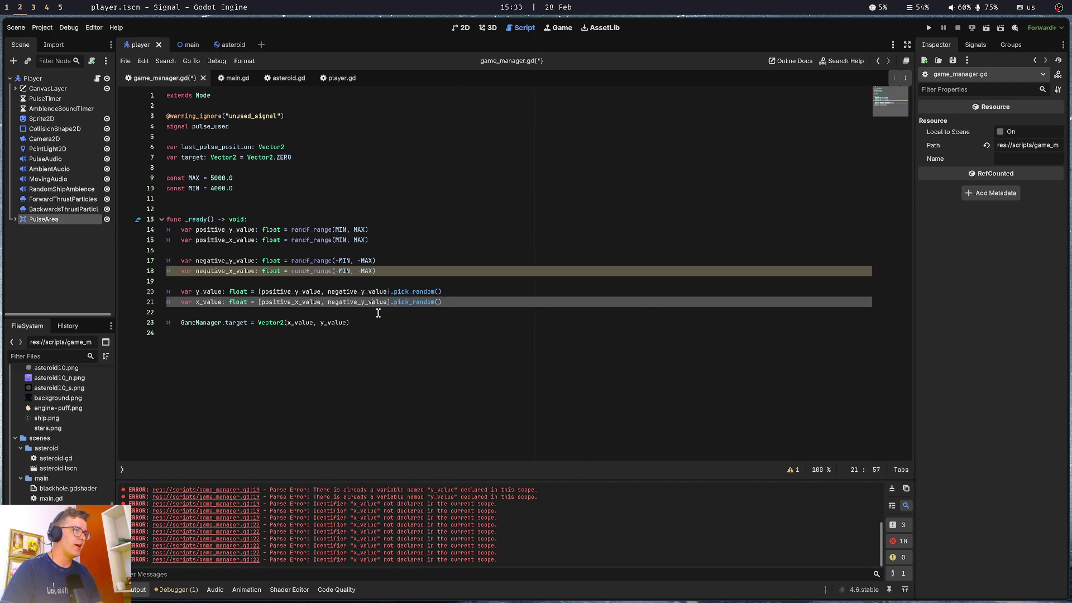
key(BackSpace)
text(x)
key(Down)
key(Down)
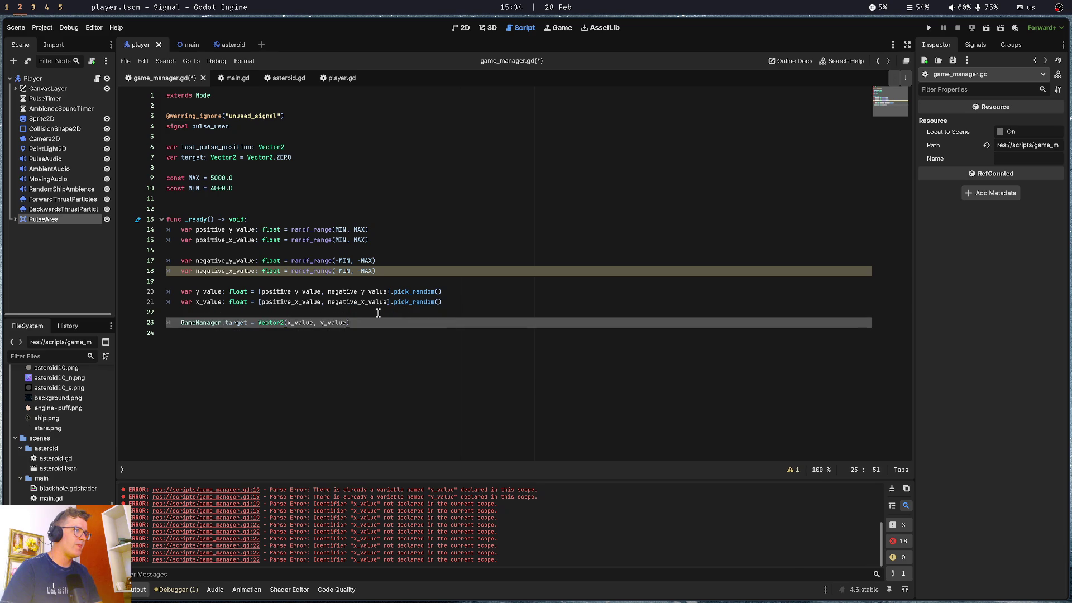
key(ctrl+s)
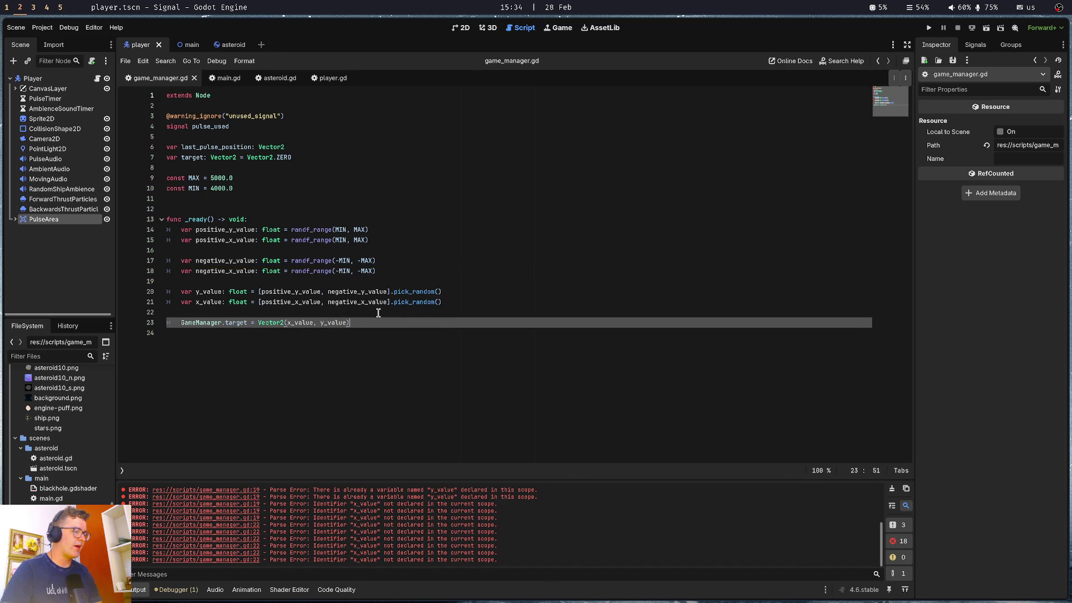
Add print(GameManager.target) below the target assignment, save, and run the game with F5
key(Return)
text(print()
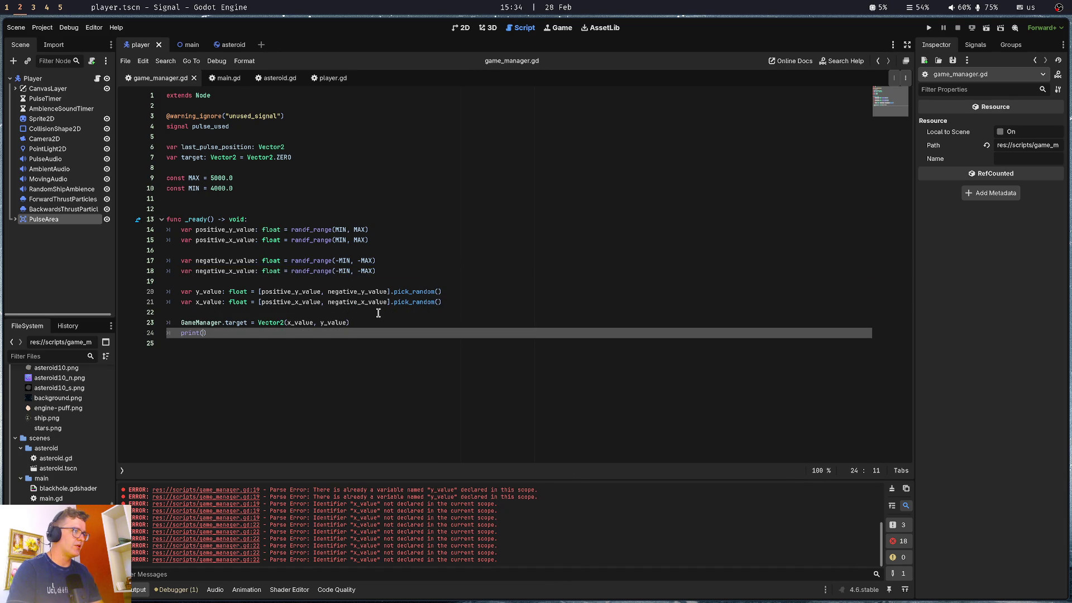
key(Up)
key(Home)
key(ctrl+shift+Right)
key(ctrl+shift+Right)
key(ctrl+c)
key(Down)
key(End)
key(Left)
key(ctrl+v)
key(ctrl+s)
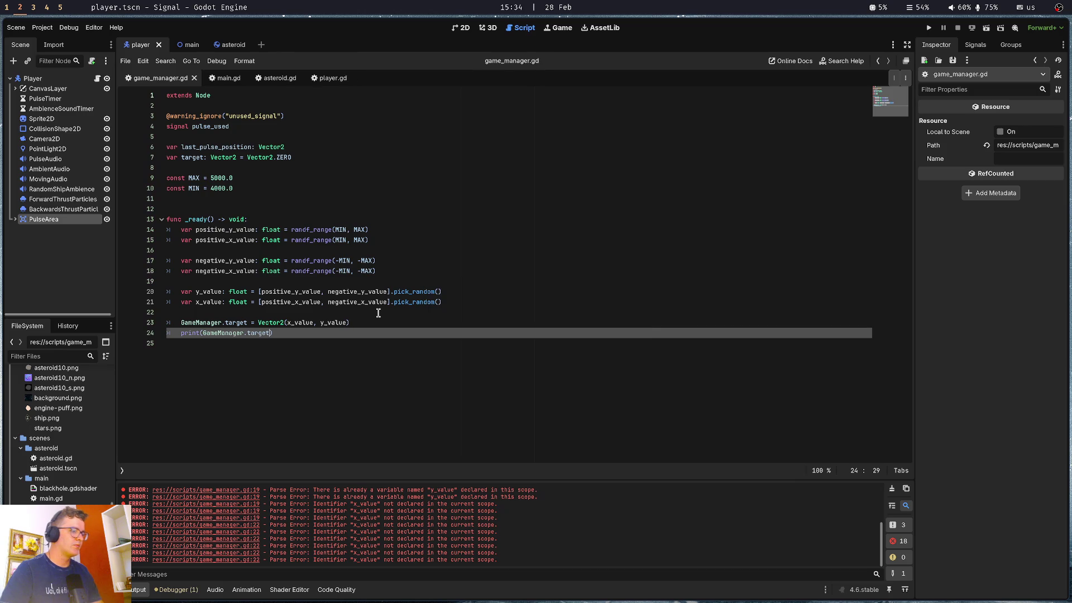
key(F5)
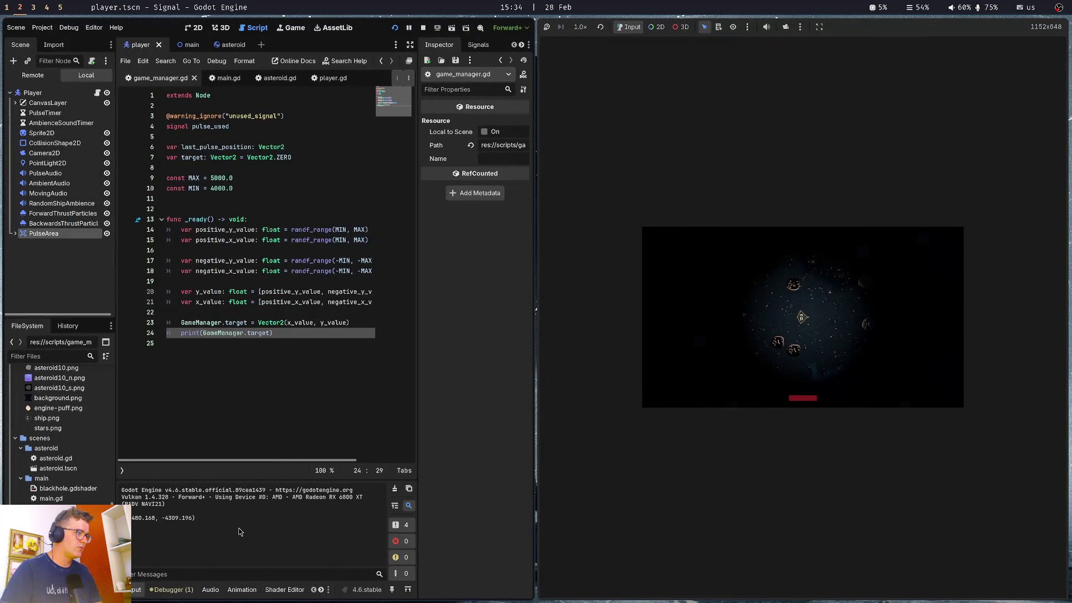
Relaunch the game four times to compare the printed random targets, then stop it with F8
key(F5)
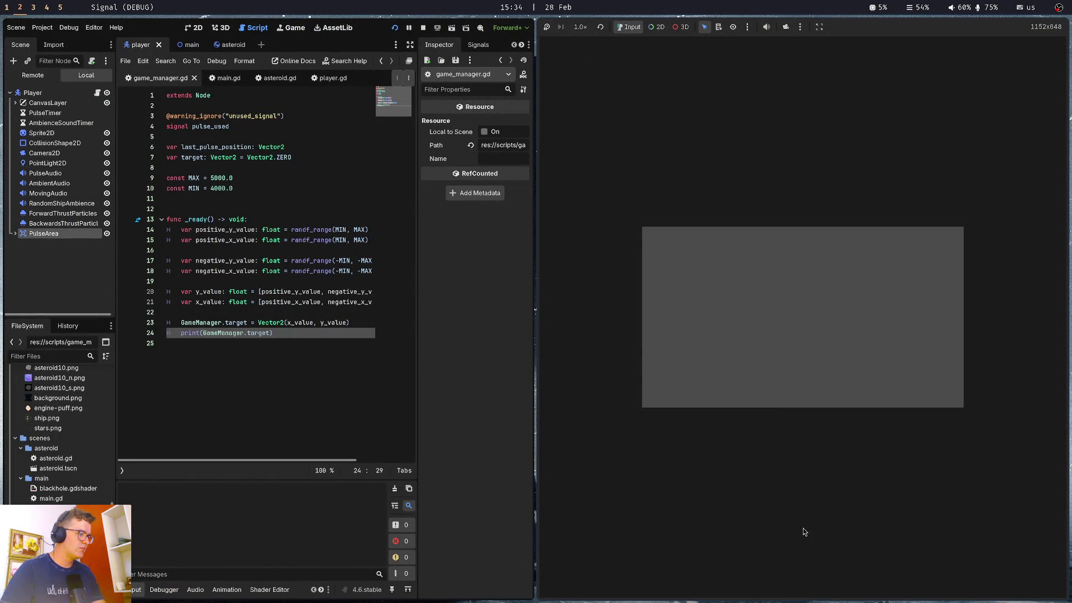
key(F5)
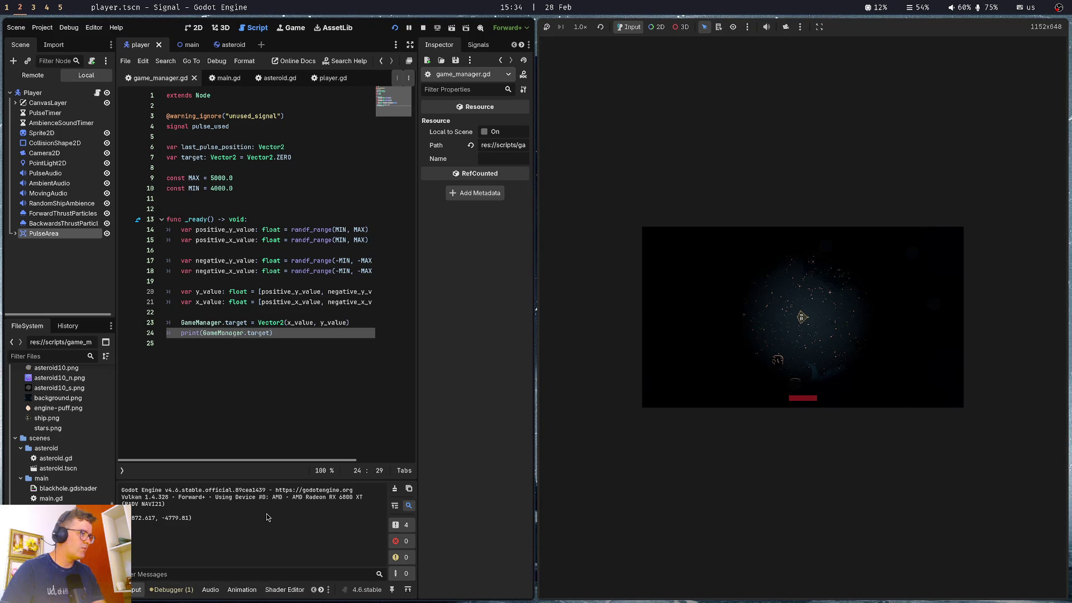
key(F5)
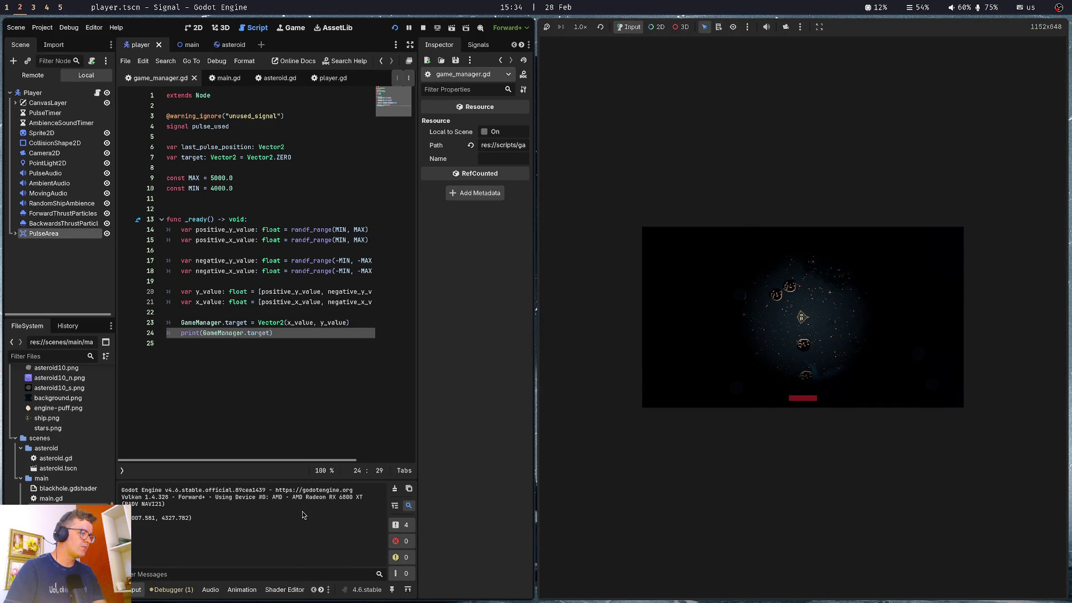
key(F5)
key(F5)
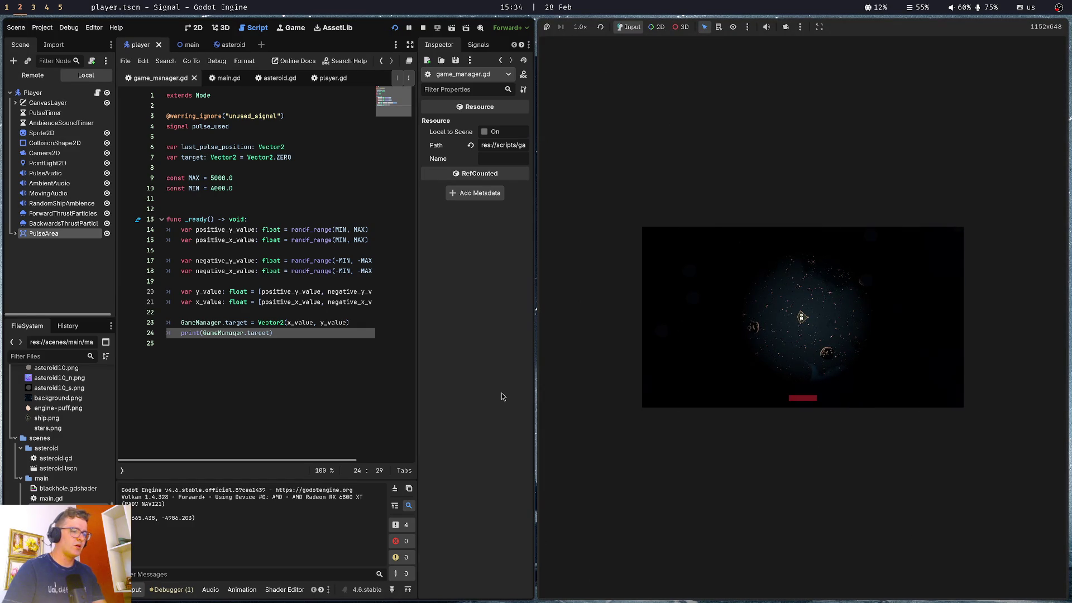
key(F8)
click(259, 302)
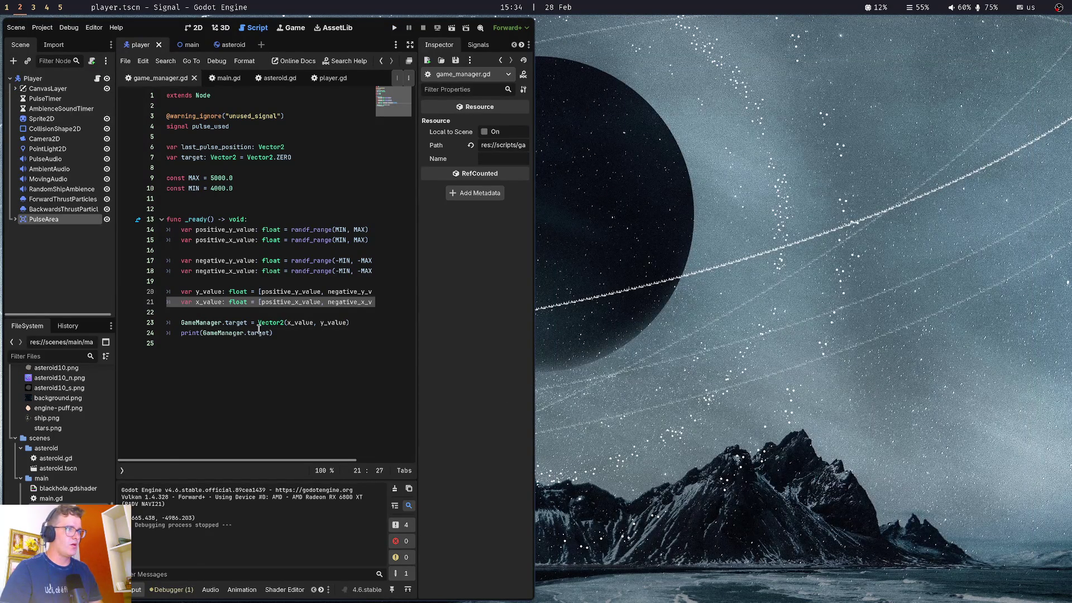
Delete the print(GameManager.target) line from game_manager.gd and save
click(301, 333)
key(ctrl+shift+k)
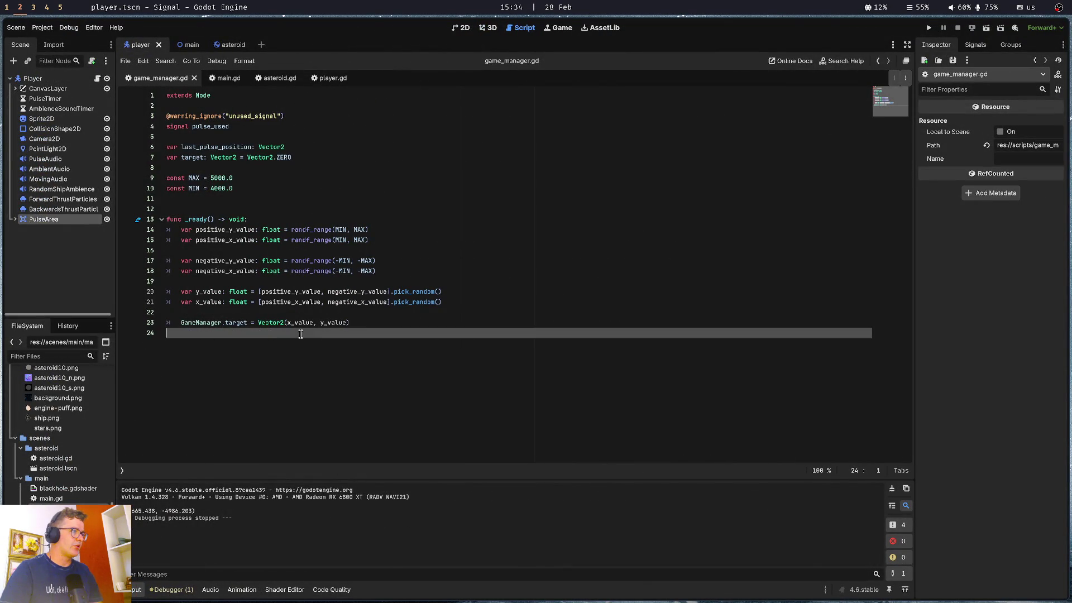
click(330, 242)
click(272, 199)
key(ctrl+s)
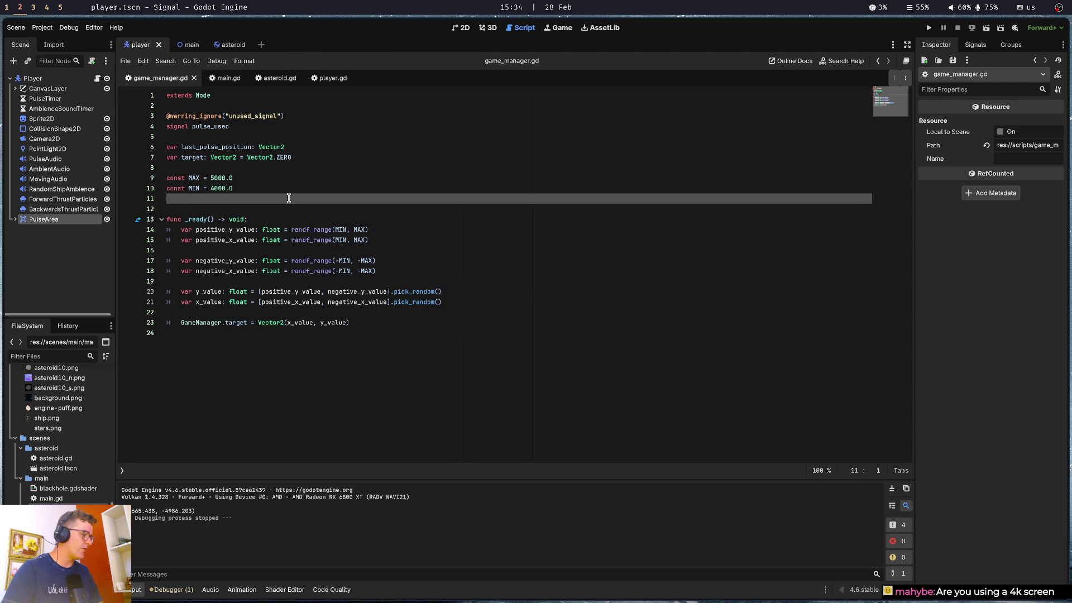
Look over the script's declarations, then tile the Godot window to the left half
click(295, 173)
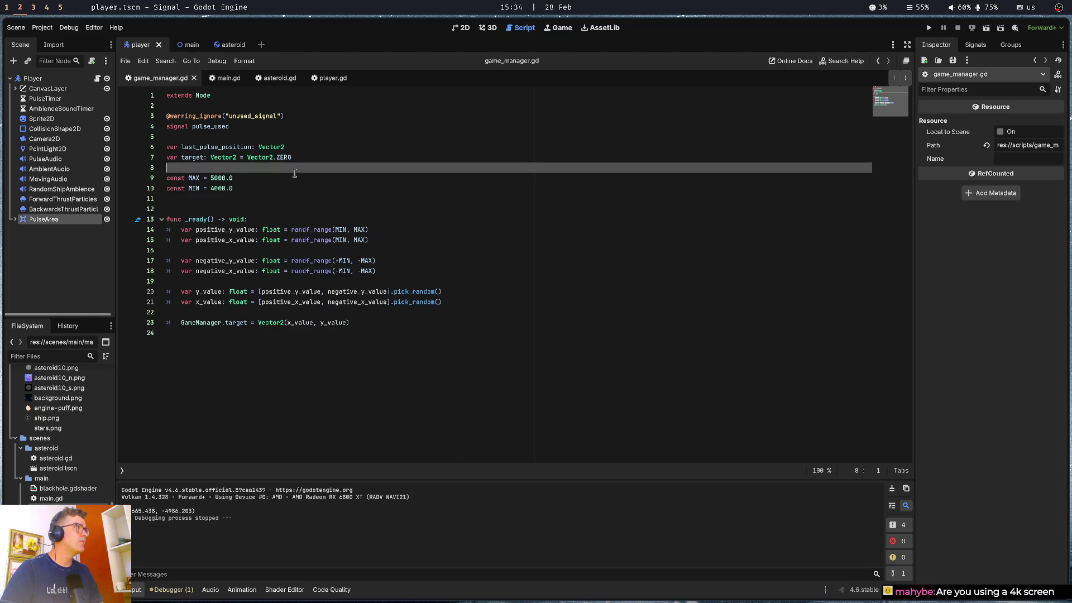
click(312, 148)
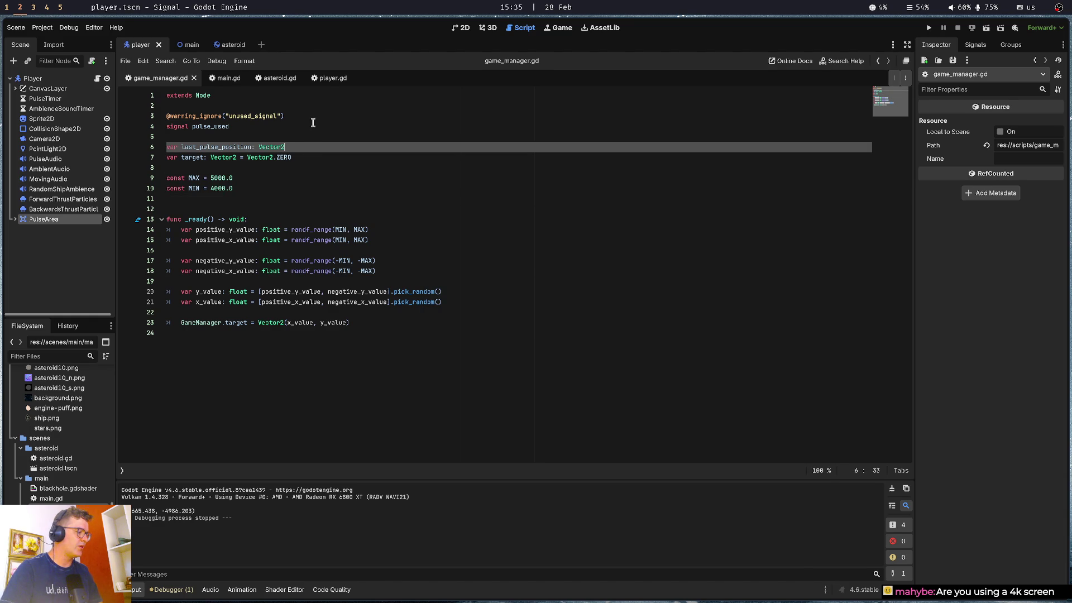
key(super+1)
key(super+2)
click(313, 127)
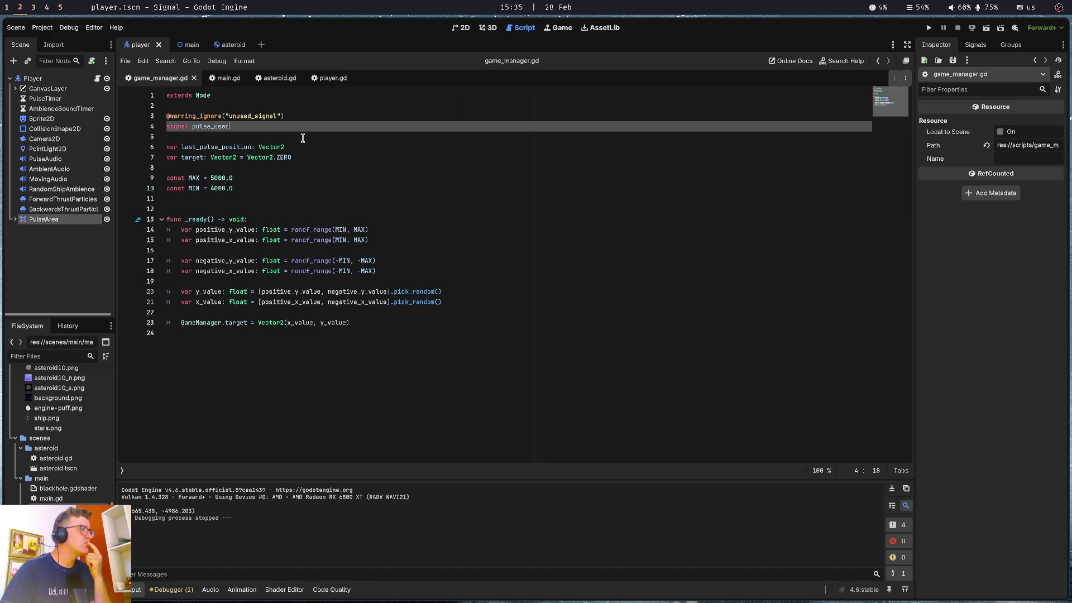
click(308, 140)
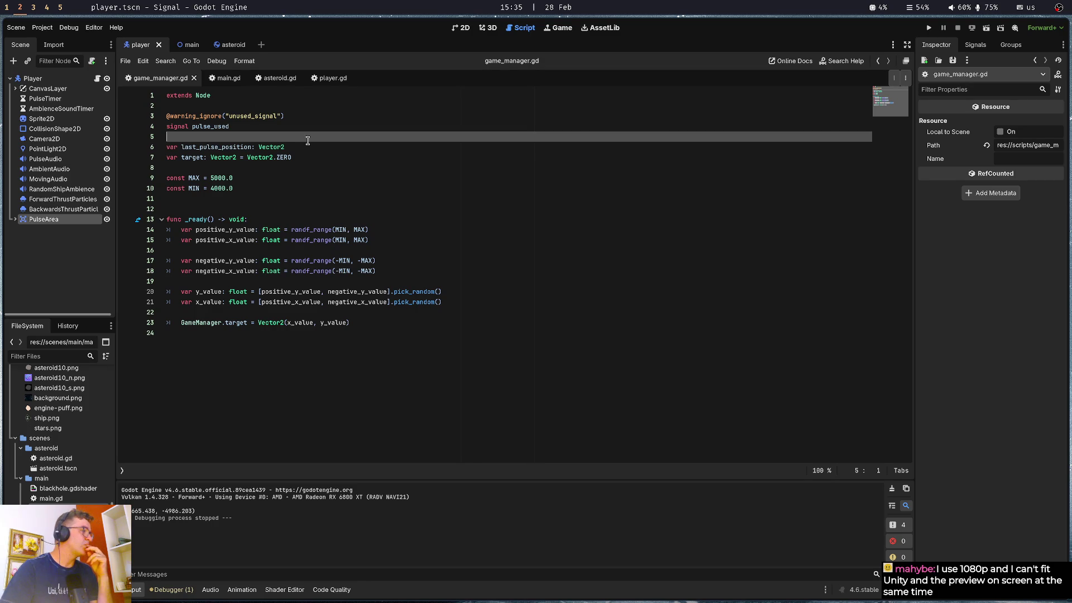
click(307, 230)
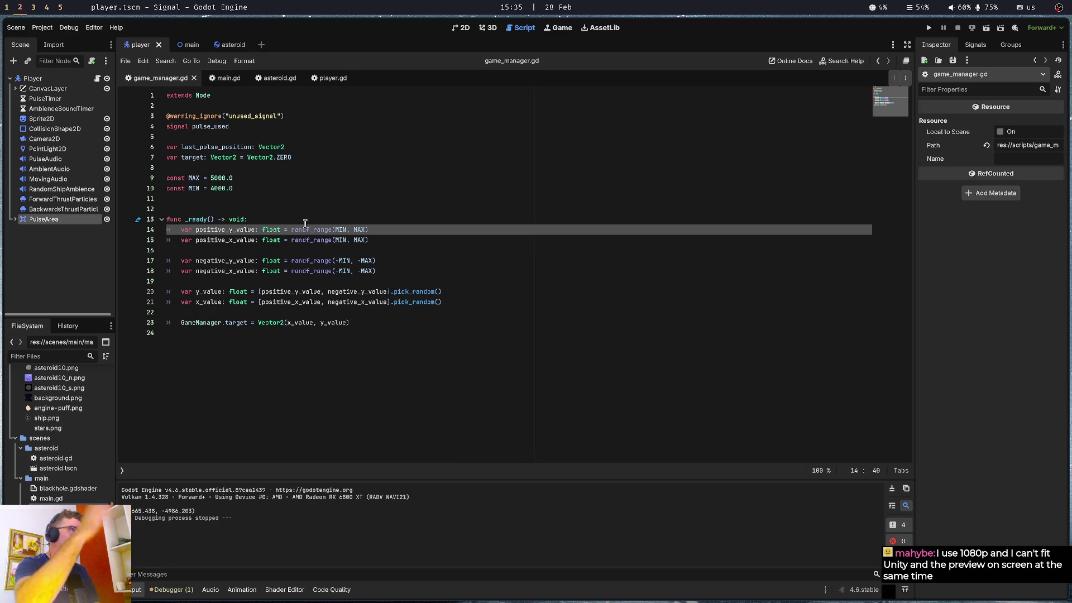
key(super+Left)
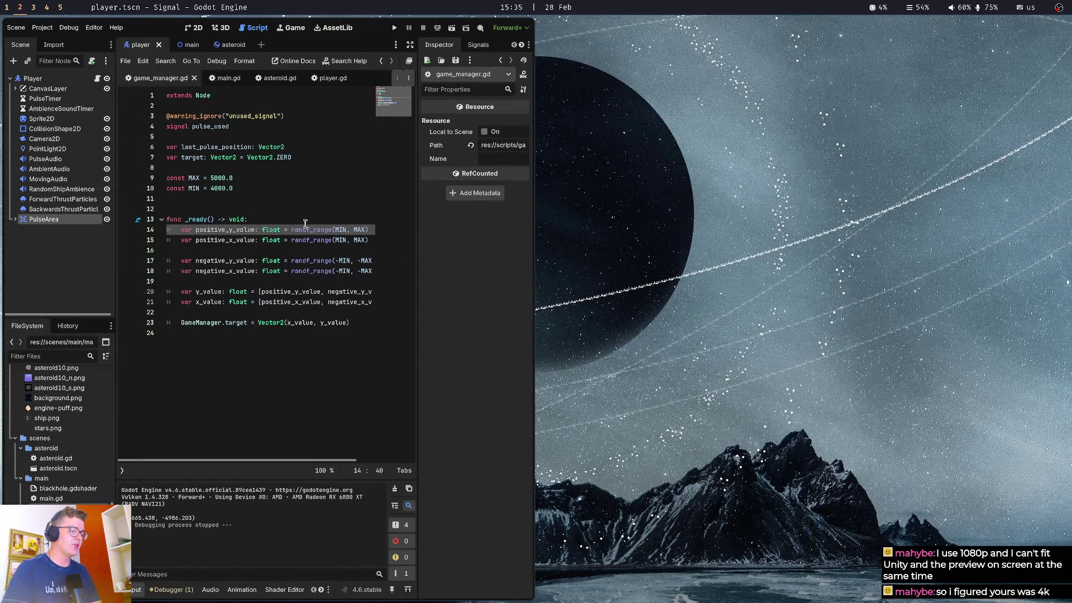
key(super+Return)
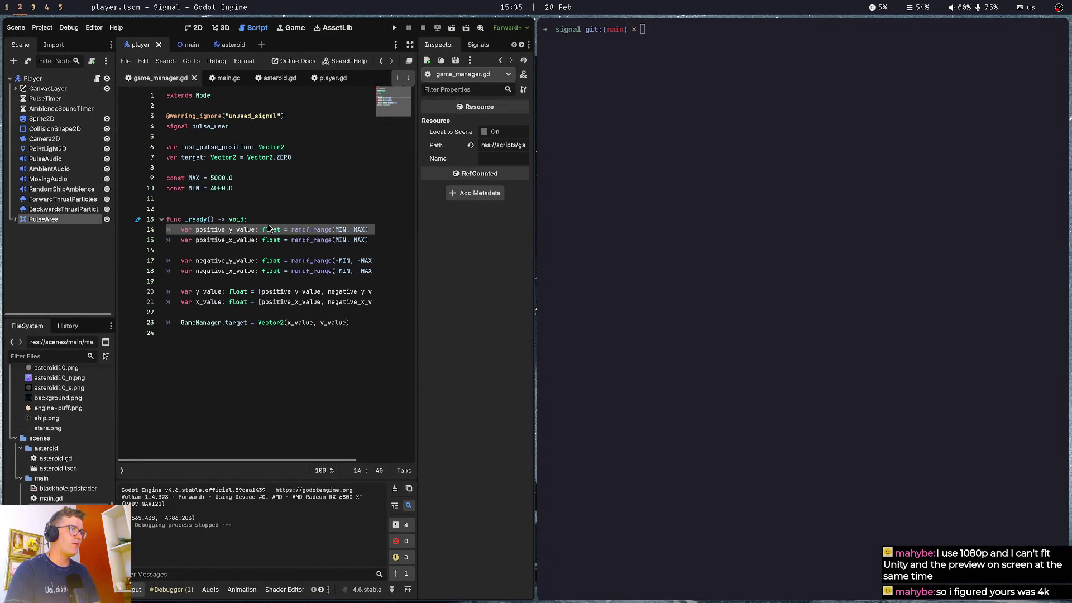
key(super+f)
key(super+f)
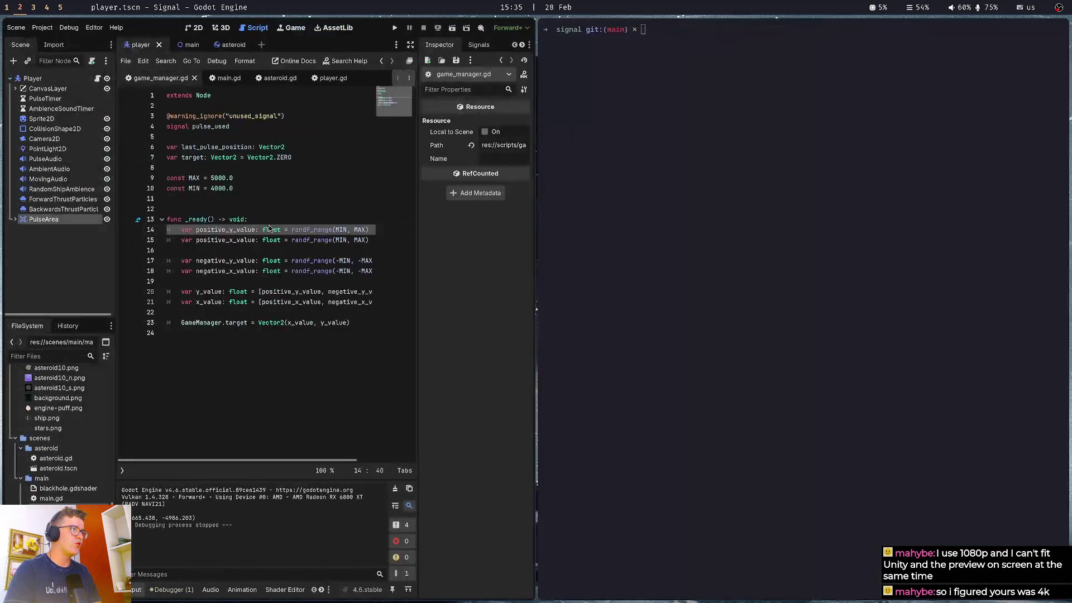
key(super+shift+Left)
key(super+shift+Right)
key(super+f)
key(super+f)
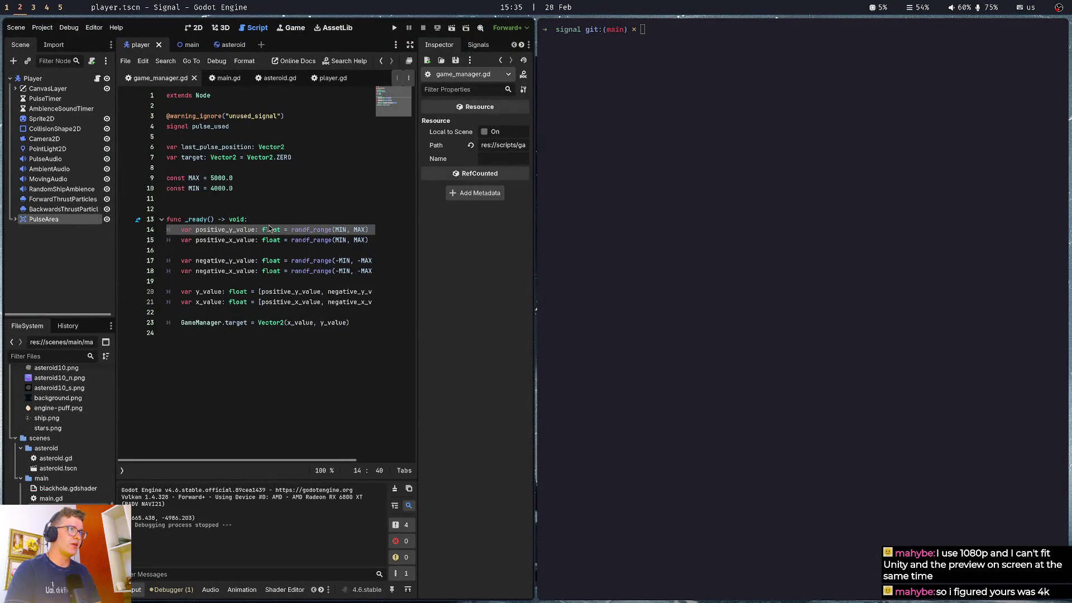
key(super+ctrl+Right)
key(super+ctrl+Right)
key(super+ctrl+Right)
key(super+ctrl+Left)
key(super+ctrl+Left)
key(super+ctrl+Left)
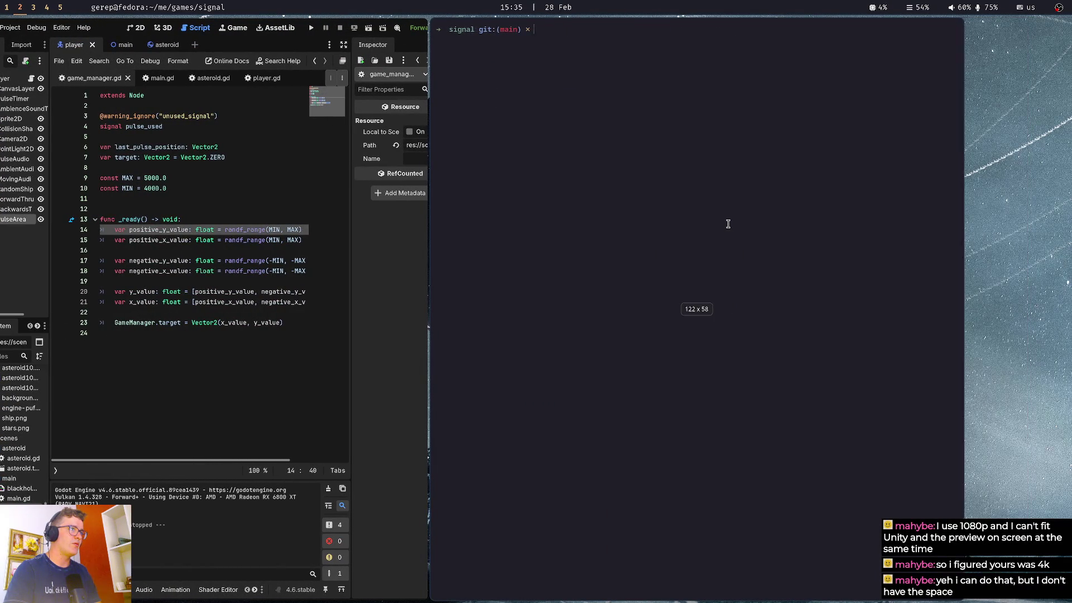
key(super+f)
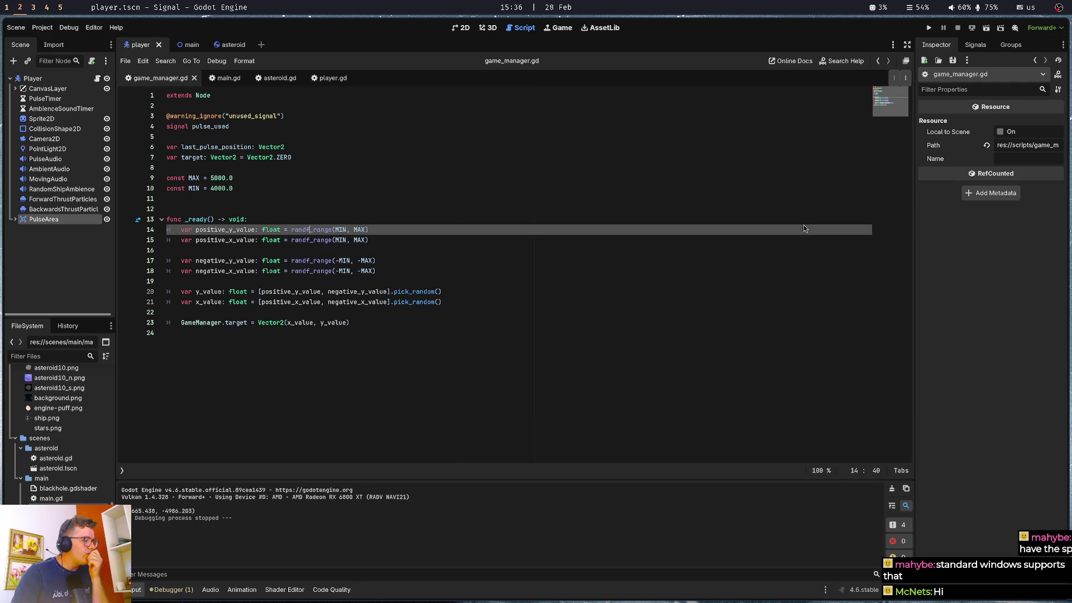
click(376, 201)
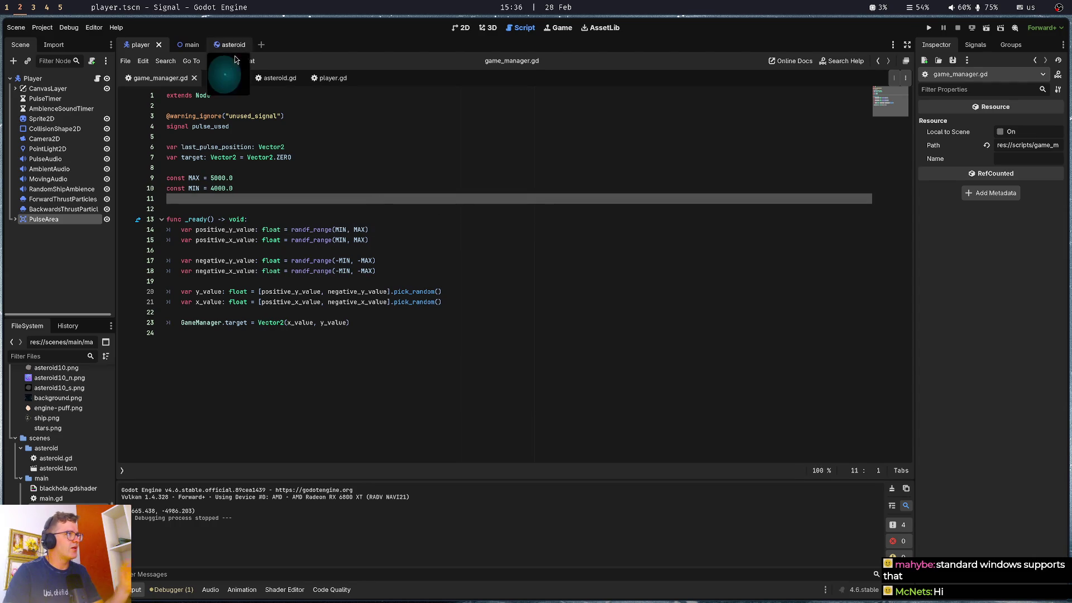
Look through main.gd and then game_manager.gd to see where the target is set
click(227, 79)
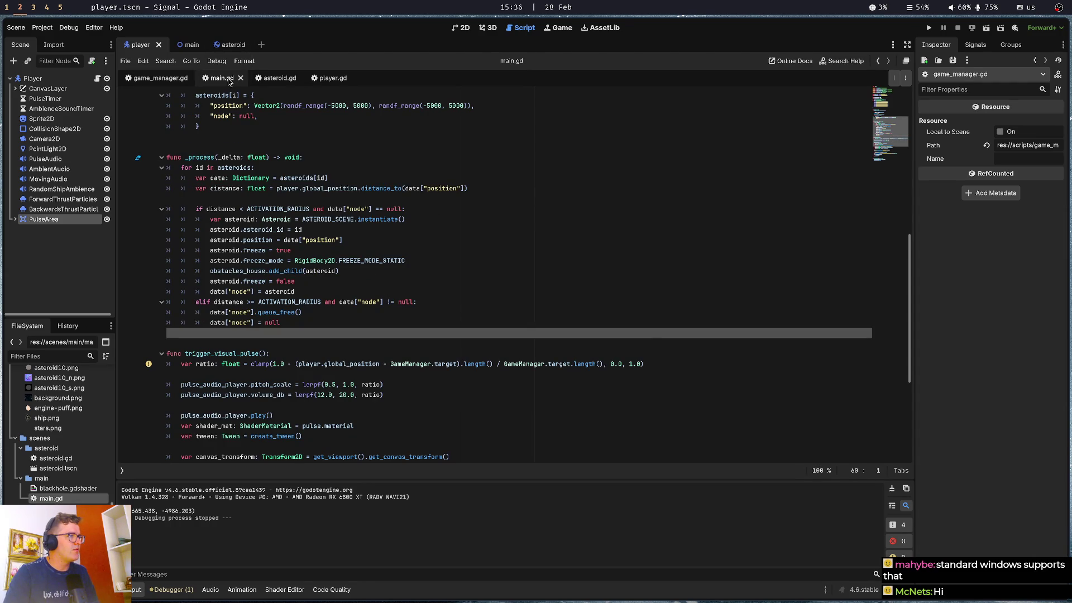
click(305, 325)
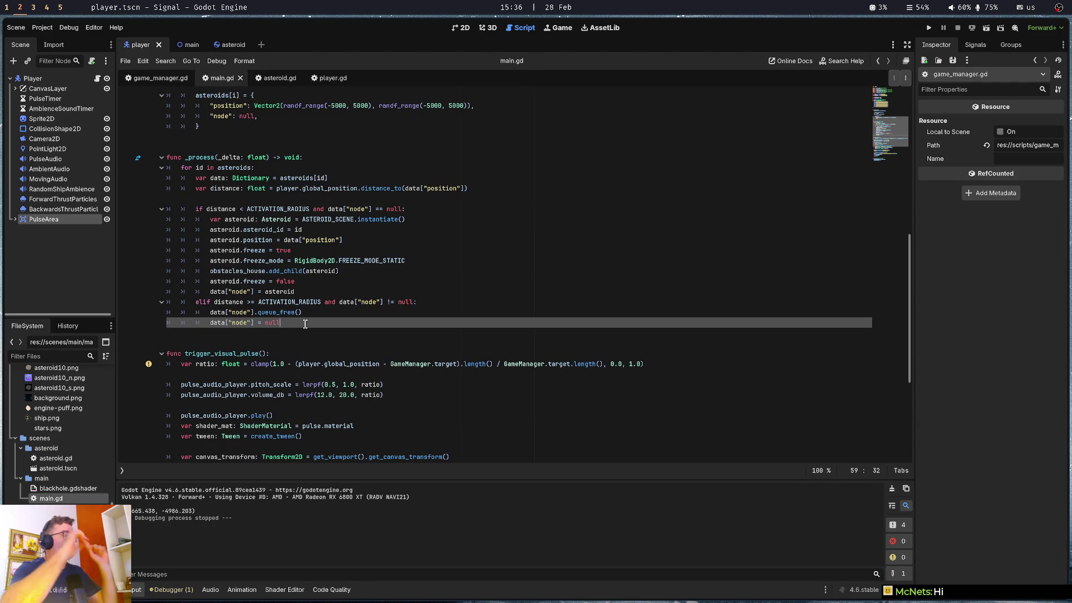
scroll(305, 325, up, 5)
click(291, 272)
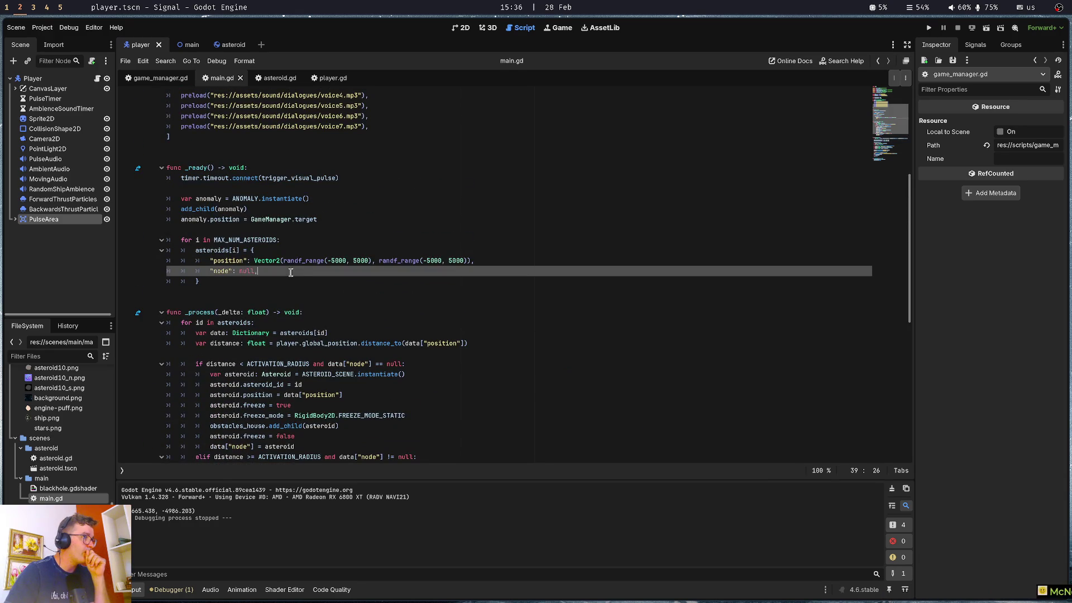
click(156, 84)
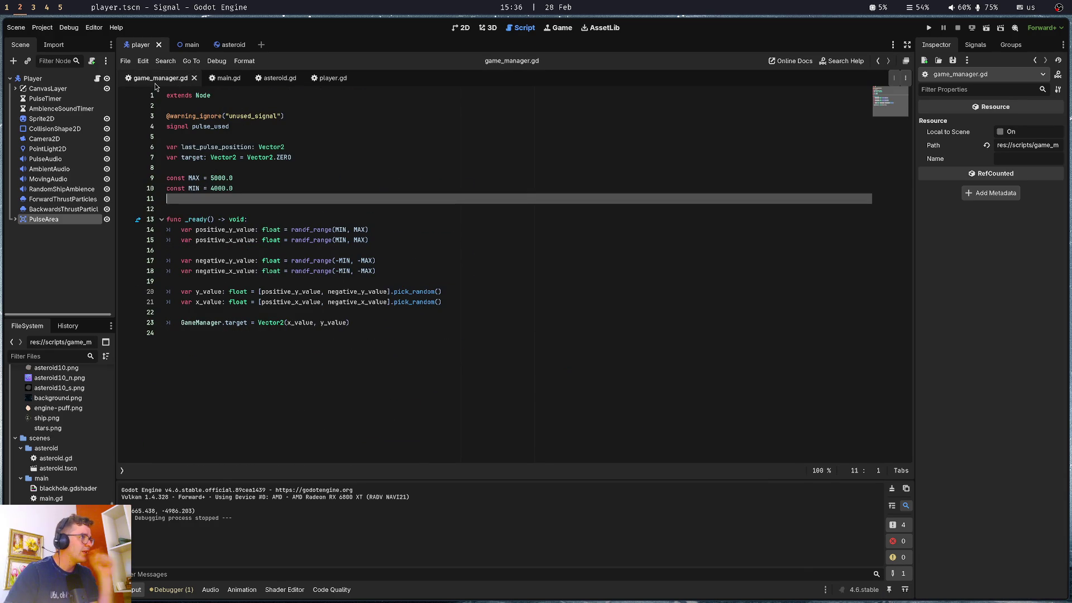
click(184, 348)
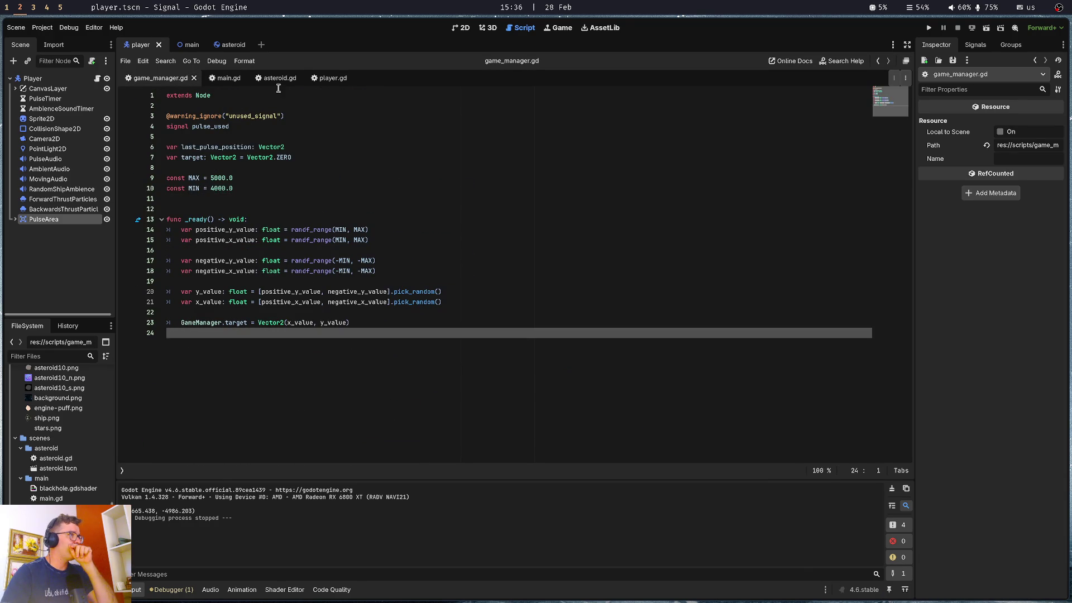
Inspect how player.gd uses target on line 81, then switch to the coordinate sketch workspace
click(333, 78)
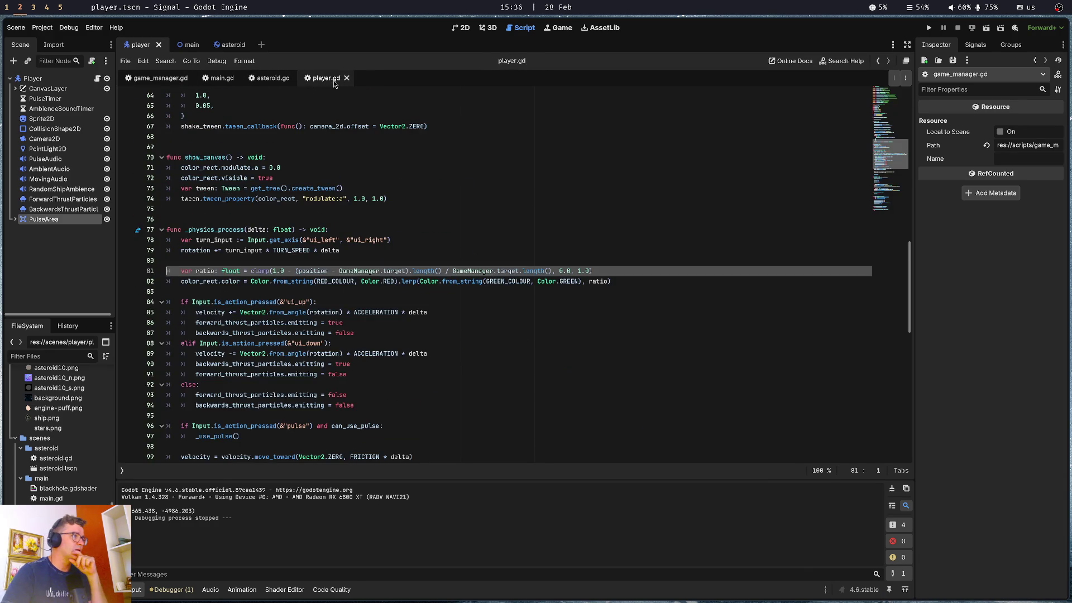
click(307, 446)
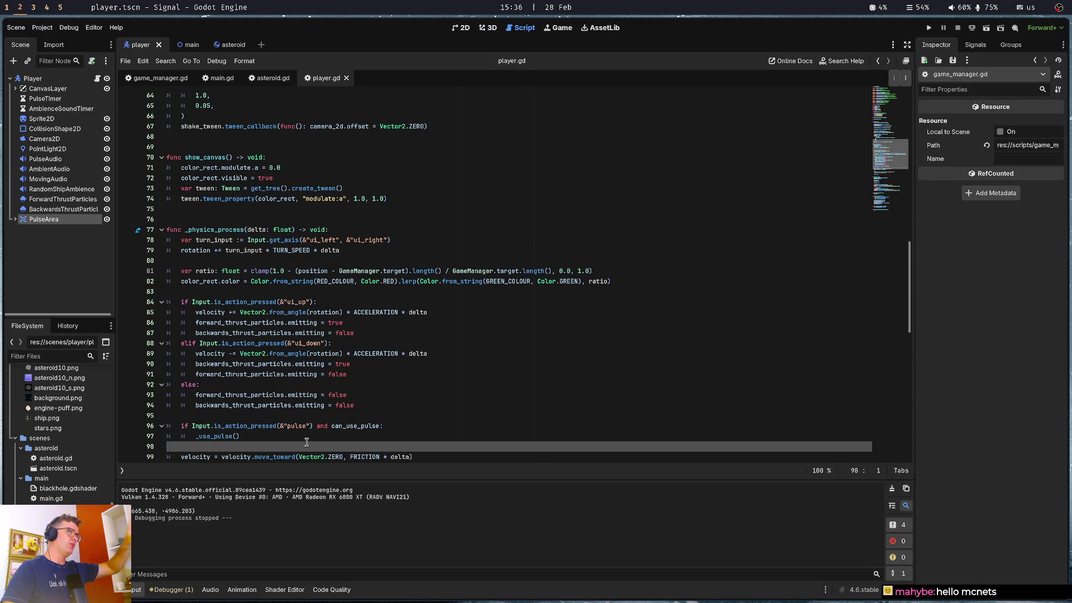
double_click(394, 270)
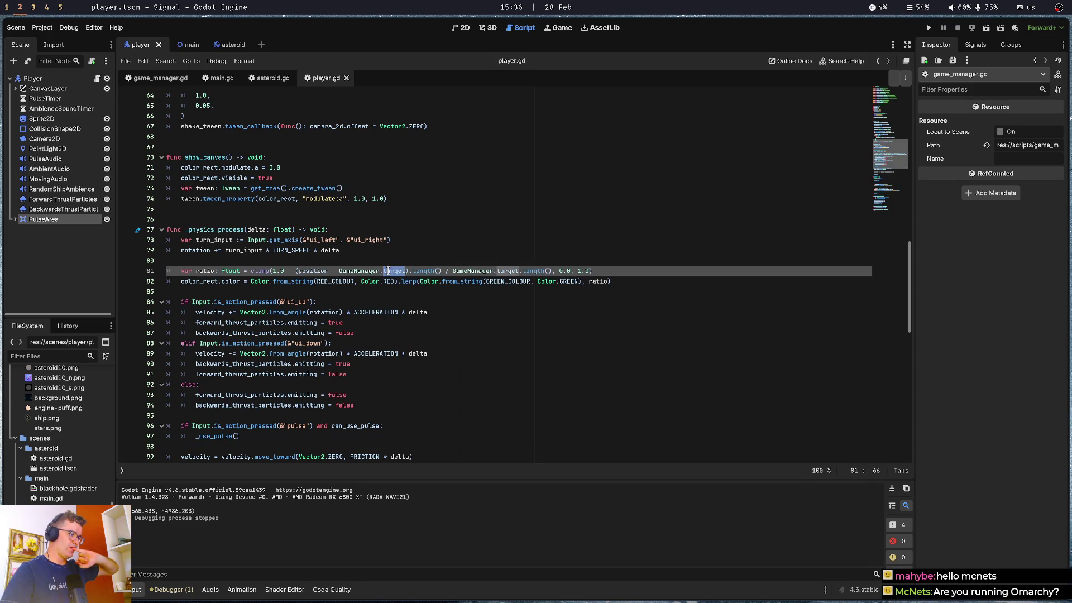
click(350, 364)
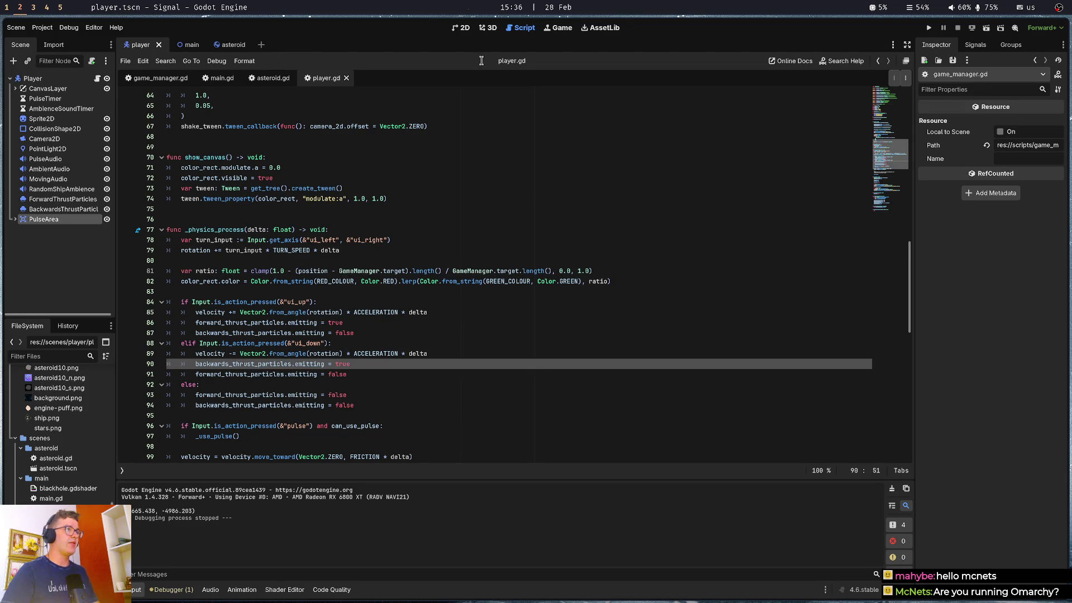
key(super+1)
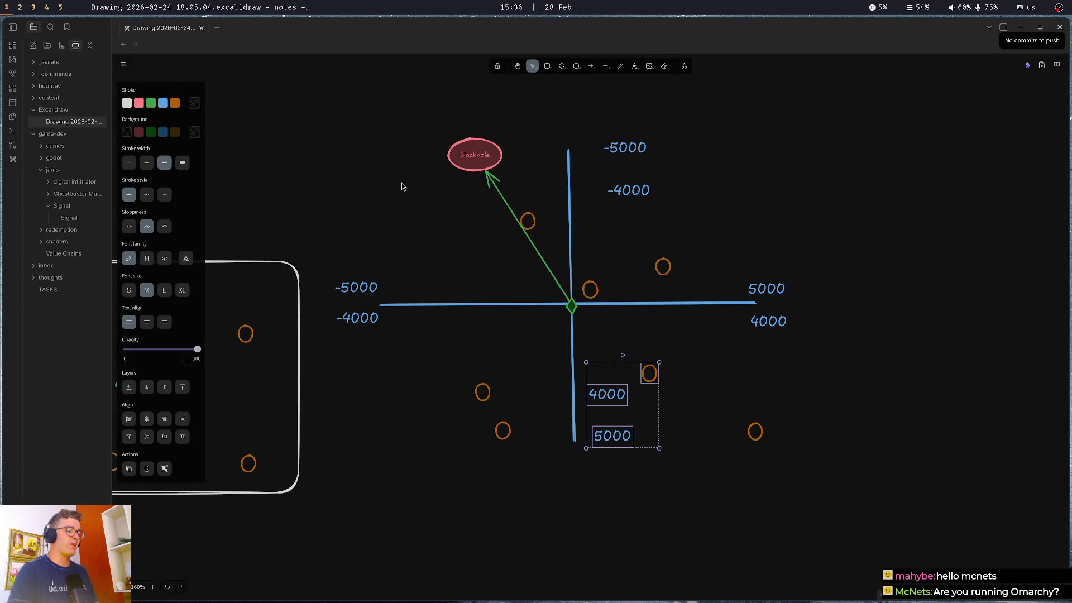
Search 'niri window manager' in Brave and copy the niri GitHub repository URL
key(super+f)
key(ctrl+t)
text(niri)
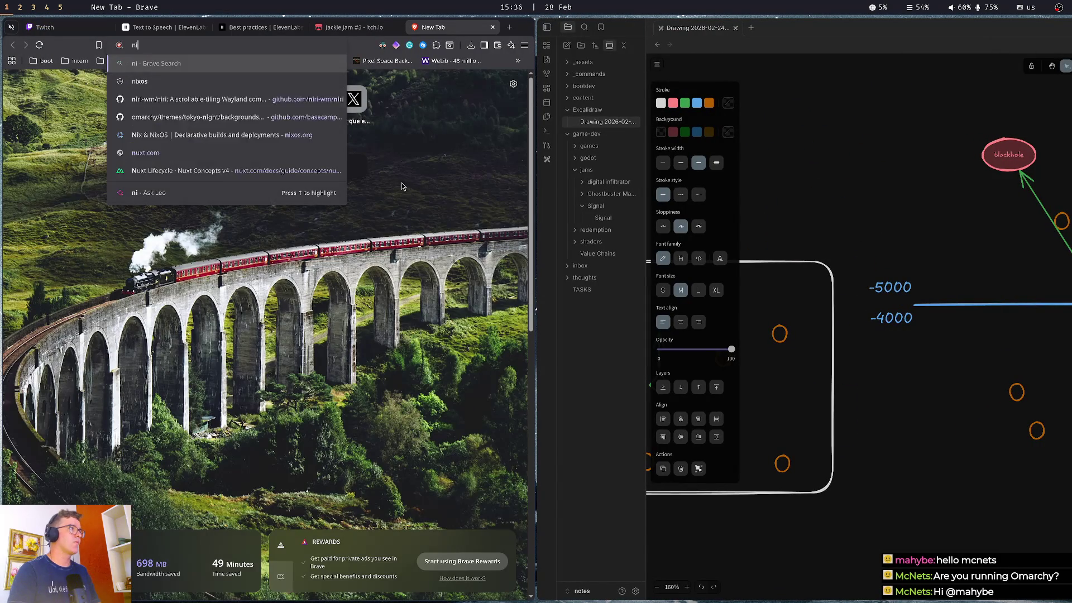
key(Down)
key(Down)
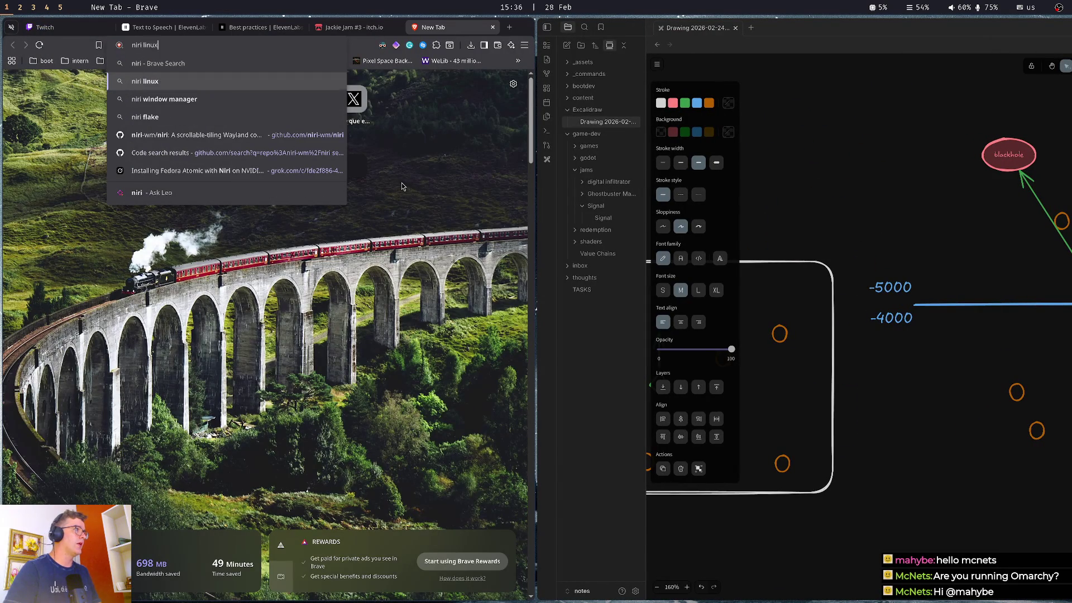
key(Return)
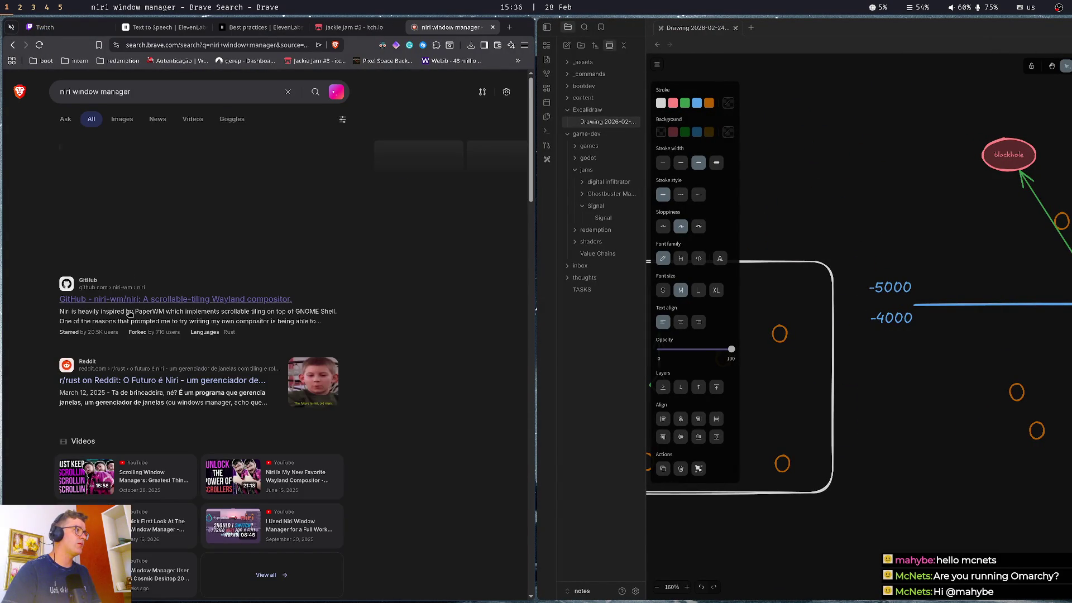
click(175, 299)
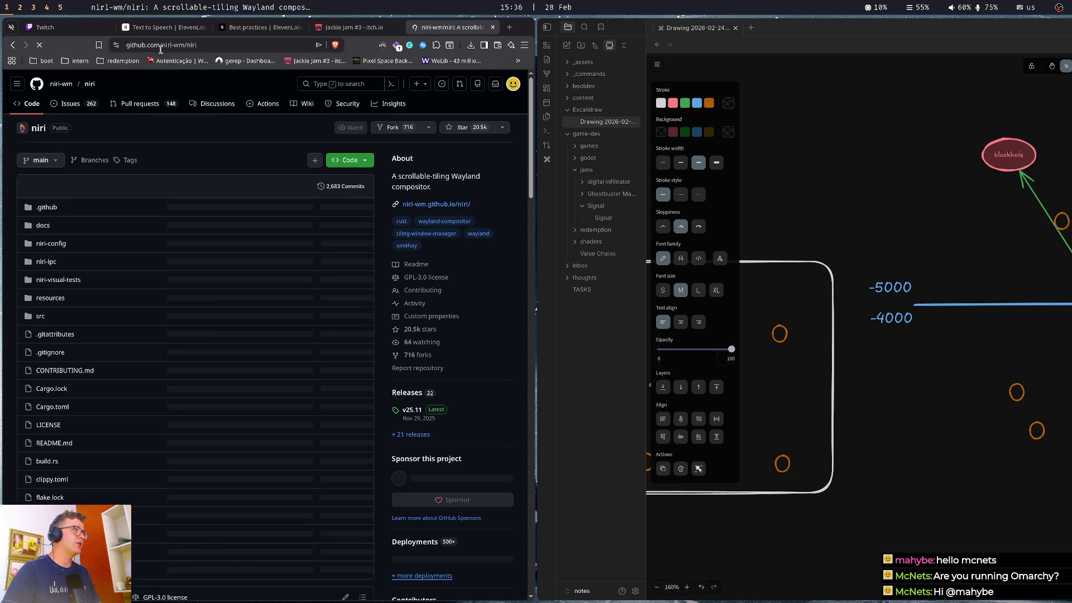
key(ctrl+l)
key(BackSpace)
Send the niri link followed by 'with fedora' in the Twitch stream chat
click(78, 32)
click(235, 465)
text(https://github.com/niri-wm/niri)
text(with fedora)
key(Return)
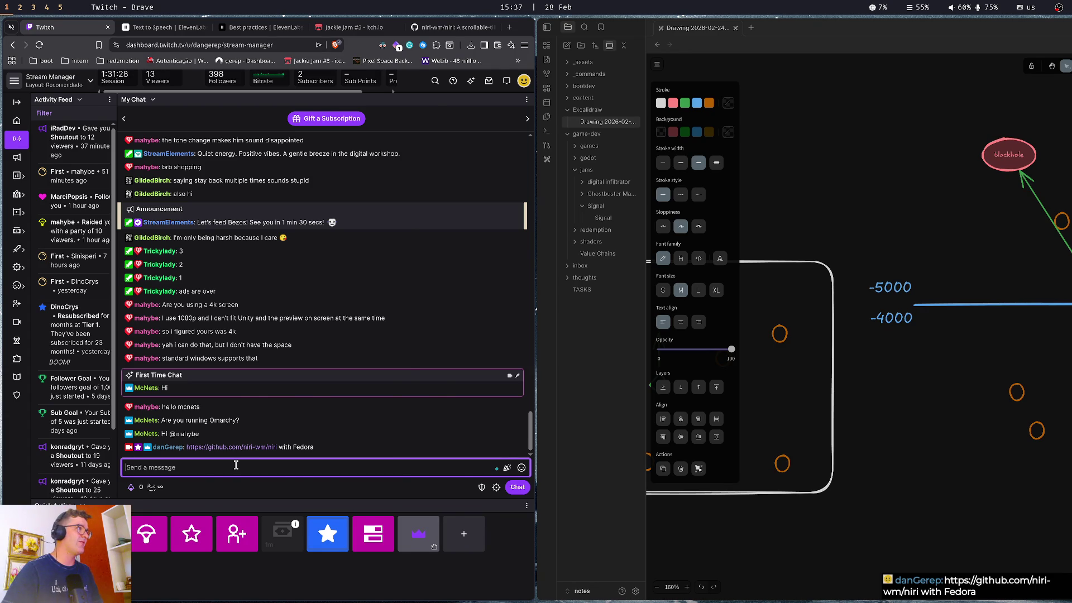
Close the niri repository tab and pick the Twitch-and-drawing workspace from the overview
middle_click(415, 29)
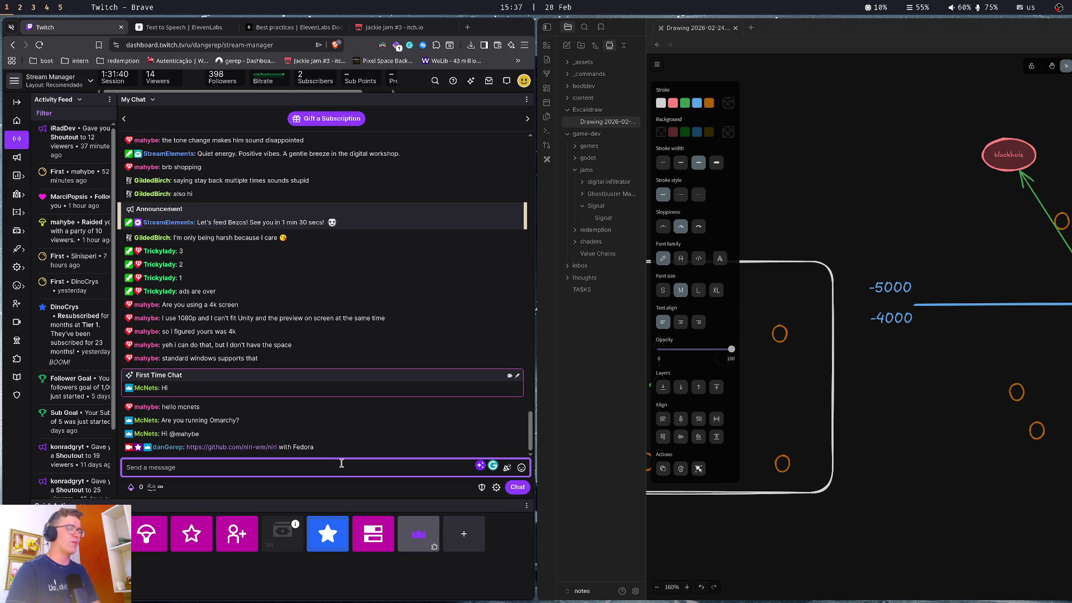
key(super+2)
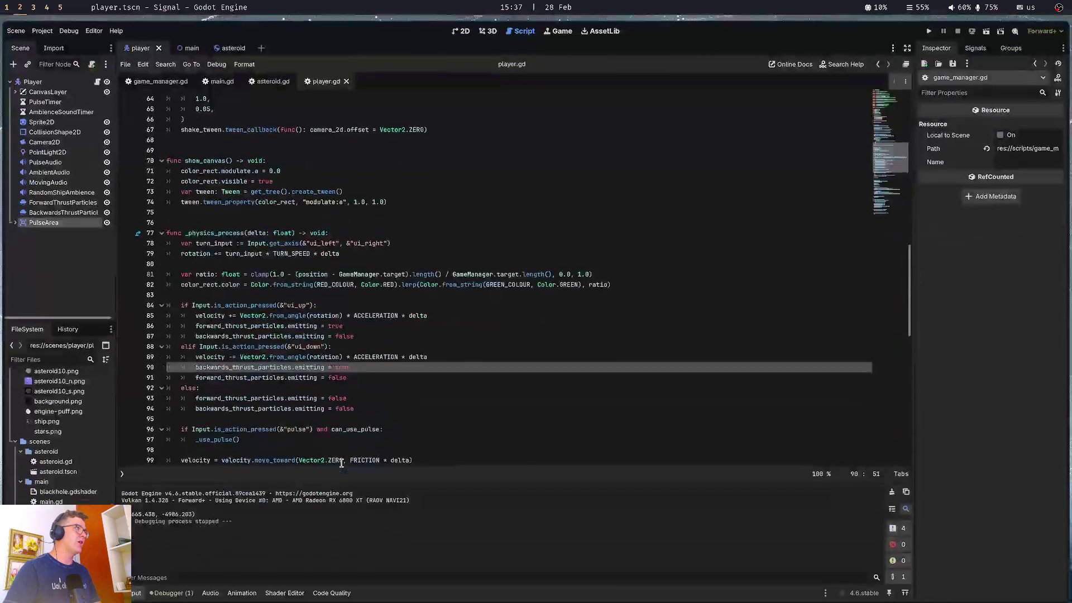
key(super+3)
key(super+1)
mouse_move(2, 5)
scroll(513, 346, down, 3)
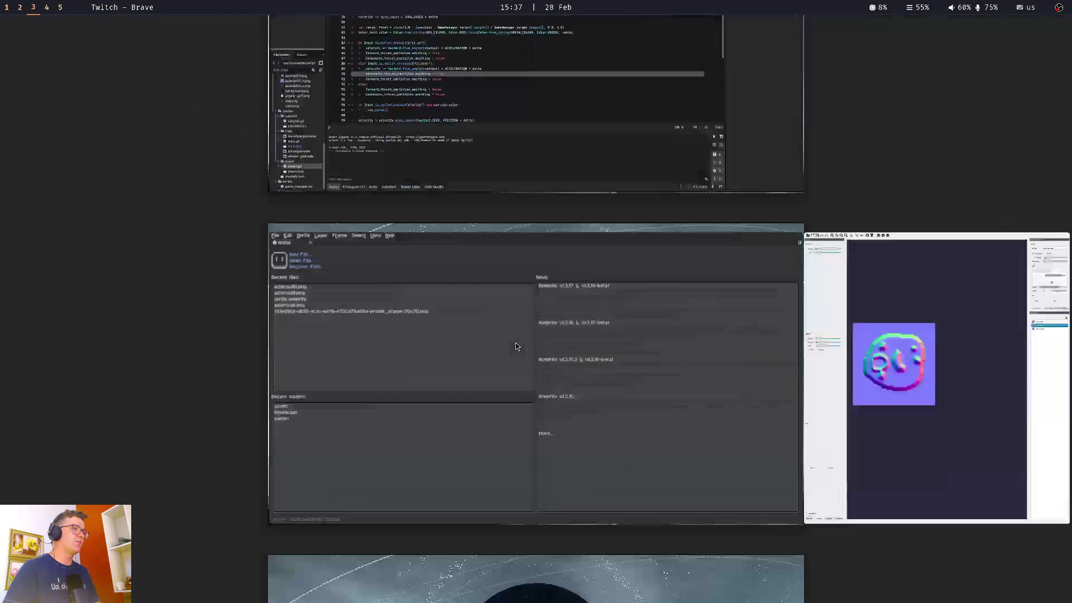
scroll(514, 349, up, 3)
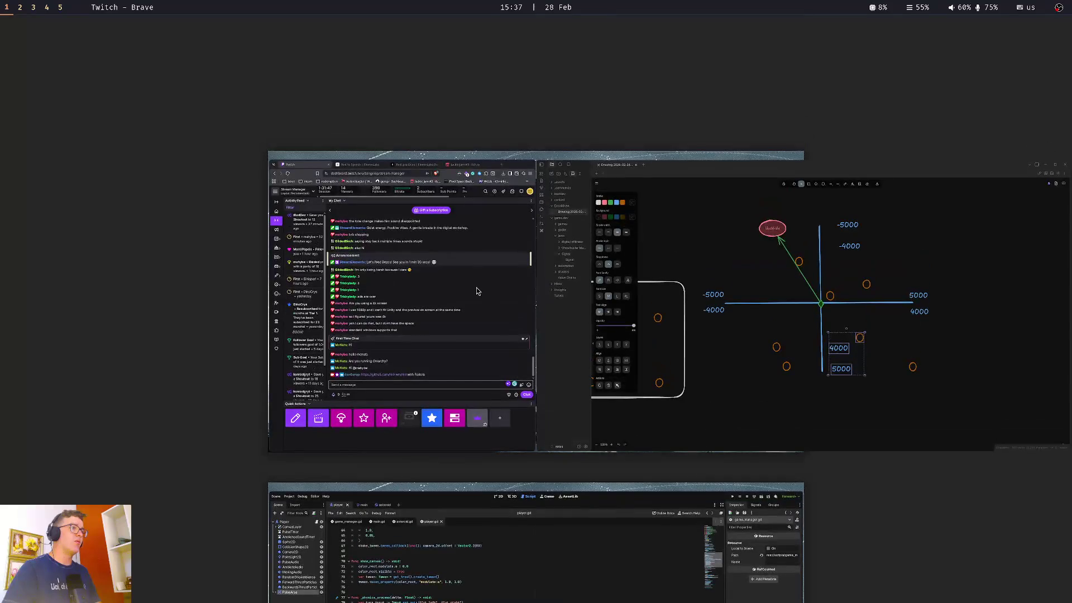
click(474, 290)
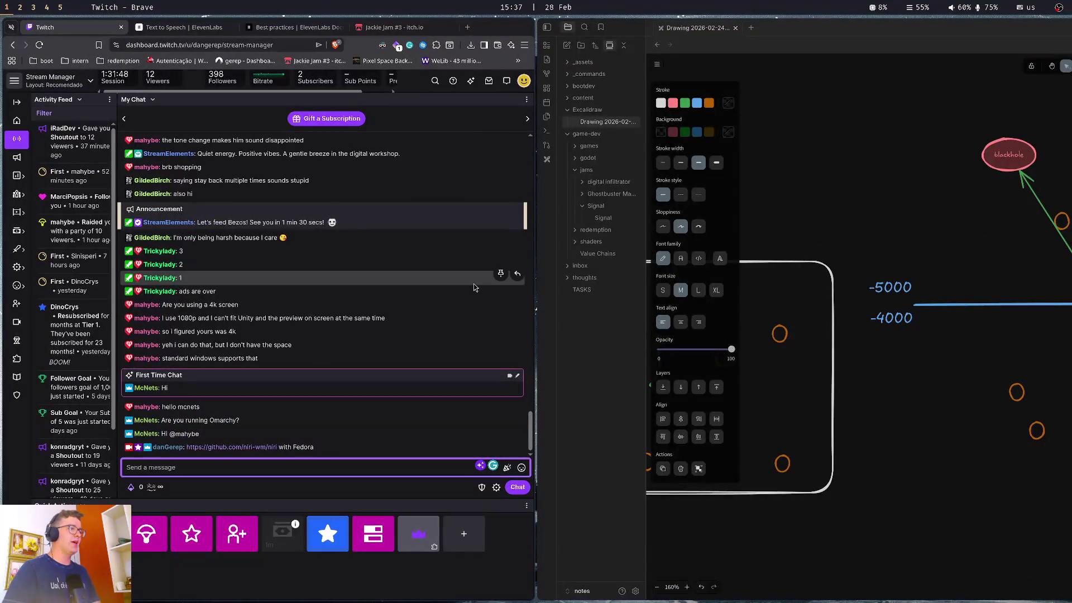
Check the Godot and Twitch layouts, then go to the Ghostty terminal workspace
key(super+Down)
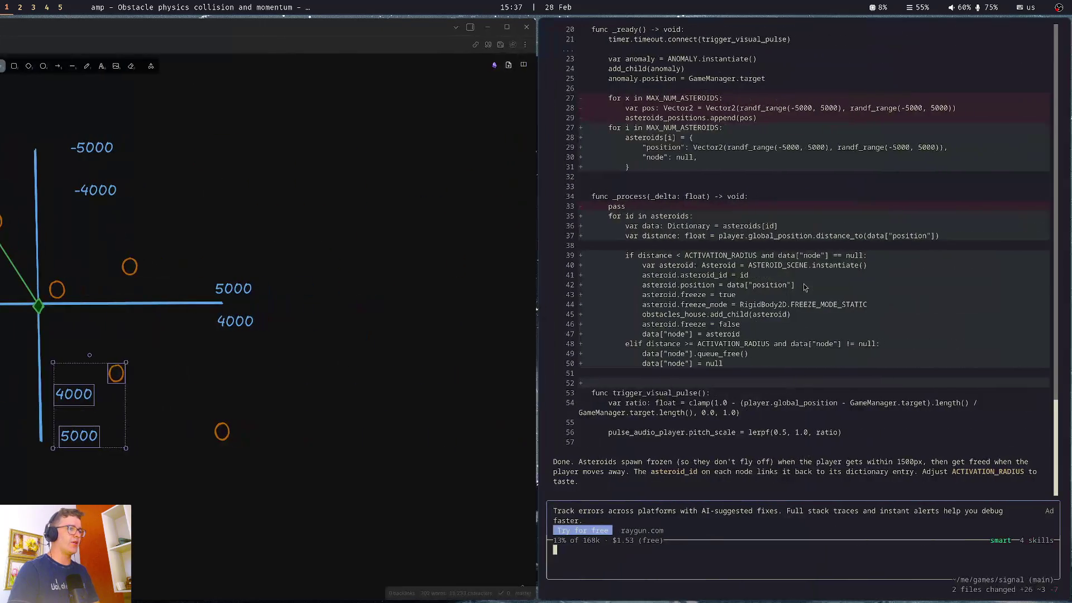
key(super+Up)
key(super+Left)
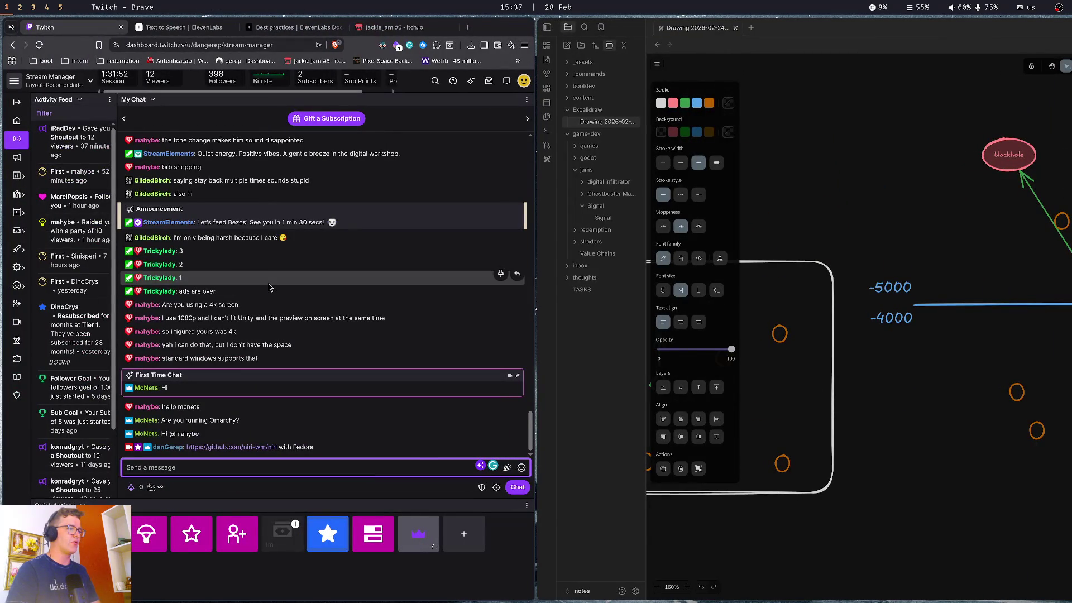
key(super+Down)
key(super+Up)
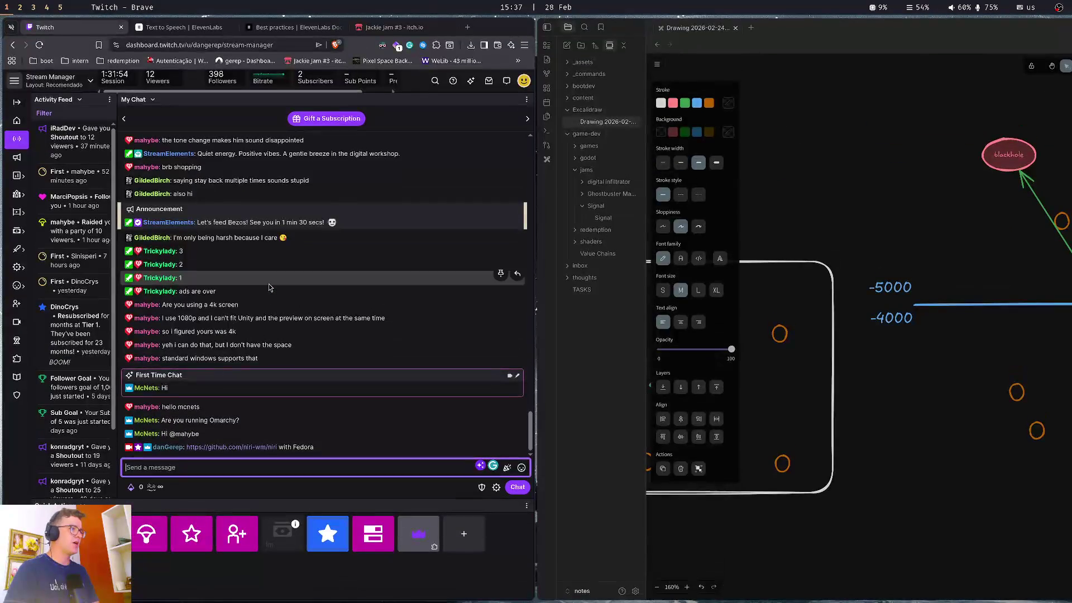
key(super+Return)
key(super+Return)
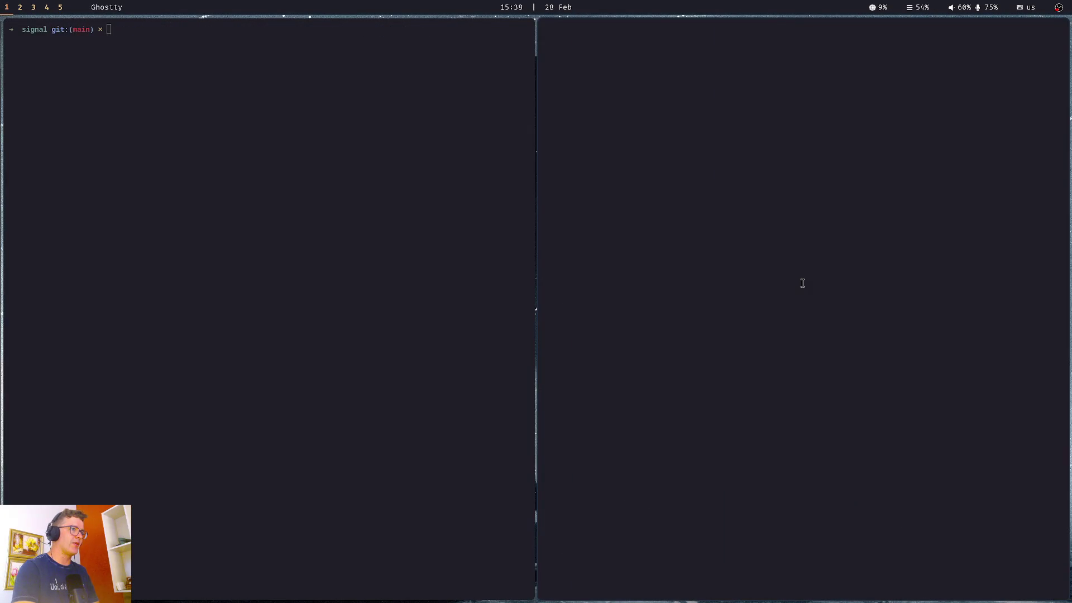